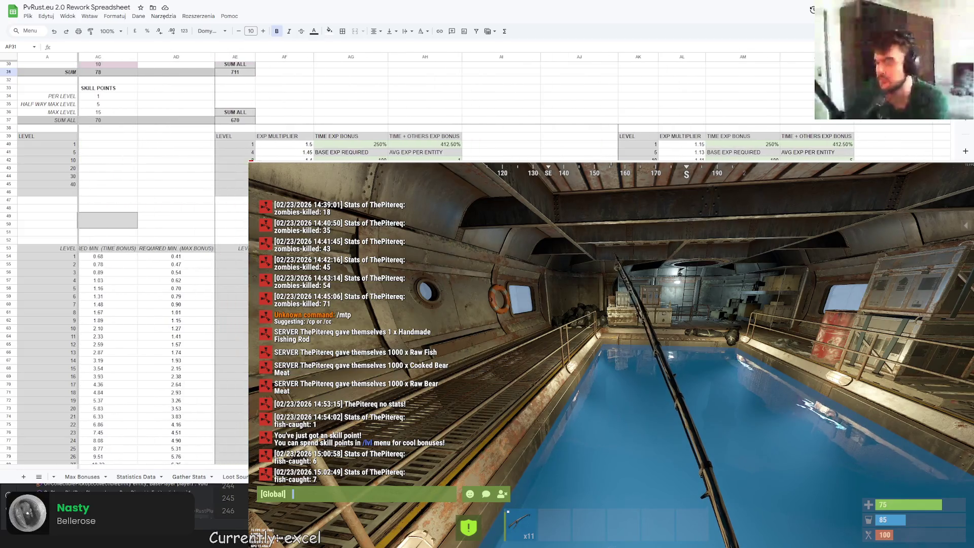
{"action": "scroll", "coordinate": [164, 305], "scroll_direction": "right", "scroll_amount": 3}
{"action": "scroll", "coordinate": [164, 304], "scroll_direction": "left", "scroll_amount": 1}
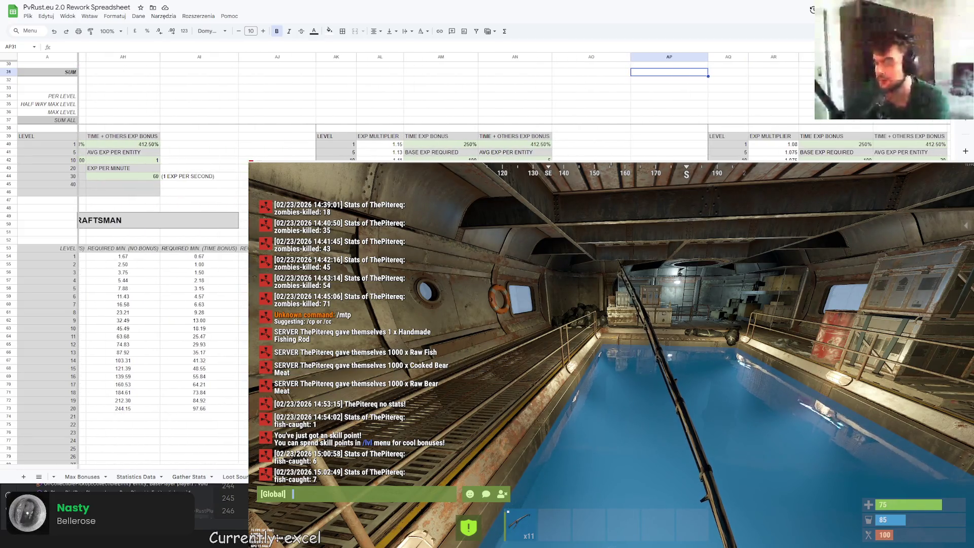
{"action": "scroll", "coordinate": [164, 305], "scroll_direction": "left", "scroll_amount": 3}
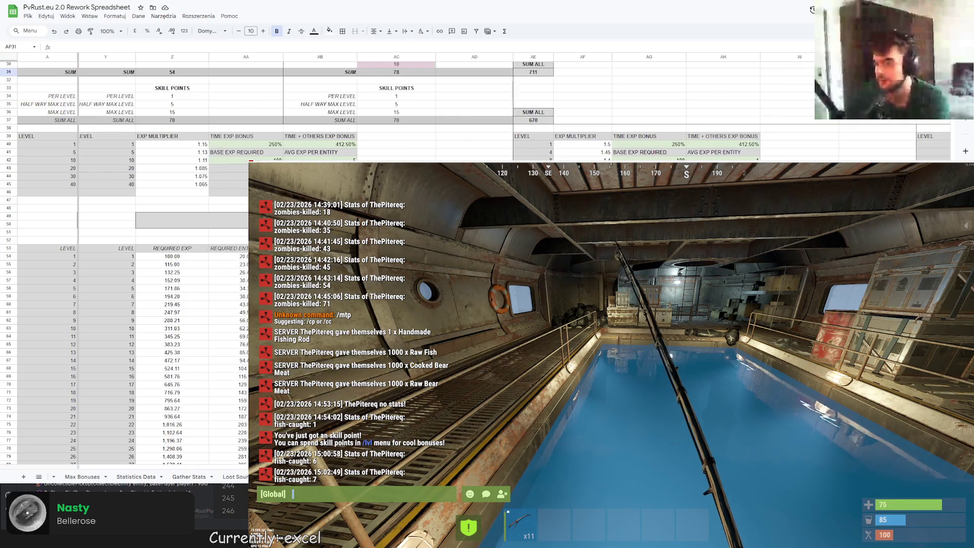
{"action": "scroll", "coordinate": [163, 305], "scroll_direction": "left", "scroll_amount": 3}
{"action": "scroll", "coordinate": [163, 305], "scroll_direction": "left", "scroll_amount": 3}
{"action": "scroll", "coordinate": [163, 305], "scroll_direction": "left", "scroll_amount": 3}
{"action": "scroll", "coordinate": [96, 436], "scroll_direction": "left", "scroll_amount": 3}
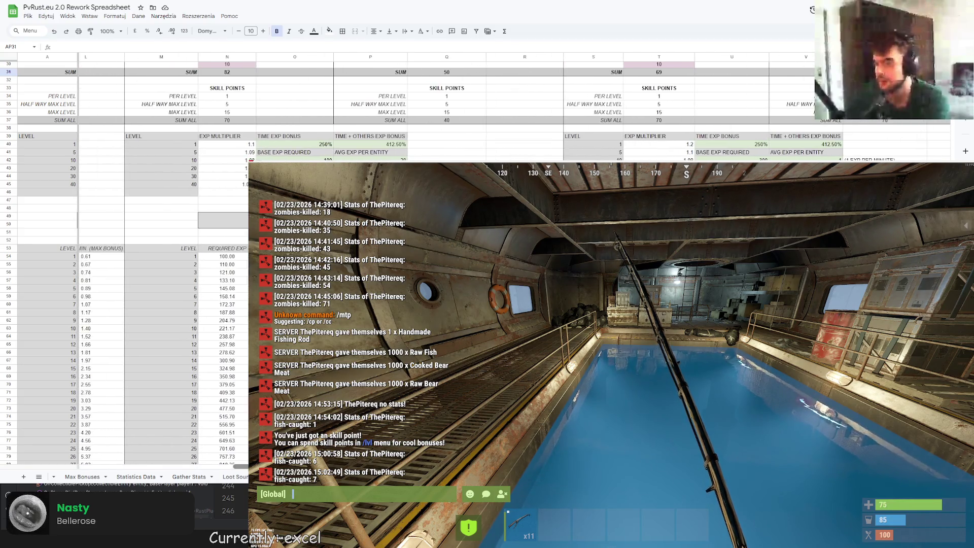
{"action": "scroll", "coordinate": [96, 437], "scroll_direction": "left", "scroll_amount": 3}
{"action": "scroll", "coordinate": [96, 437], "scroll_direction": "left", "scroll_amount": 3}
{"action": "scroll", "coordinate": [96, 437], "scroll_direction": "left", "scroll_amount": 3}
{"action": "scroll", "coordinate": [96, 436], "scroll_direction": "right", "scroll_amount": 3}
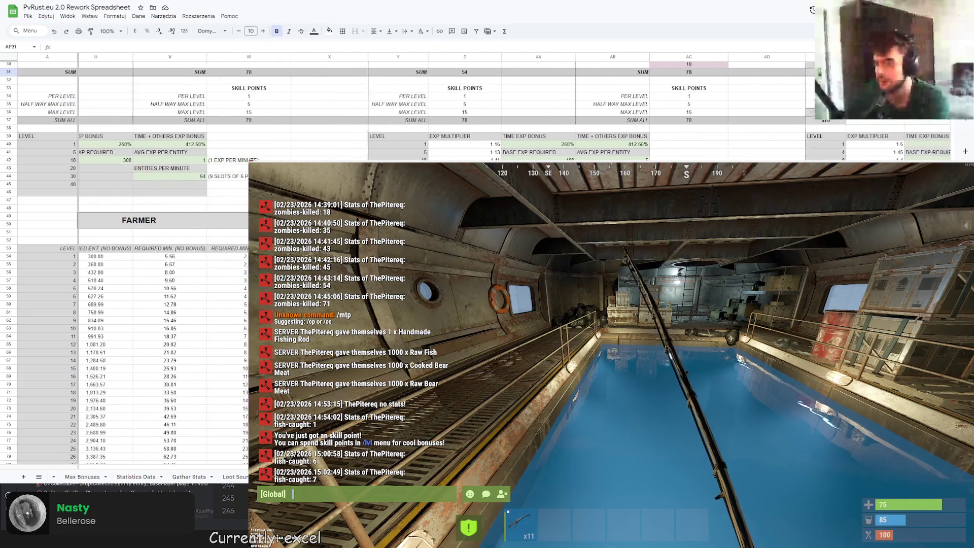
{"action": "scroll", "coordinate": [96, 436], "scroll_direction": "right", "scroll_amount": 3}
{"action": "scroll", "coordinate": [96, 436], "scroll_direction": "right", "scroll_amount": 3}
{"action": "scroll", "coordinate": [96, 436], "scroll_direction": "right", "scroll_amount": 3}
{"action": "scroll", "coordinate": [153, 305], "scroll_direction": "right", "scroll_amount": 3}
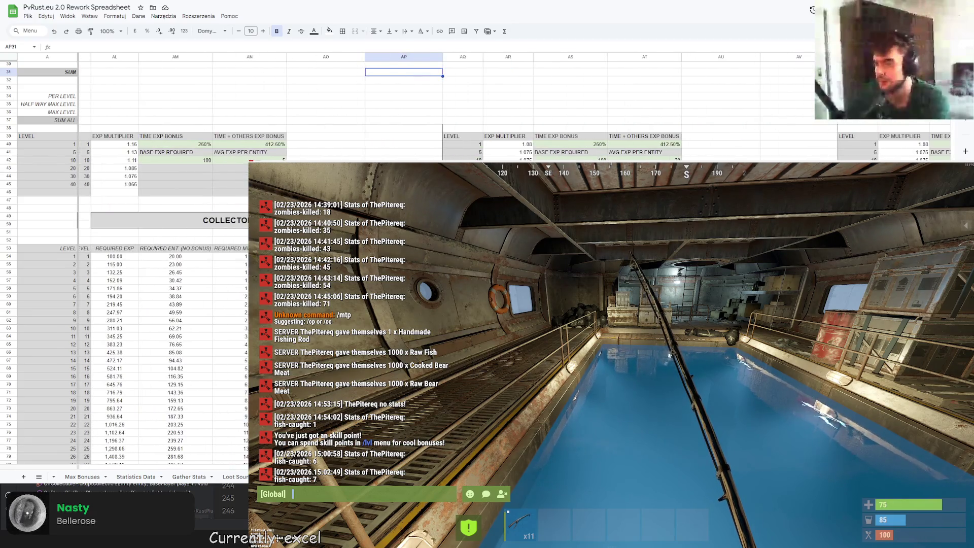
{"action": "scroll", "coordinate": [153, 304], "scroll_direction": "right", "scroll_amount": 3}
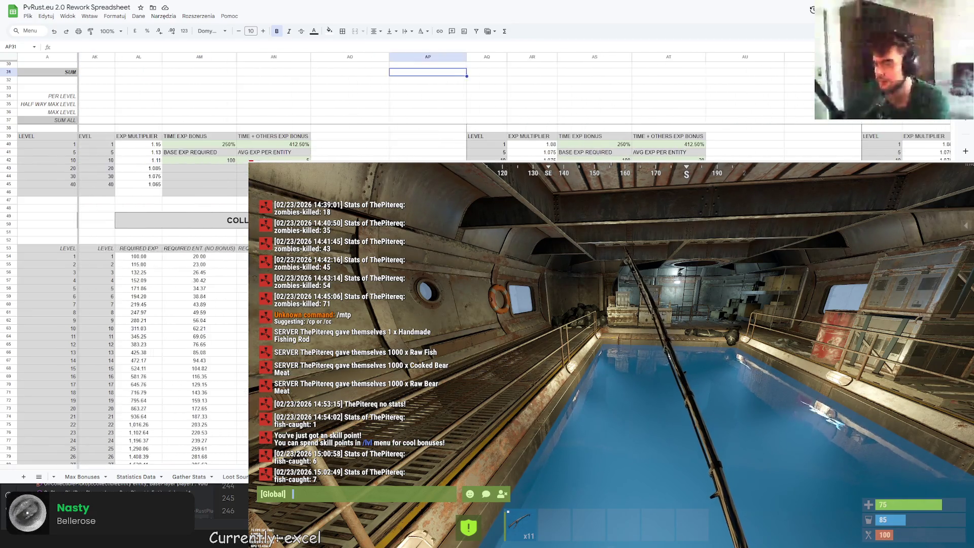
{"action": "scroll", "coordinate": [152, 304], "scroll_direction": "left", "scroll_amount": 1}
{"action": "scroll", "coordinate": [153, 305], "scroll_direction": "down", "scroll_amount": 5}
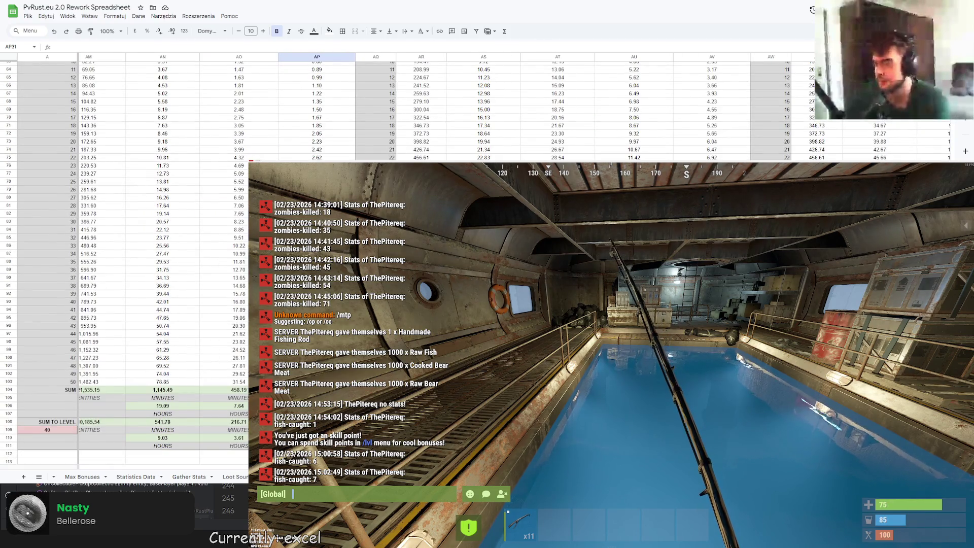
{"action": "scroll", "coordinate": [152, 305], "scroll_direction": "left", "scroll_amount": 1}
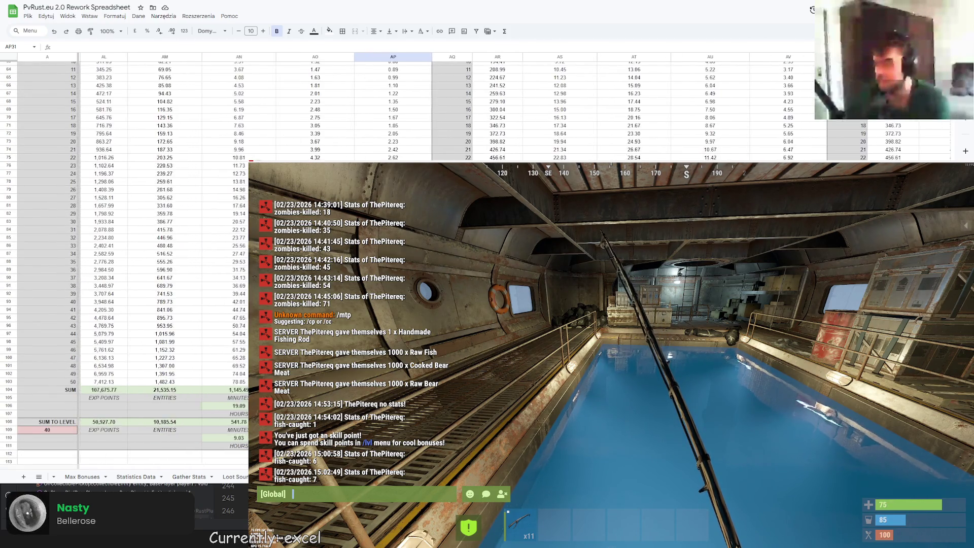
{"action": "scroll", "coordinate": [152, 304], "scroll_direction": "up", "scroll_amount": 5}
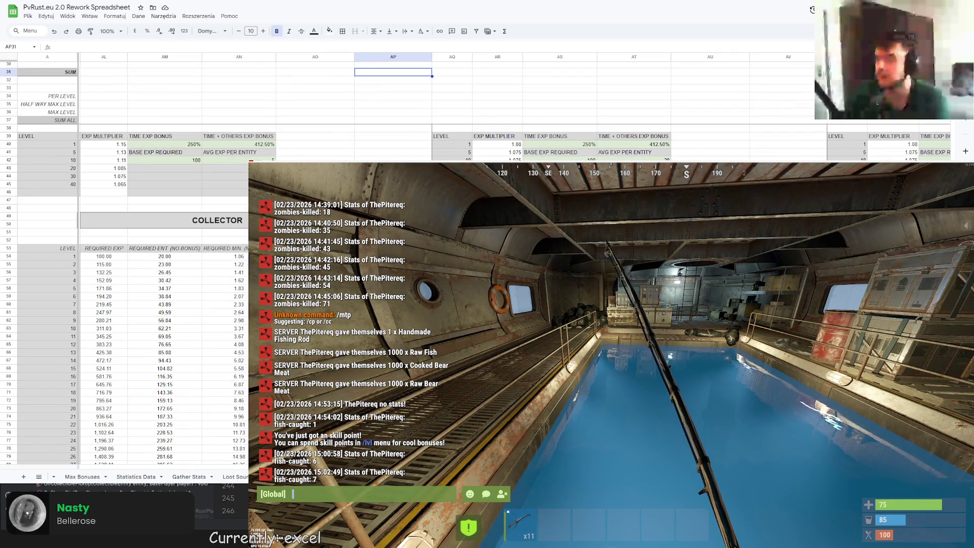
Enter the note BIG DIFFERENCE (300%) DIFFERENT FISH in cell AU44
{"action": "left_click", "coordinate": [710, 175]}
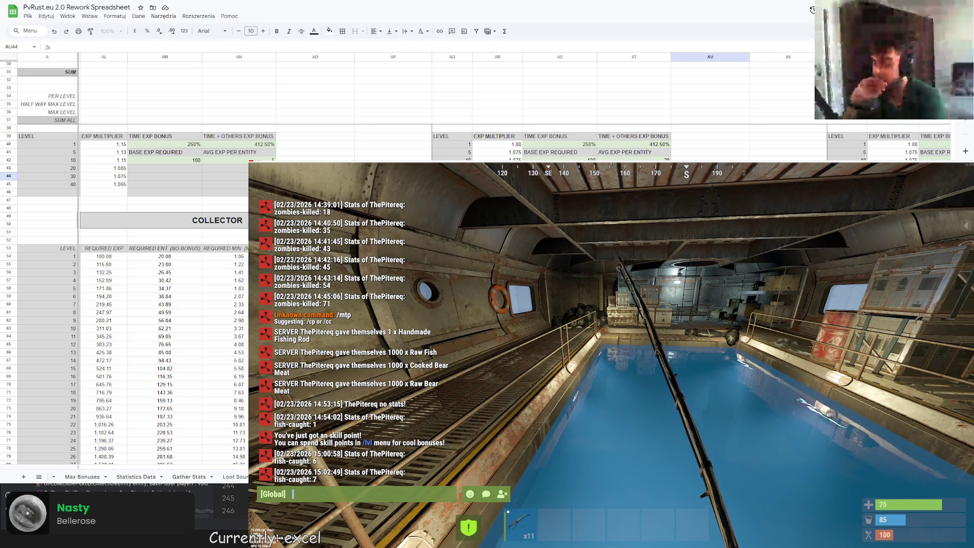
{"action": "left_click", "coordinate": [427, 46]}
{"action": "type", "text": "BIG DIFFE"}
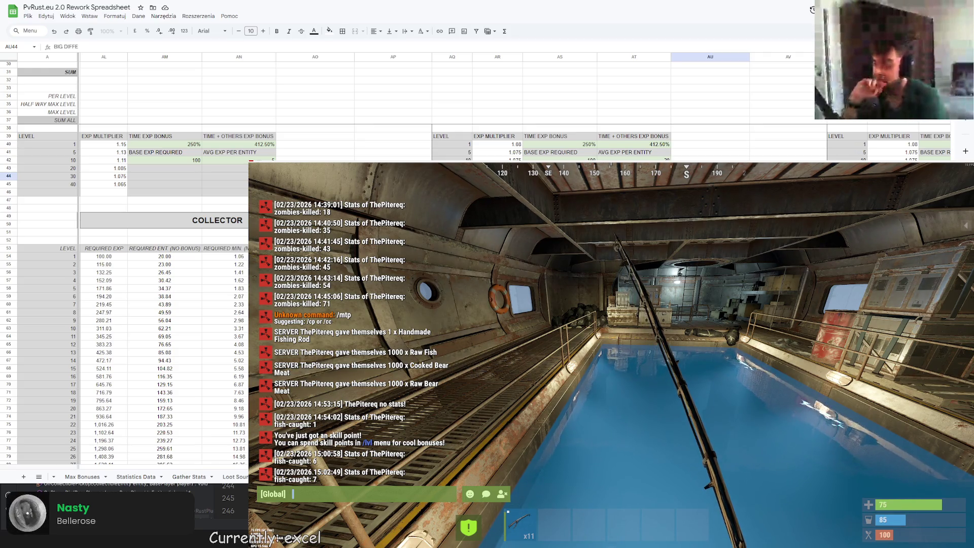
{"action": "type", "text": "RENCE ()"}
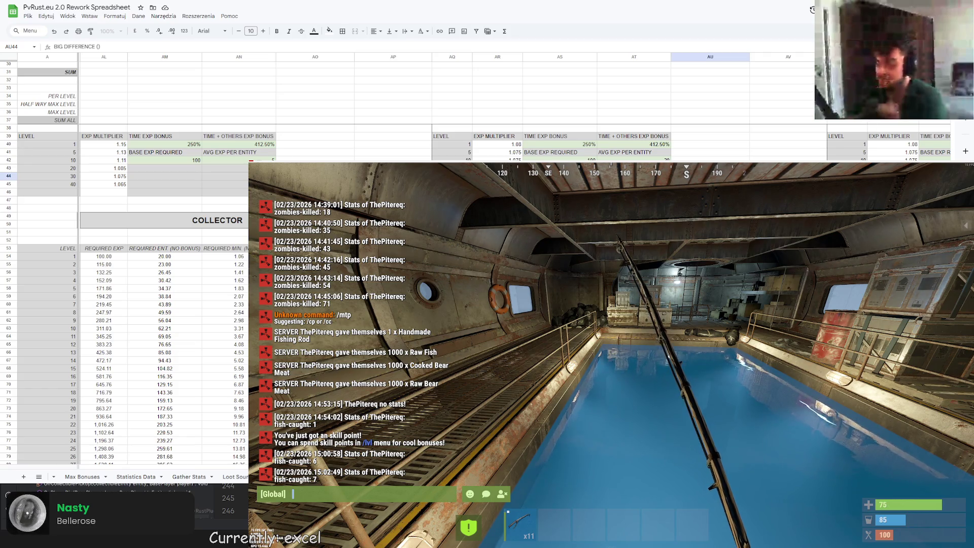
{"action": "type", "text": "300%"}
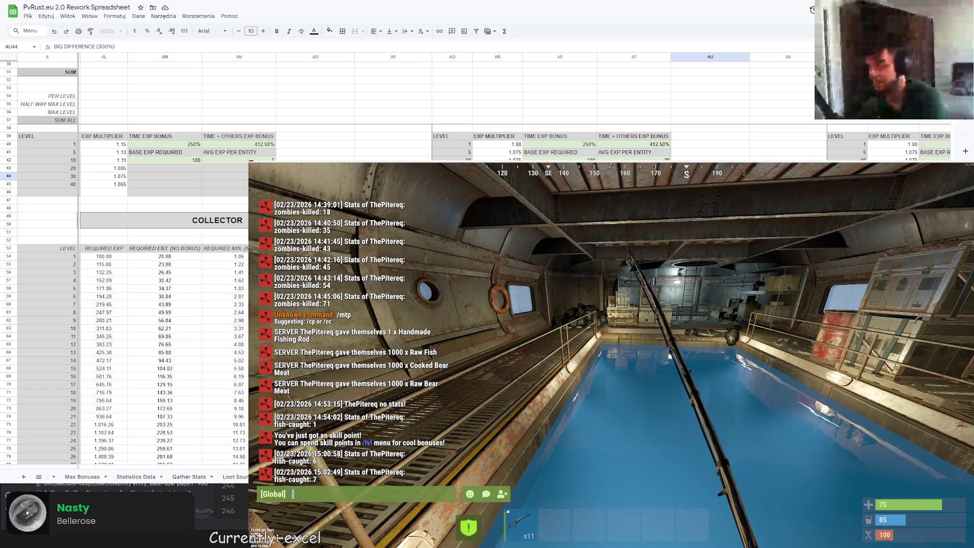
{"action": "type", "text": " DIFFWER"}
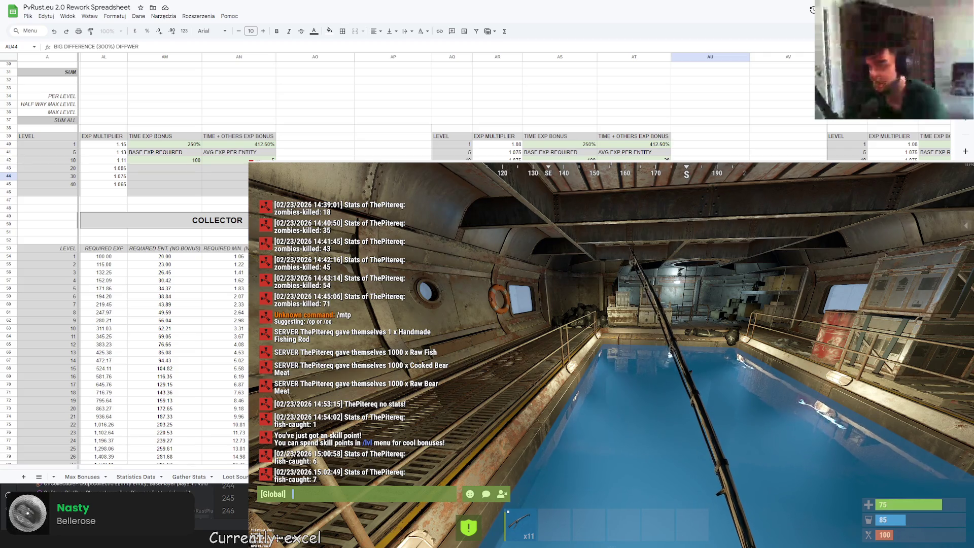
{"action": "key", "text": "BackSpace"}
{"action": "key", "text": "BackSpace"}
{"action": "type", "text": "ERENT FISH"}
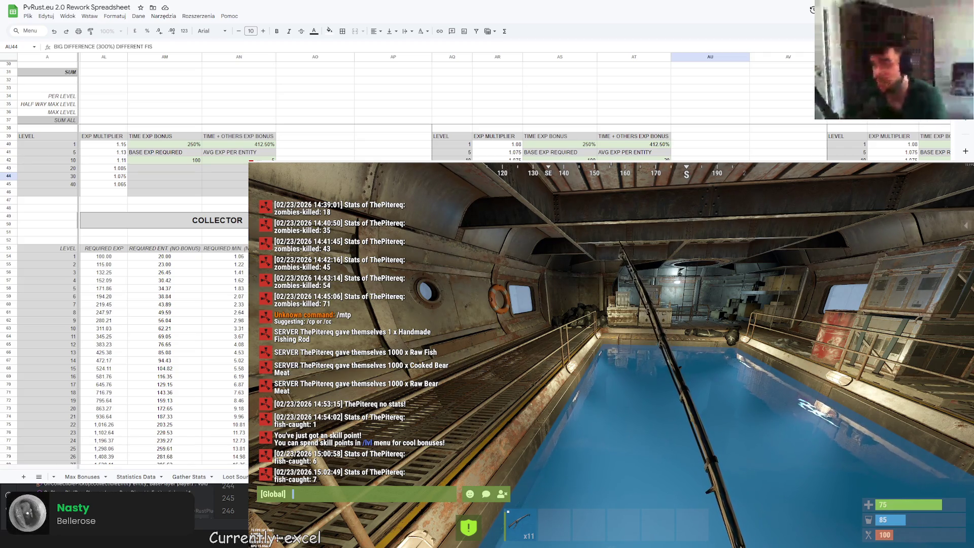
{"action": "key", "text": "Return"}
Change the merged heading FISHERMAN (NOT READY) to FISHERMAN (HALF-READY)
{"action": "key", "text": "Down"}
{"action": "key", "text": "Down"}
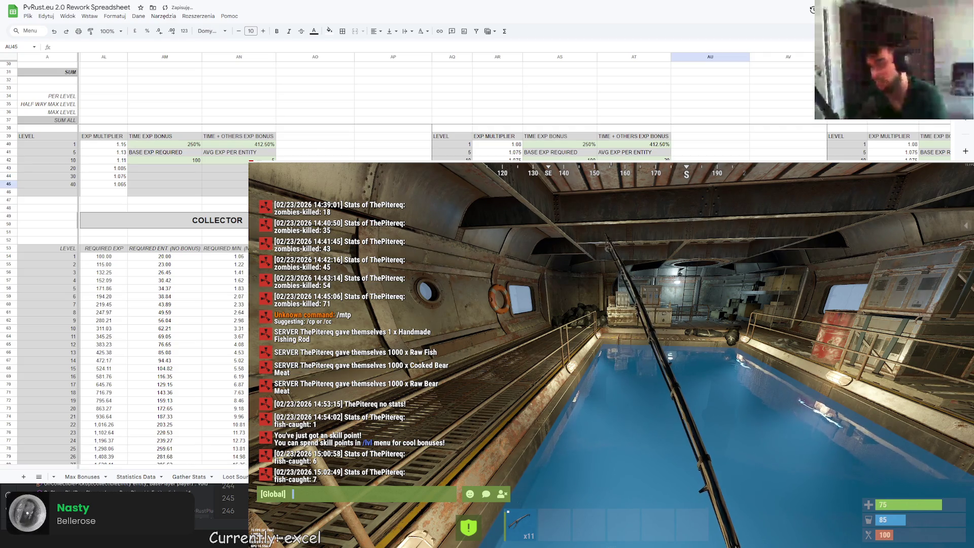
{"action": "key", "text": "Right"}
{"action": "key", "text": "Down"}
{"action": "key", "text": "Down"}
{"action": "key", "text": "Left"}
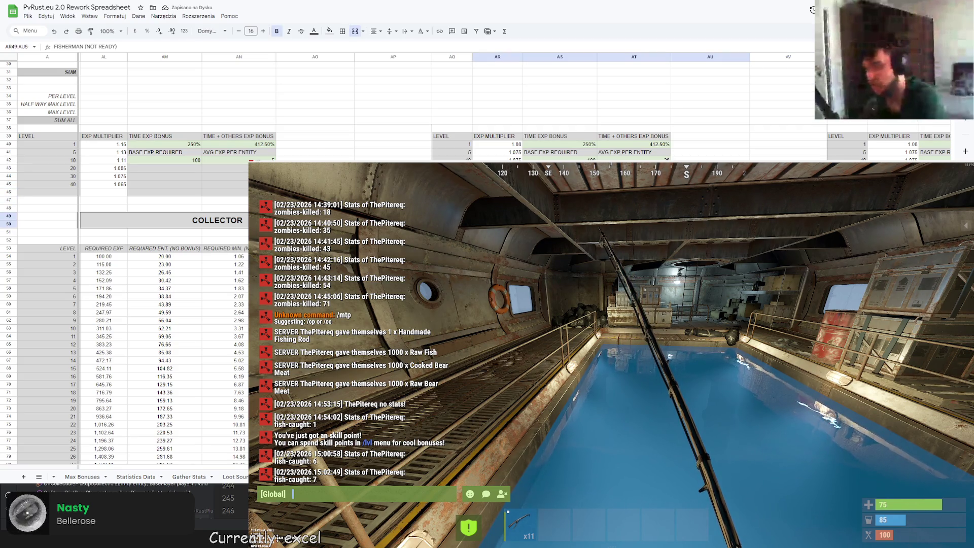
{"action": "key", "text": "F2"}
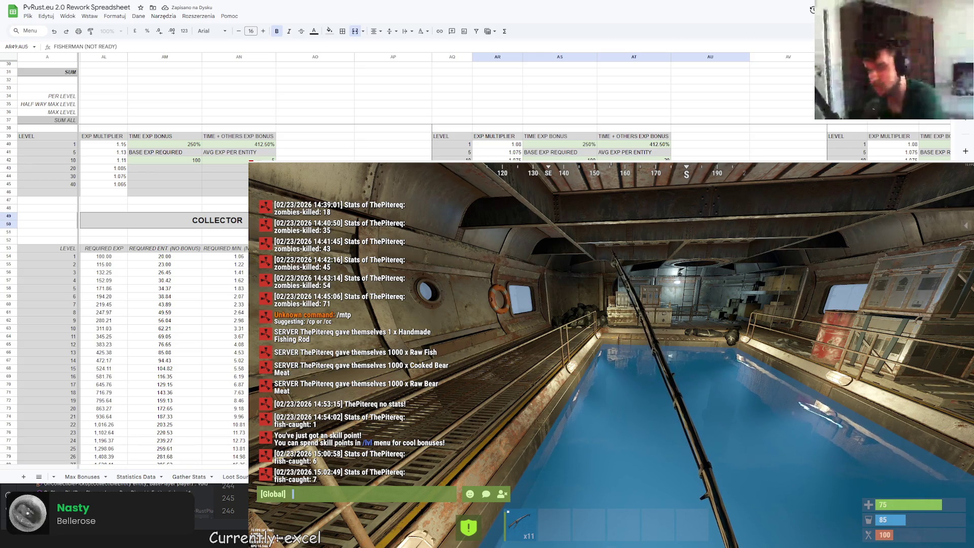
{"action": "key", "text": "Left"}
{"action": "key", "text": "Left"}
{"action": "key", "text": "Left"}
{"action": "key", "text": "BackSpace"}
{"action": "key", "text": "BackSpace"}
{"action": "key", "text": "BackSpace"}
{"action": "type", "text": "HALF-"}
{"action": "key", "text": "Delete"}
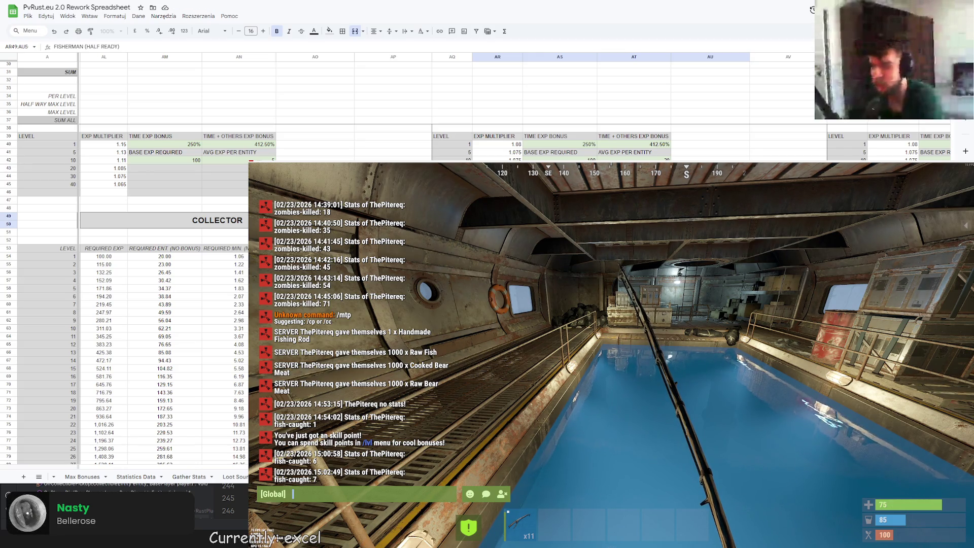
{"action": "key", "text": "Return"}
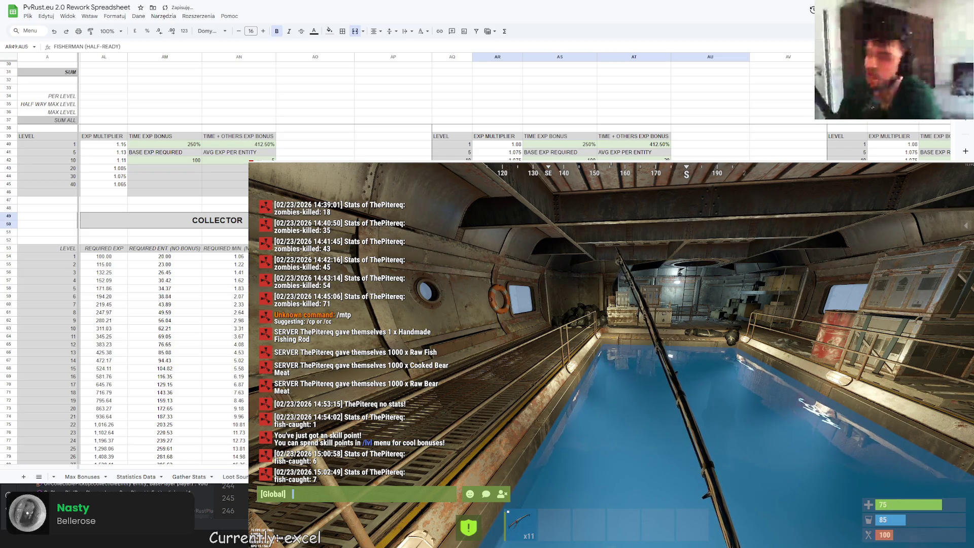
{"action": "scroll", "coordinate": [152, 266], "scroll_direction": "down", "scroll_amount": 7}
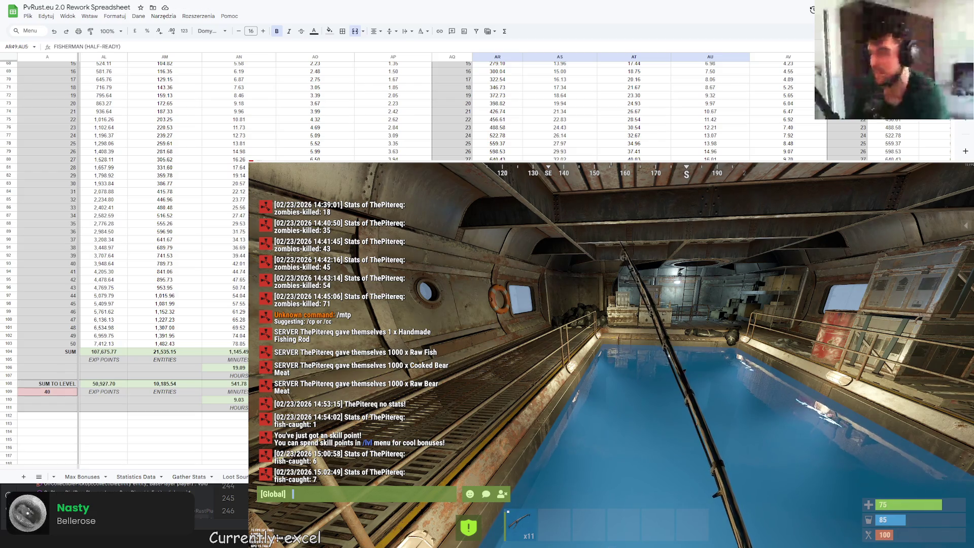
{"action": "scroll", "coordinate": [152, 267], "scroll_direction": "right", "scroll_amount": 5}
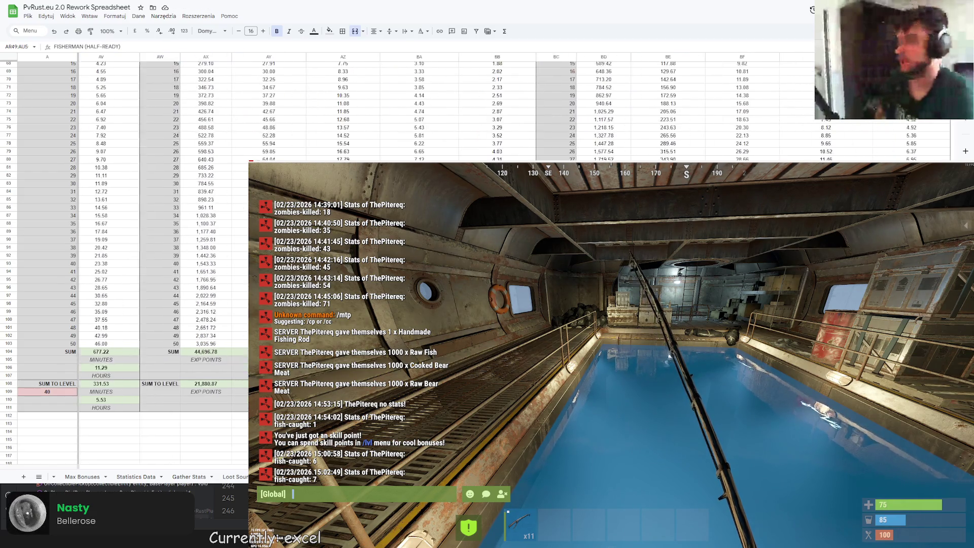
{"action": "scroll", "coordinate": [152, 267], "scroll_direction": "left", "scroll_amount": 2}
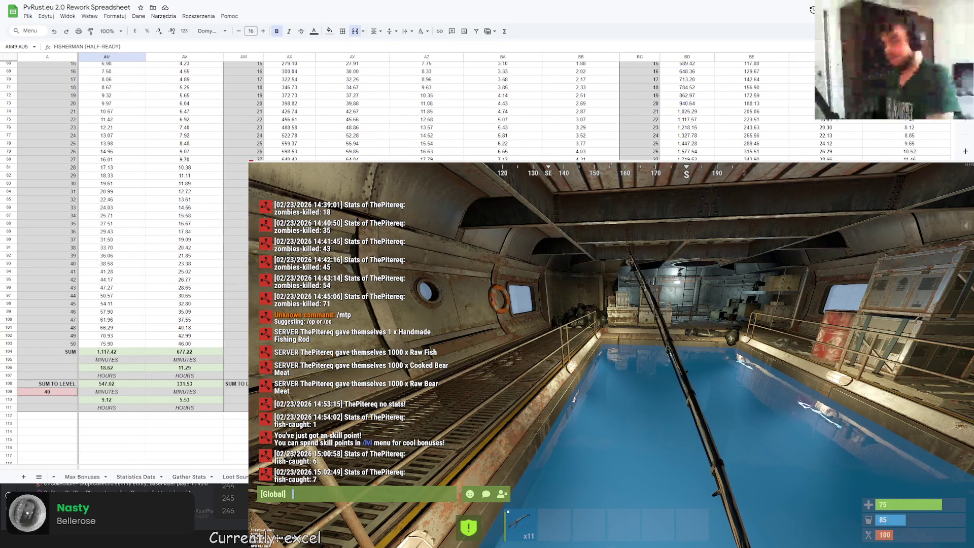
{"action": "scroll", "coordinate": [187, 404], "scroll_direction": "left", "scroll_amount": 10}
{"action": "scroll", "coordinate": [215, 358], "scroll_direction": "up", "scroll_amount": 5}
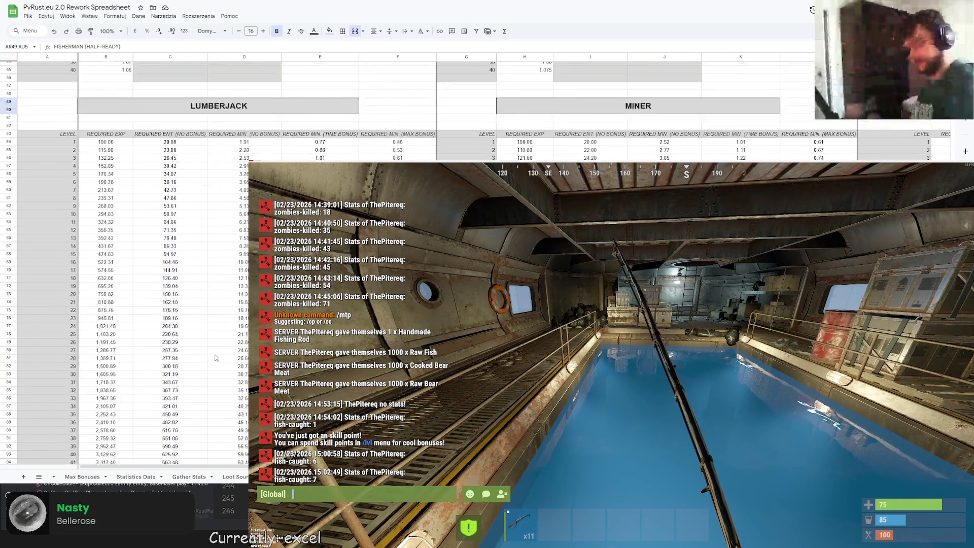
{"action": "scroll", "coordinate": [216, 357], "scroll_direction": "up", "scroll_amount": 8}
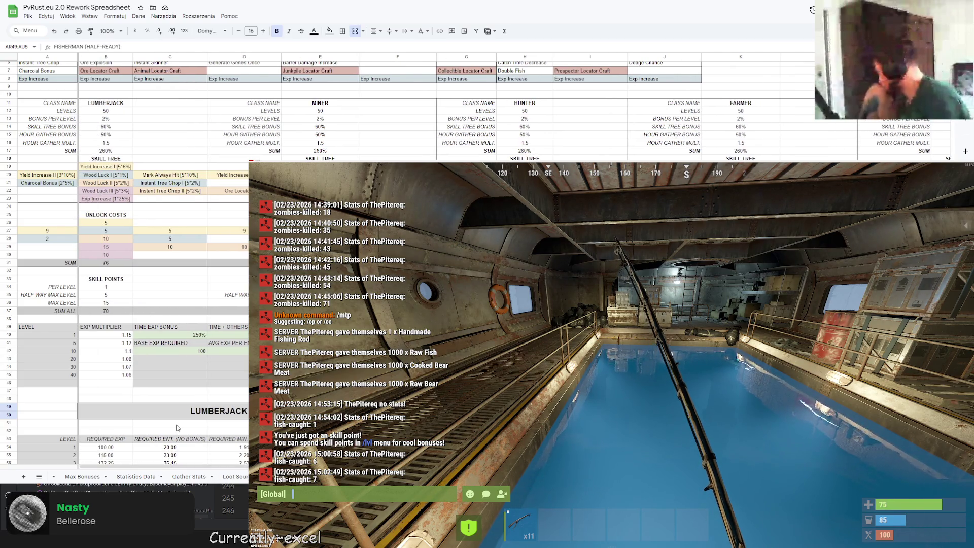
{"action": "scroll", "coordinate": [179, 420], "scroll_direction": "up", "scroll_amount": 2}
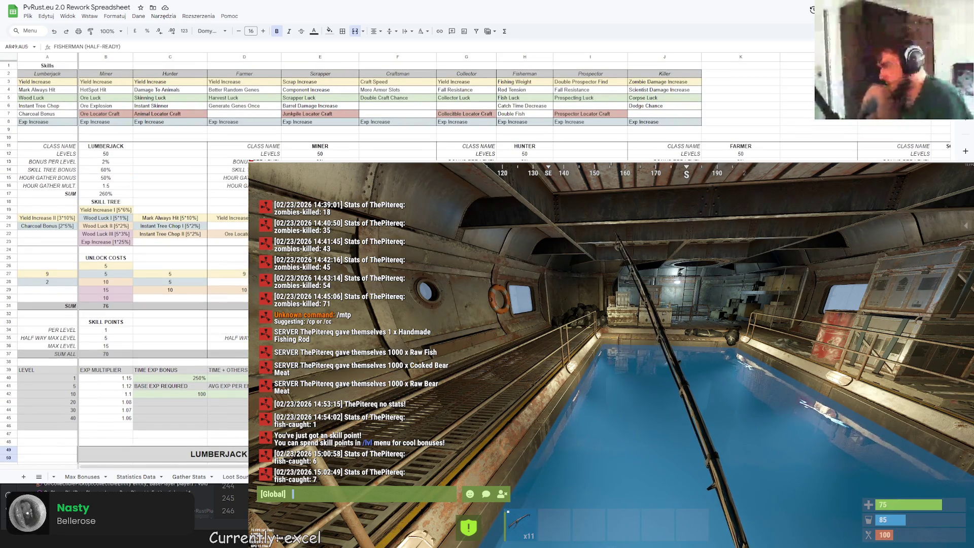
{"action": "left_click", "coordinate": [525, 226]}
{"action": "key", "text": "Down"}
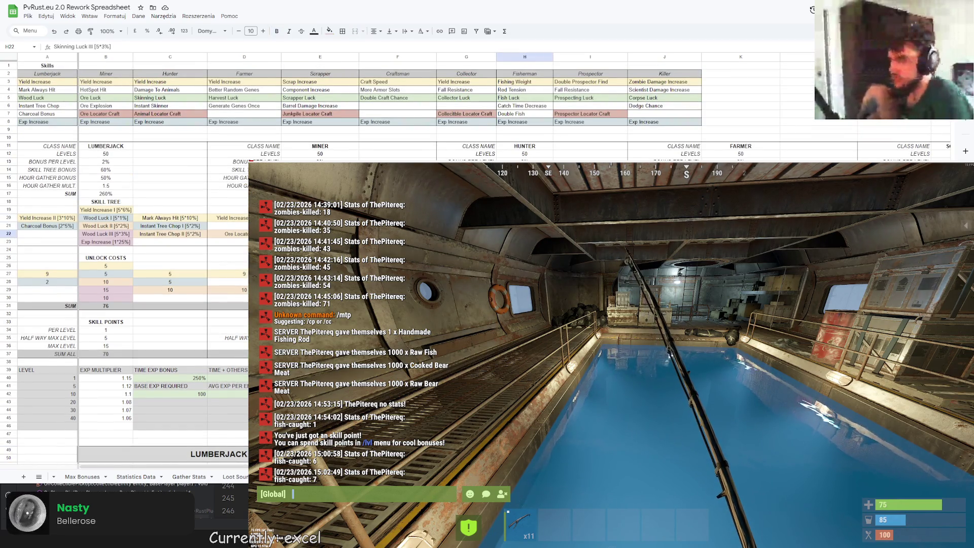
{"action": "key", "text": "Down"}
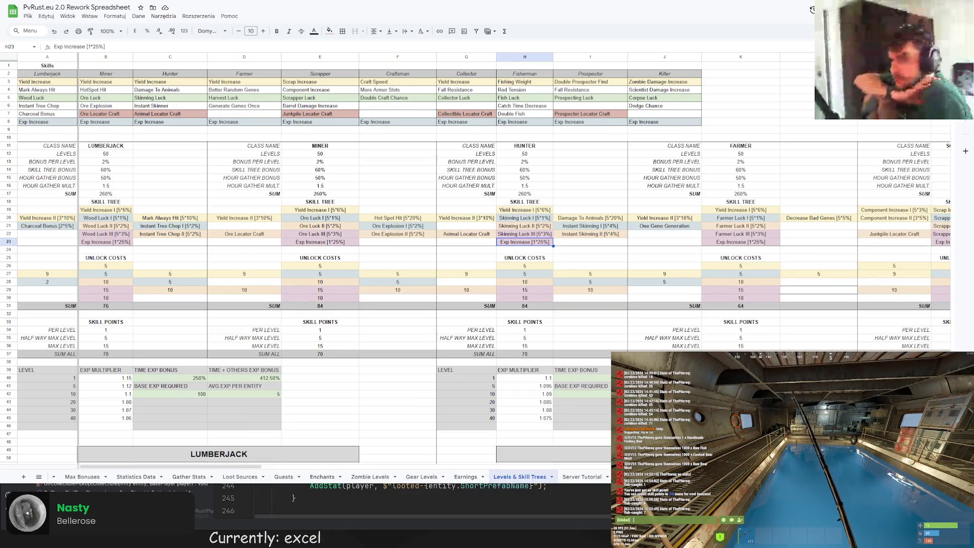
Select cell K8 in the skills overview while reviewing the class skill trees
{"action": "left_click", "coordinate": [752, 122]}
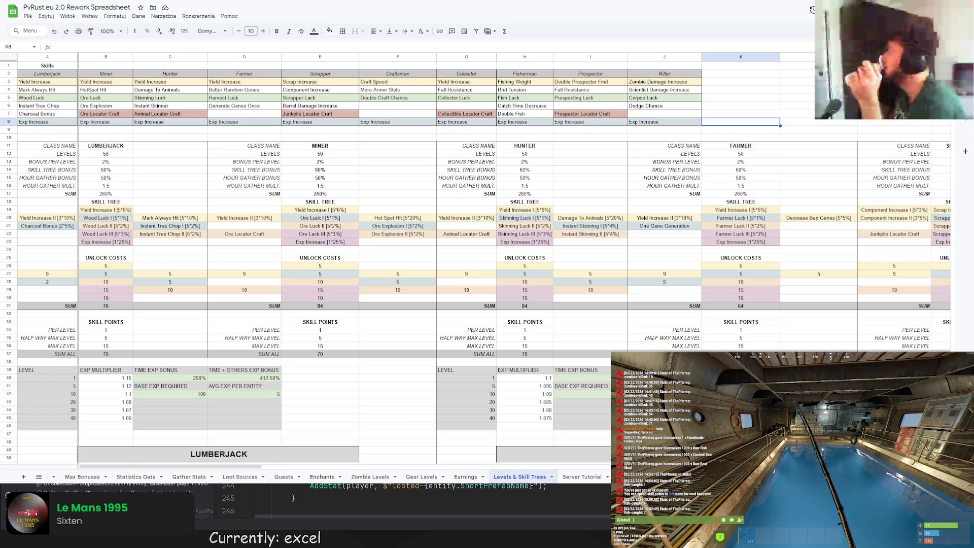
Switch over to the PvRust.eu 2.0 Rework Spreadsheet and its empty Enchants sheet
{"action": "left_click", "coordinate": [314, 477]}
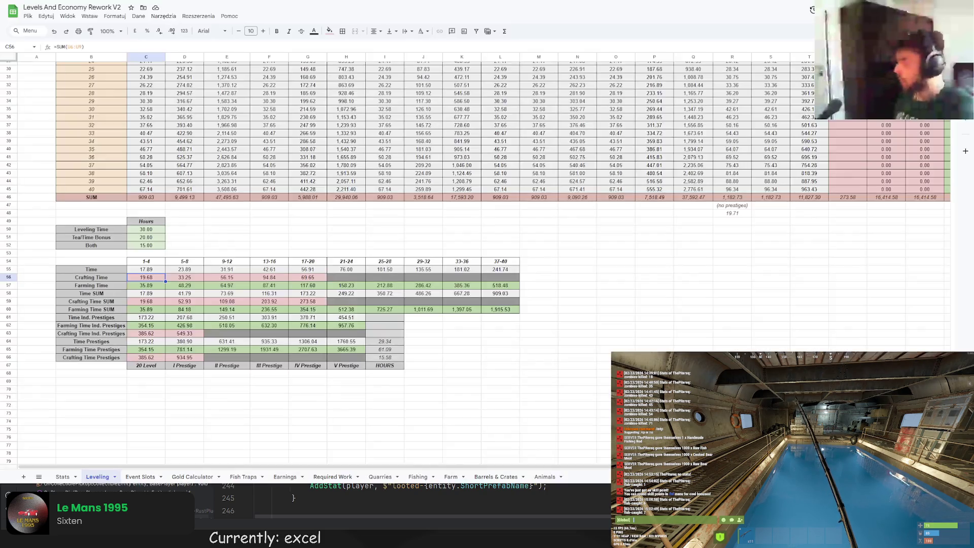
{"action": "scroll", "coordinate": [347, 204], "scroll_direction": "up", "scroll_amount": 3}
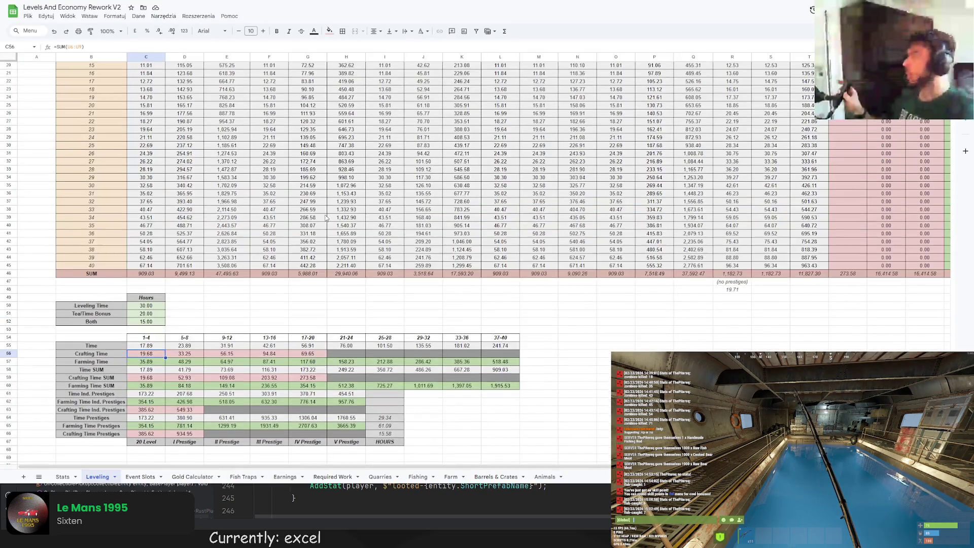
{"action": "scroll", "coordinate": [255, 287], "scroll_direction": "up", "scroll_amount": 6}
{"action": "scroll", "coordinate": [255, 287], "scroll_direction": "down", "scroll_amount": 2}
{"action": "scroll", "coordinate": [244, 290], "scroll_direction": "down", "scroll_amount": 3}
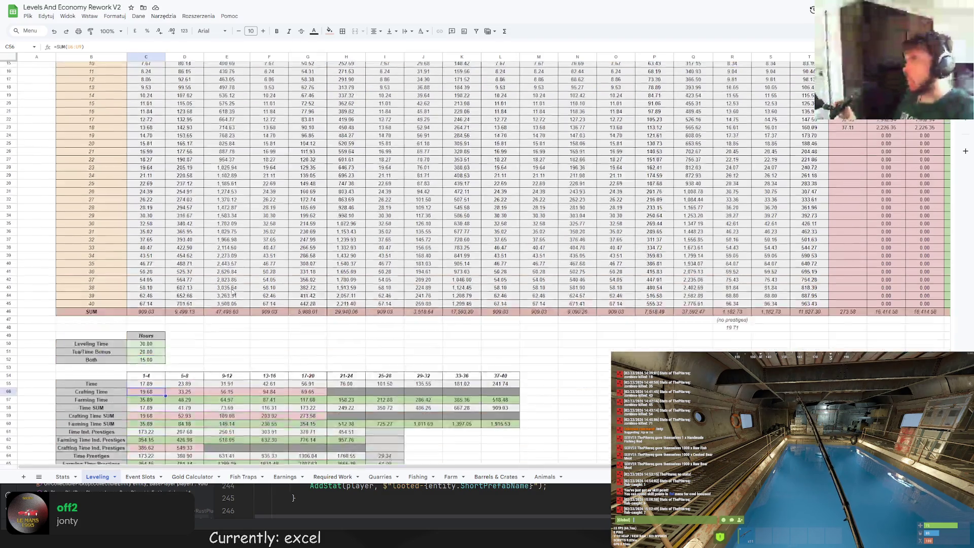
{"action": "scroll", "coordinate": [228, 293], "scroll_direction": "down", "scroll_amount": 3}
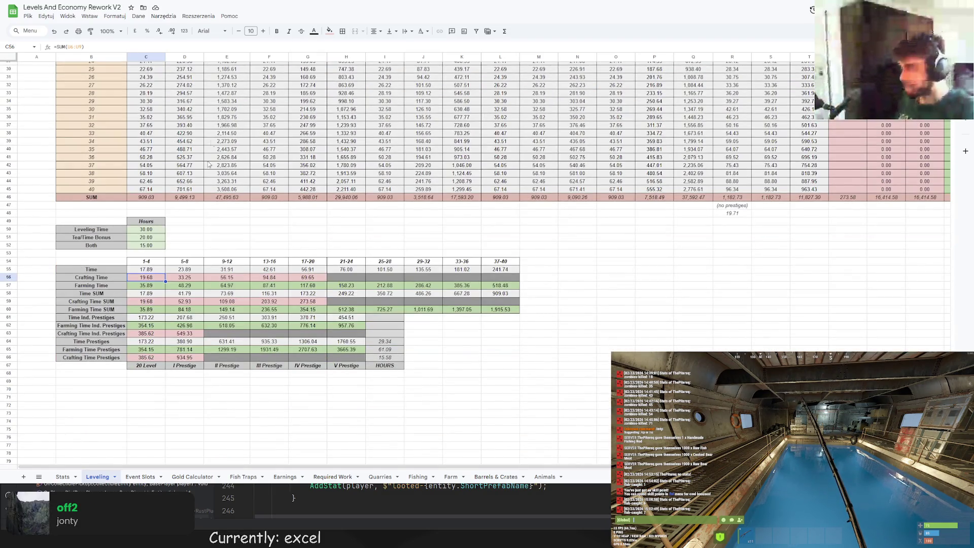
{"action": "scroll", "coordinate": [249, 228], "scroll_direction": "up", "scroll_amount": 3}
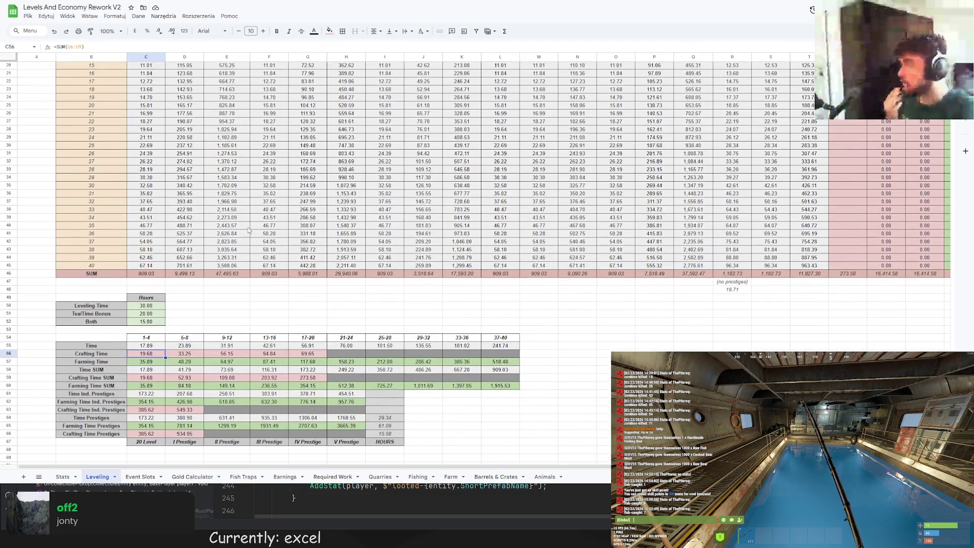
{"action": "key", "text": "ctrl+Tab"}
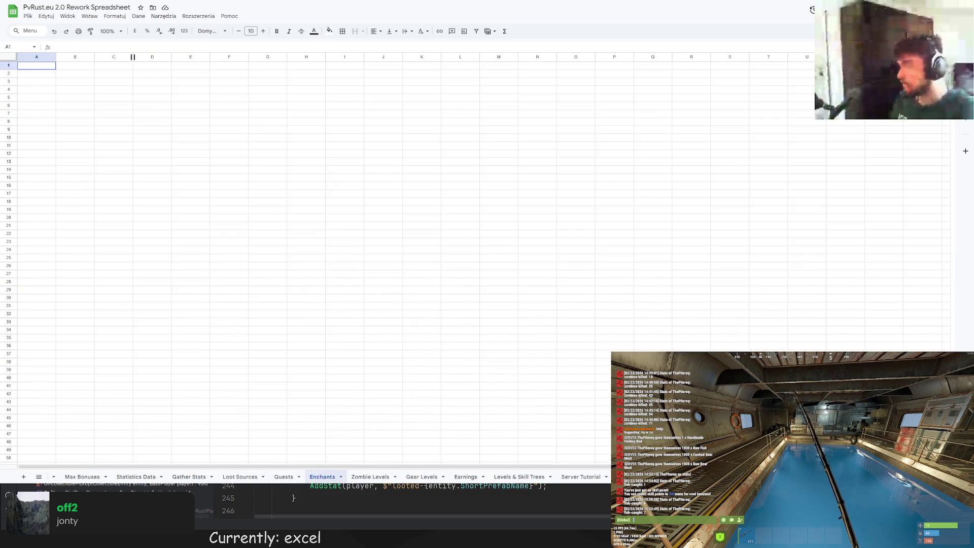
Visit the Statistics Data, Gather Stats, Loot Sources and Quests sheets in turn
{"action": "left_click", "coordinate": [135, 477]}
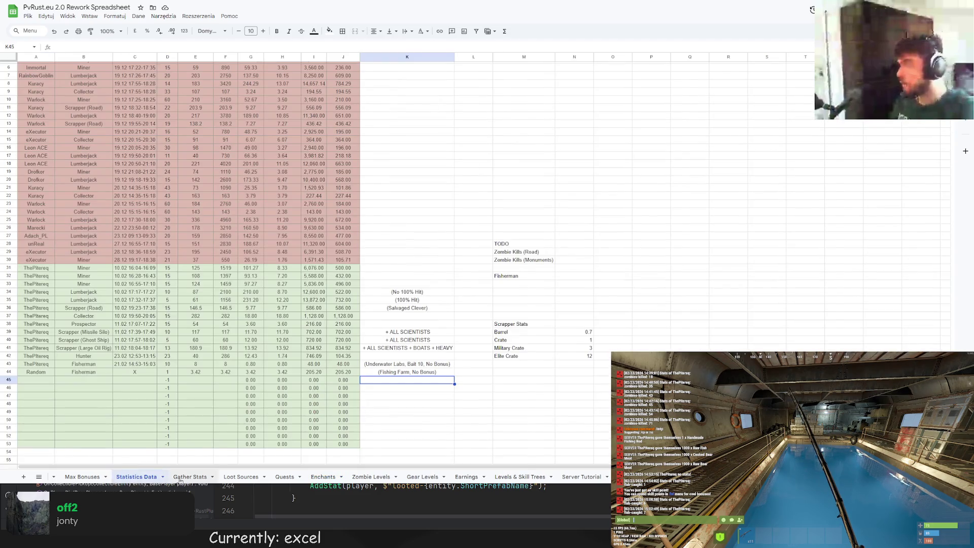
{"action": "left_click", "coordinate": [185, 477]}
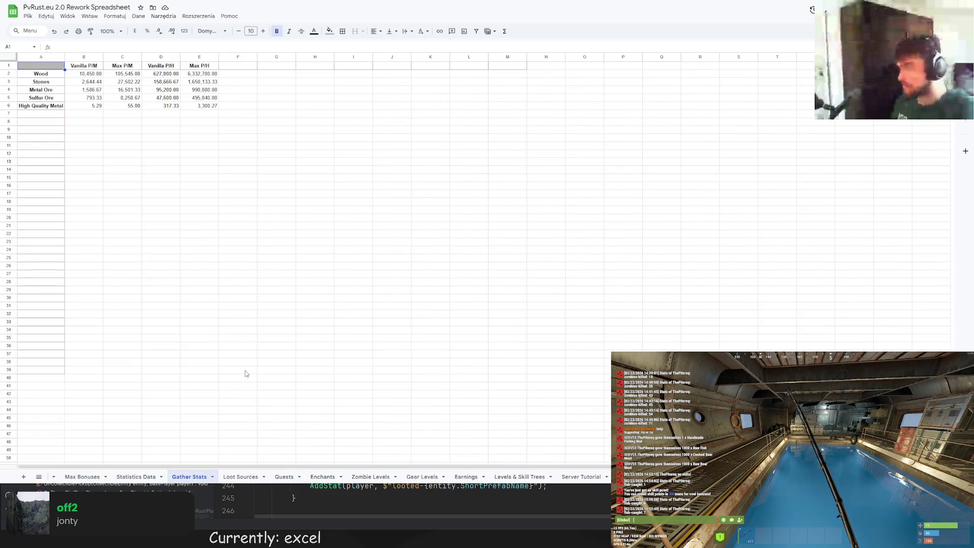
{"action": "left_click", "coordinate": [241, 477]}
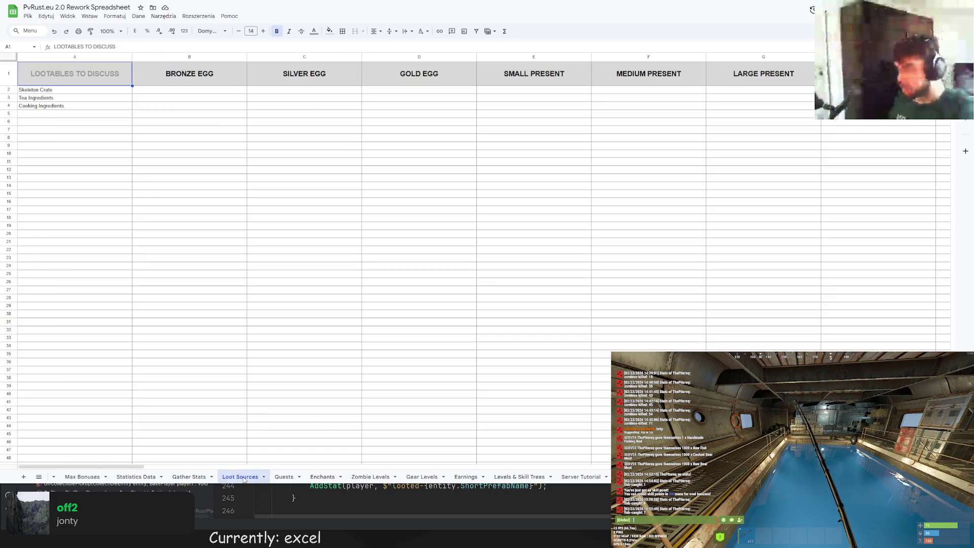
{"action": "left_click", "coordinate": [284, 477]}
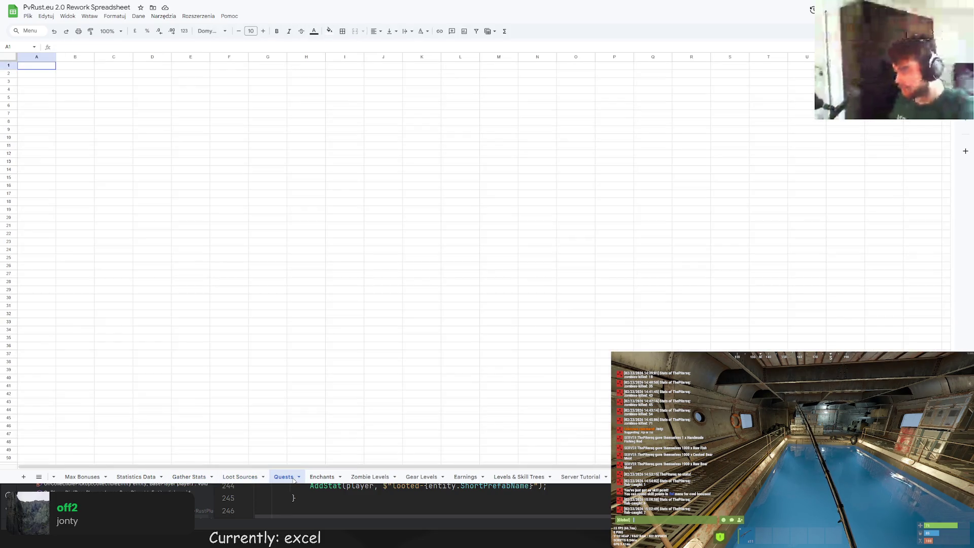
Return to the empty Enchants sheet
{"action": "left_click", "coordinate": [323, 477]}
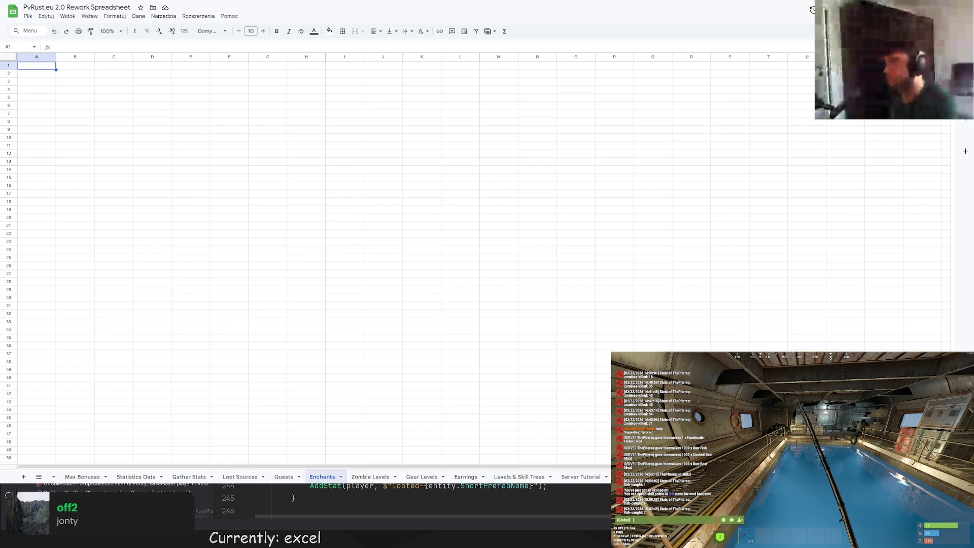
Enter headers Enchant Name in A1 and Level 1 Bonus in B1, fixing the typo
{"action": "left_click", "coordinate": [114, 121]}
{"action": "left_click", "coordinate": [36, 72]}
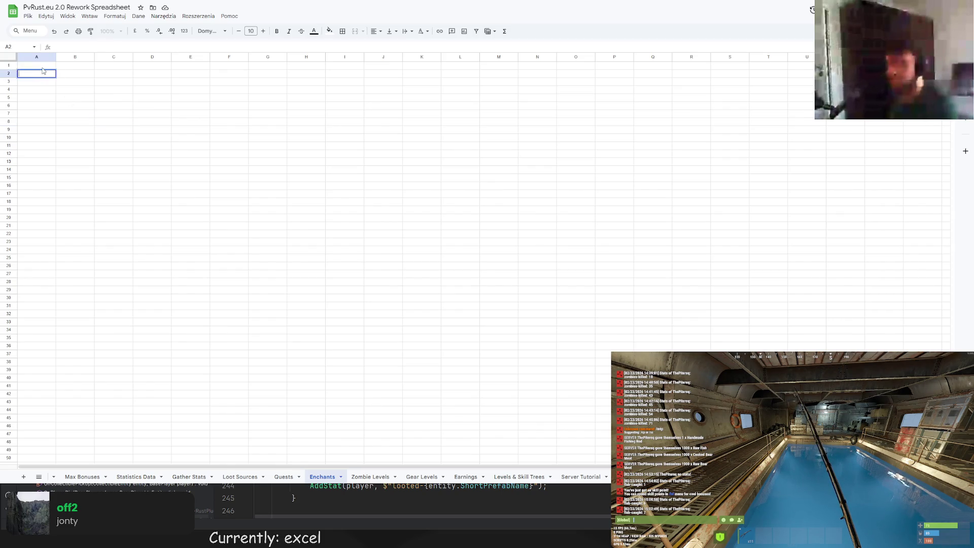
{"action": "double_click", "coordinate": [42, 67]}
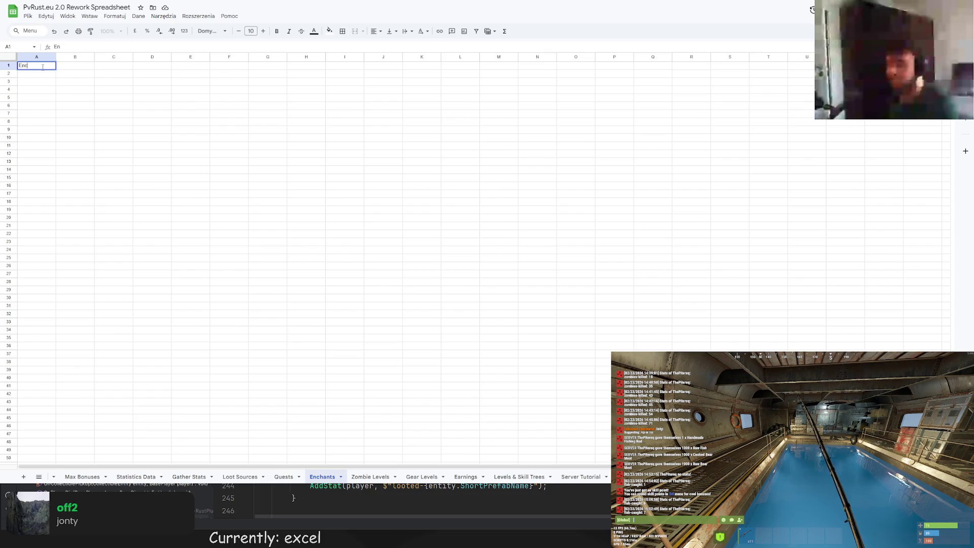
{"action": "type", "text": "Enchant Name"}
{"action": "key", "text": "Return"}
{"action": "key", "text": "Up"}
{"action": "key", "text": "Right"}
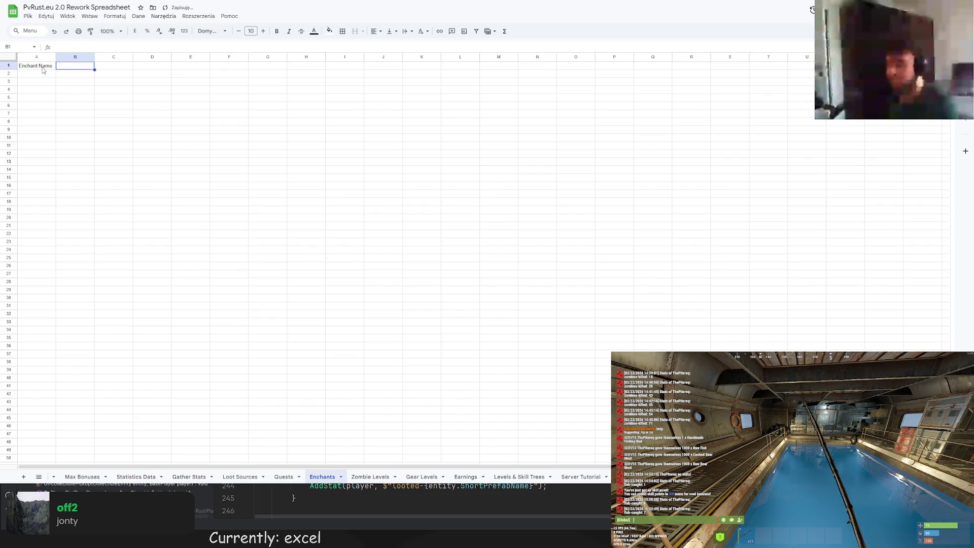
{"action": "key", "text": "Return"}
{"action": "type", "text": "Level 1 Bo"}
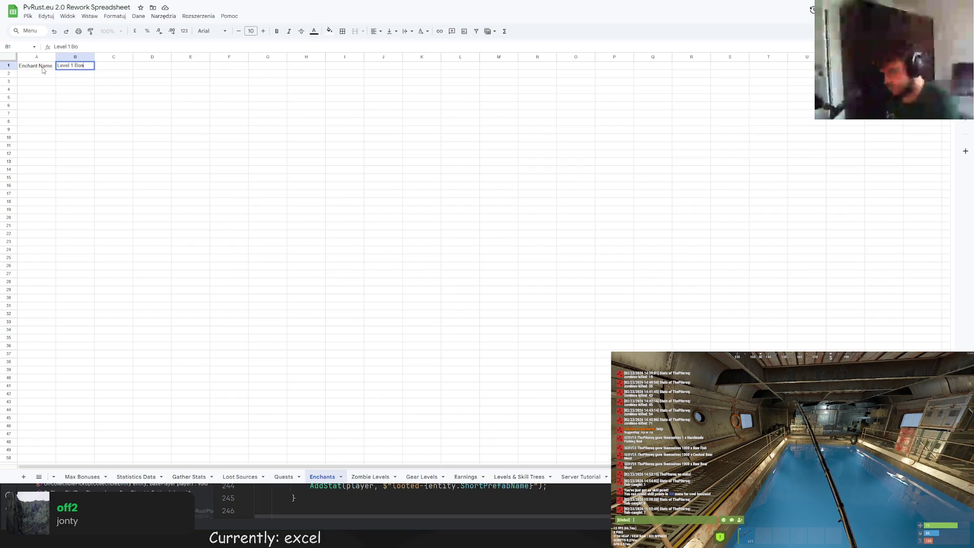
{"action": "type", "text": "s"}
{"action": "key", "text": "Return"}
{"action": "key", "text": "Up"}
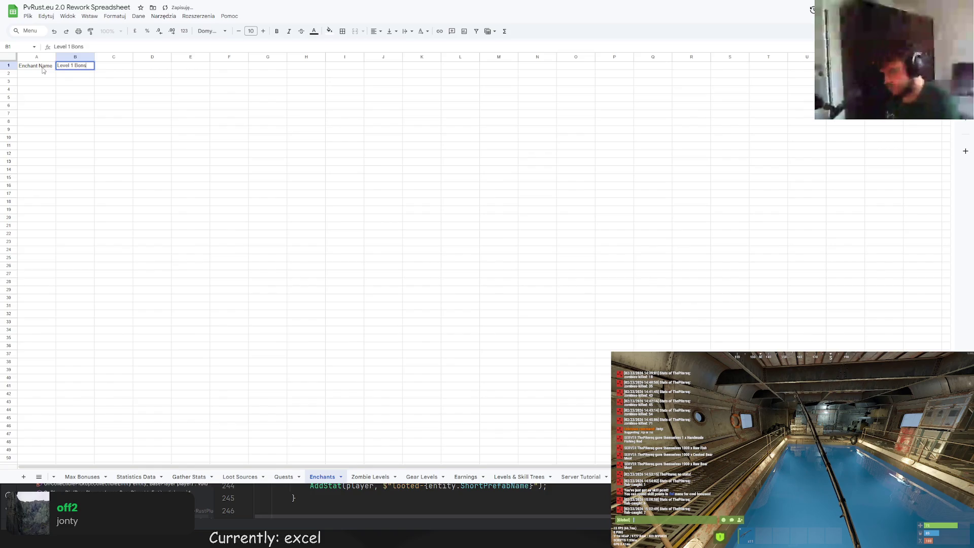
{"action": "type", "text": "s"}
{"action": "key", "text": "Tab"}
{"action": "type", "text": "Lev"}
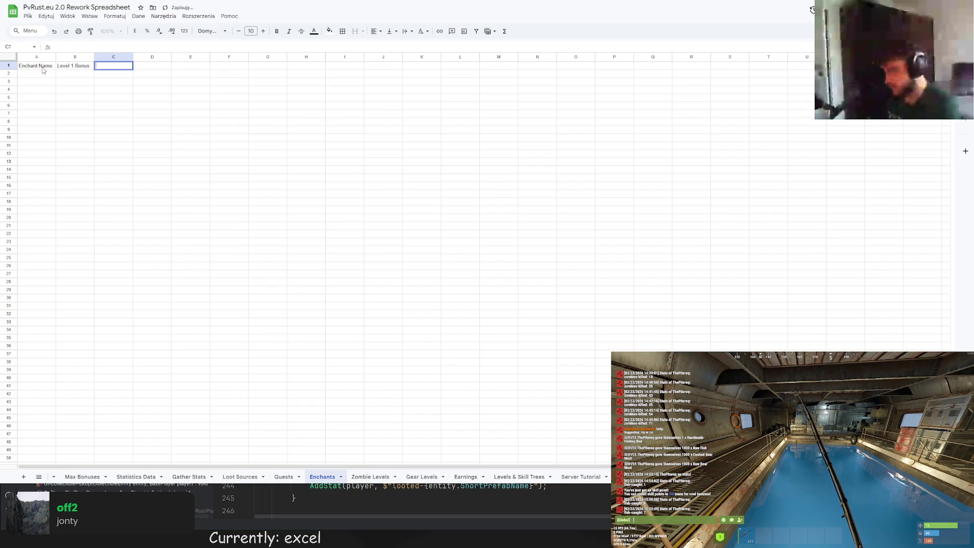
{"action": "type", "text": "l 1 Cost"}
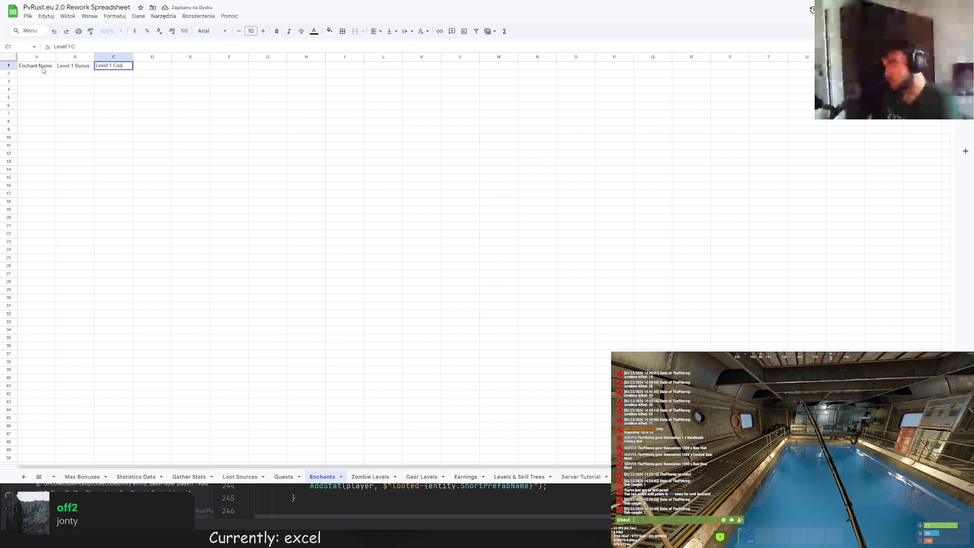
Enter headers Level 1 Cost in C1 and Level 1 Roll Cost in D1
{"action": "key", "text": "Return"}
{"action": "key", "text": "Up"}
{"action": "key", "text": "Right"}
{"action": "type", "text": "Le"}
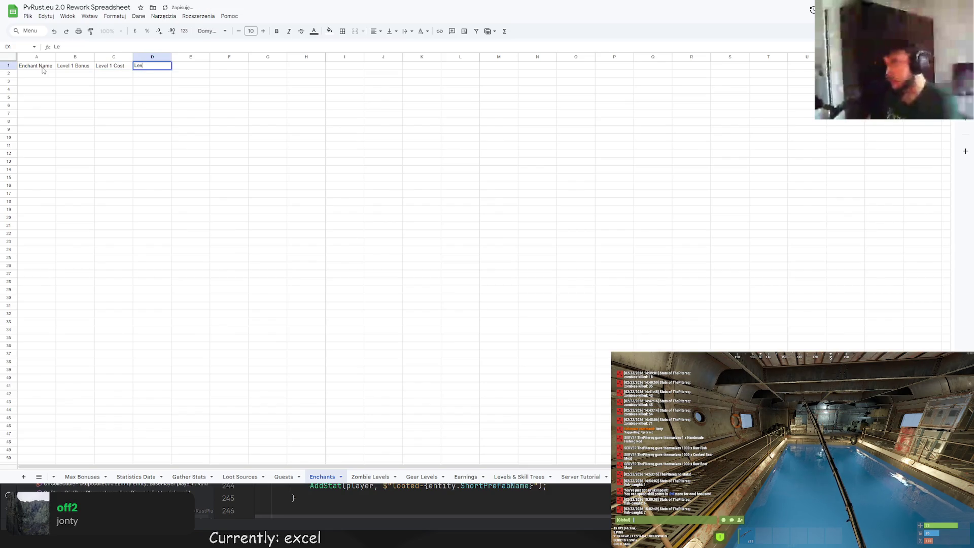
{"action": "type", "text": "vel 1 Ro"}
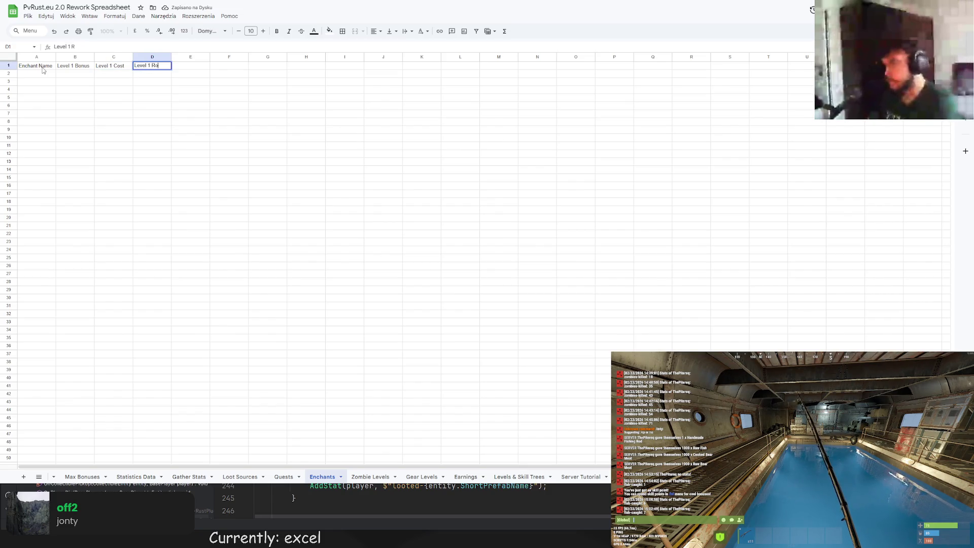
{"action": "type", "text": "ll Cost"}
{"action": "key", "text": "Return"}
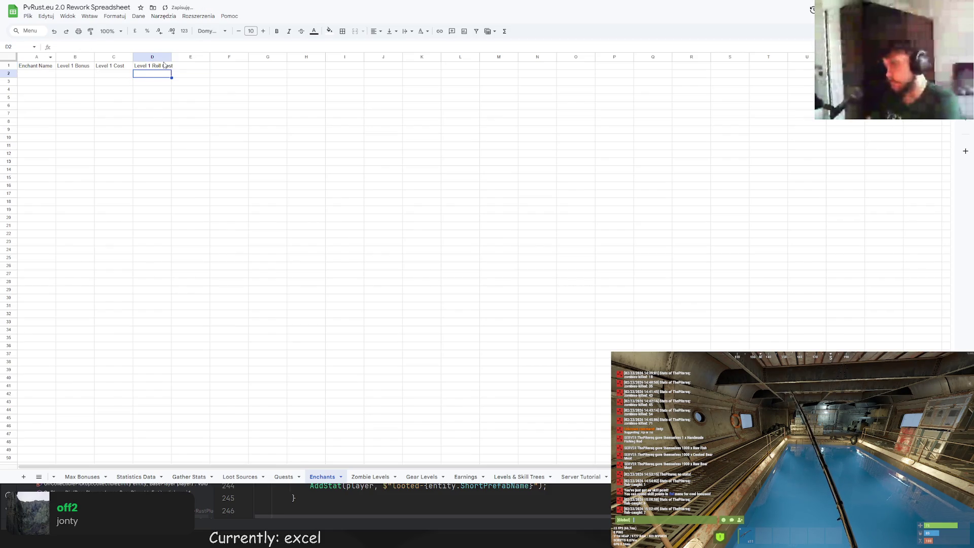
Autofit column D and change B1 to read Level 1 - Bonus
{"action": "double_click", "coordinate": [170, 56]}
{"action": "left_click", "coordinate": [69, 65]}
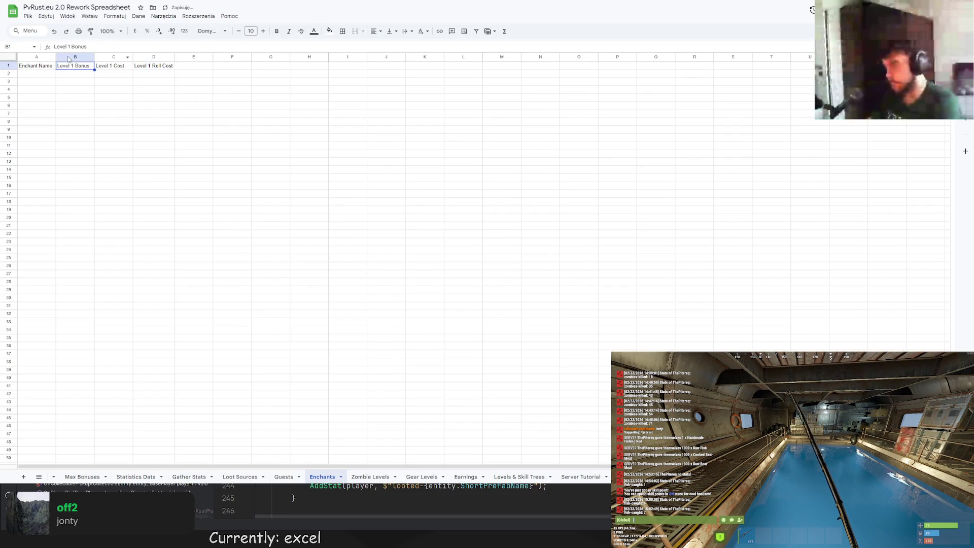
{"action": "left_click", "coordinate": [77, 47]}
{"action": "type", "text": "-"}
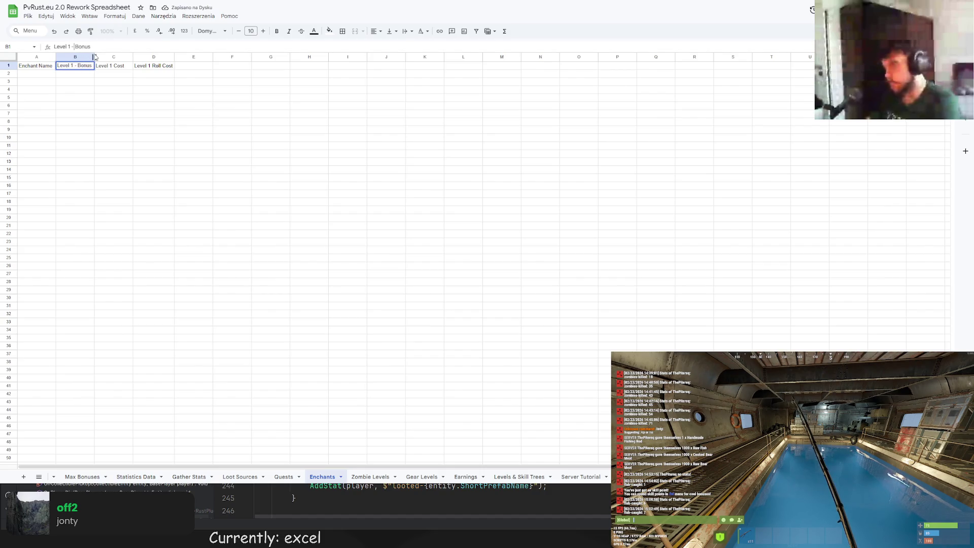
{"action": "left_click", "coordinate": [122, 67]}
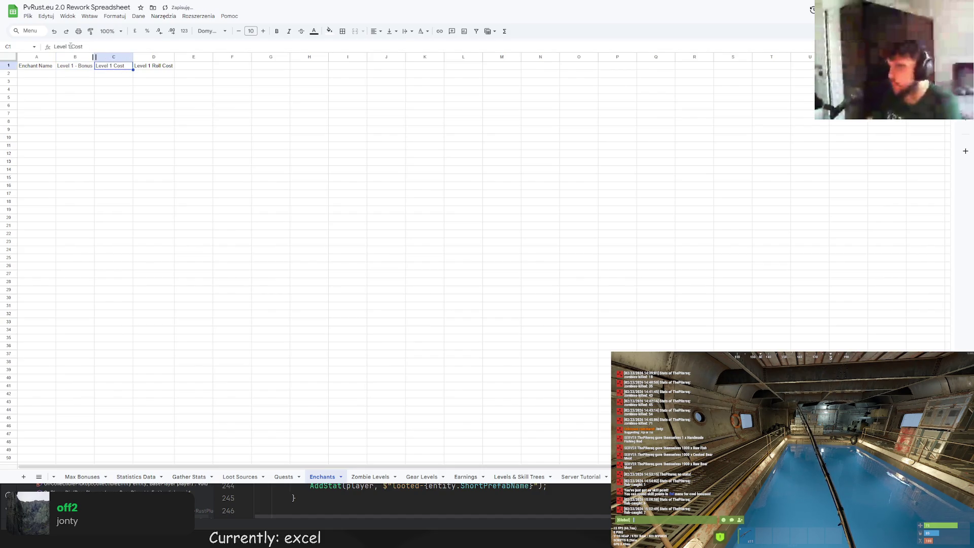
Cut the header row A1:D1
{"action": "left_click_drag", "start_coordinate": [35, 65], "coordinate": [154, 64]}
{"action": "key", "text": "ctrl+x"}
{"action": "left_click", "coordinate": [36, 73]}
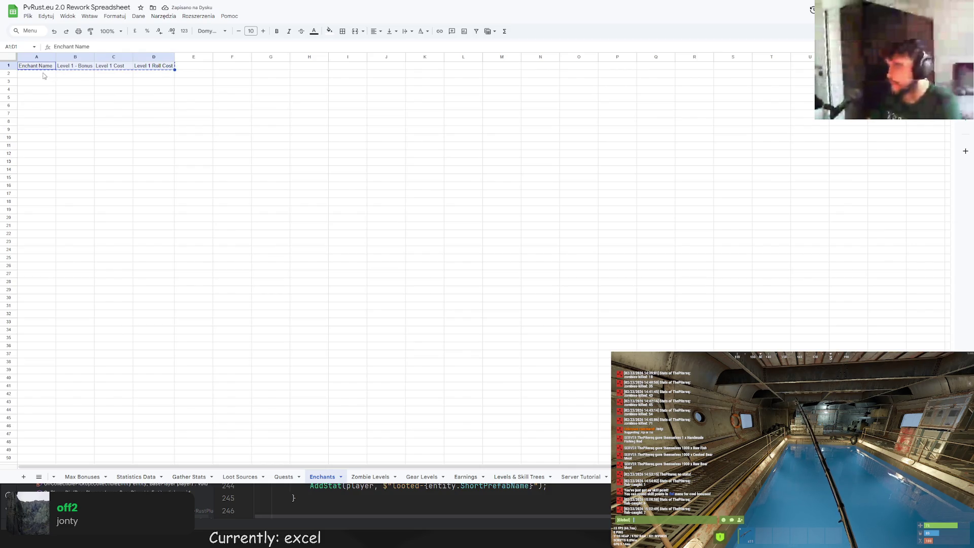
Paste the headers into row 2 and shorten the second one to Bonus
{"action": "key", "text": "ctrl+v"}
{"action": "left_click", "coordinate": [84, 93]}
{"action": "left_click", "coordinate": [87, 73]}
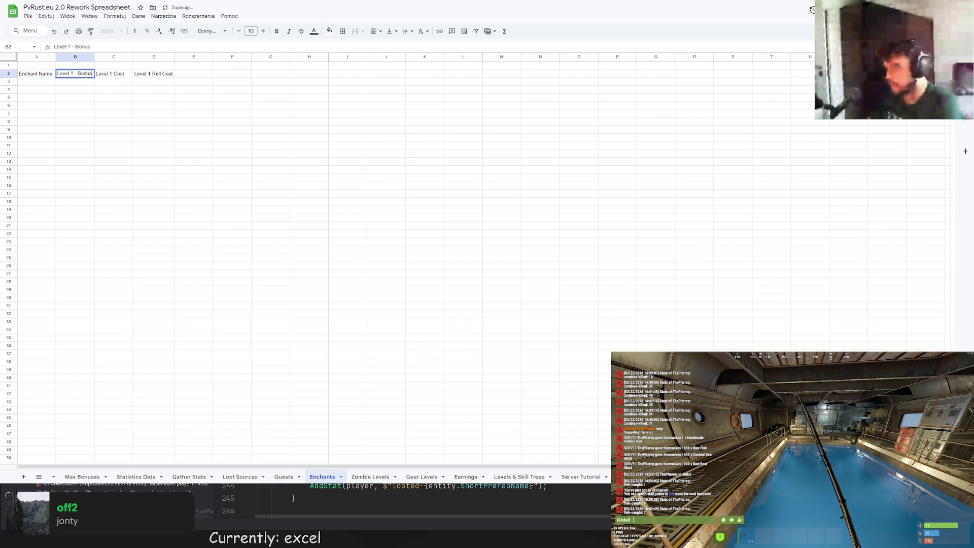
{"action": "type", "text": "Bonus"}
{"action": "key", "text": "Return"}
Shorten the third and fourth headers to Cost and Roll Cost
{"action": "left_click", "coordinate": [113, 73]}
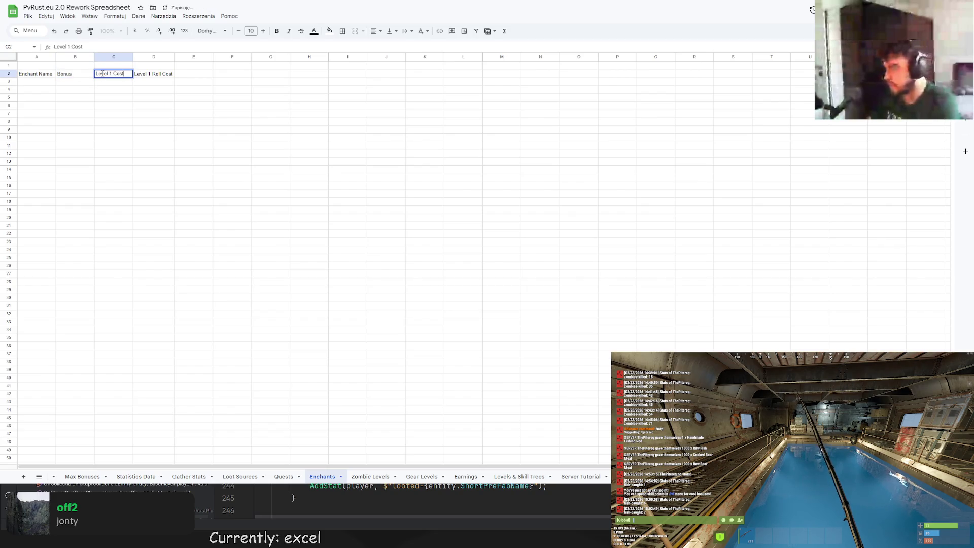
{"action": "double_click", "coordinate": [113, 73]}
{"action": "type", "text": "Cost"}
{"action": "double_click", "coordinate": [151, 73]}
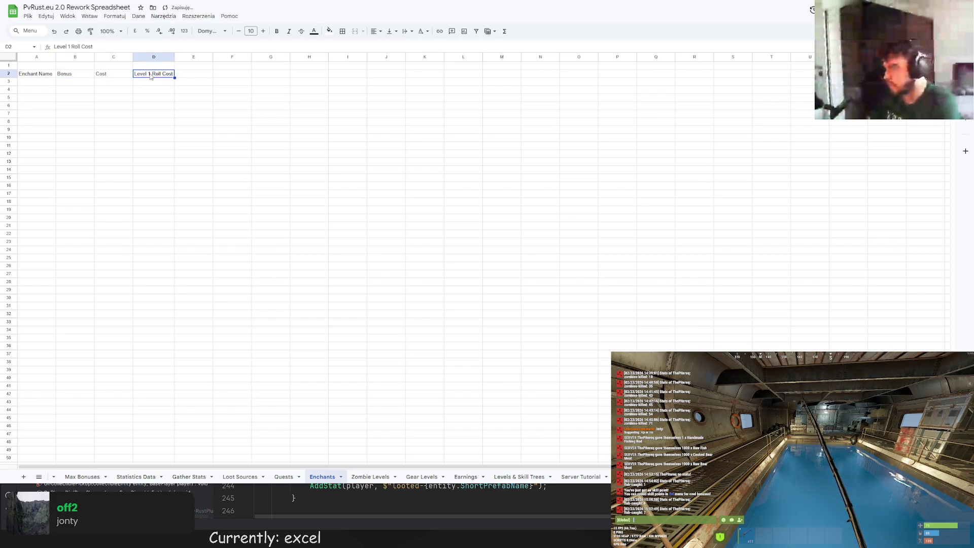
{"action": "type", "text": "Ro"}
{"action": "key", "text": "BackSpace"}
{"action": "key", "text": "BackSpace"}
{"action": "key", "text": "BackSpace"}
{"action": "type", "text": "ll Cos"}
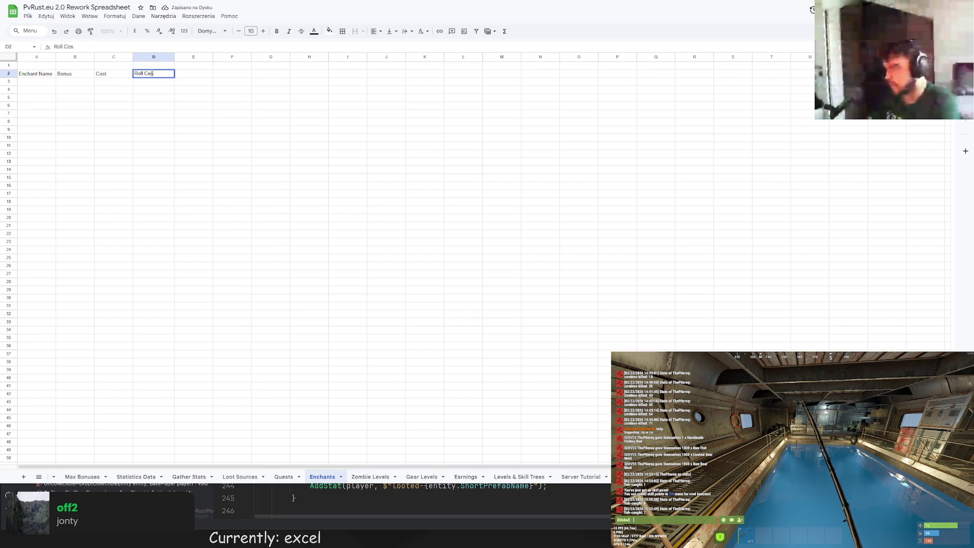
{"action": "key", "text": "Return"}
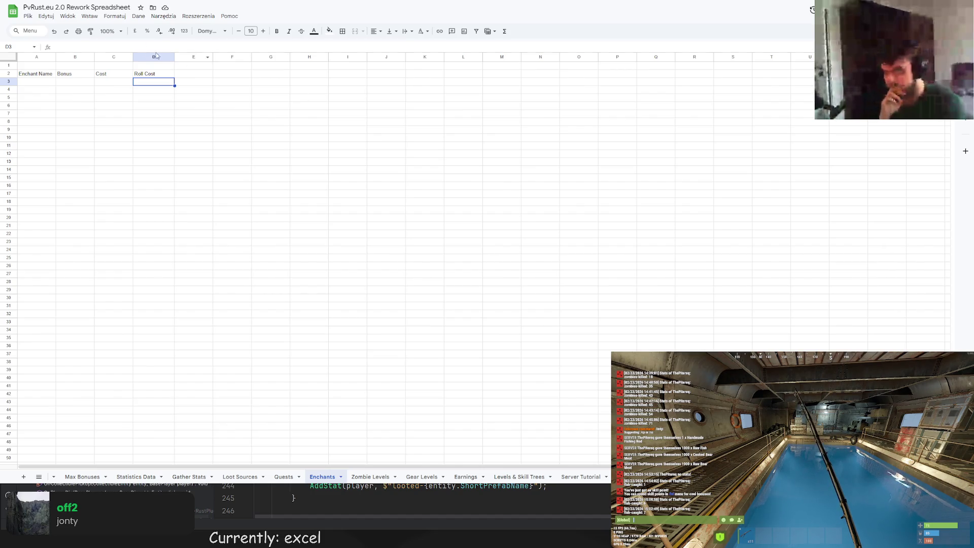
Make the Bonus header plural so it reads Bonuses
{"action": "double_click", "coordinate": [76, 77]}
{"action": "type", "text": "es"}
{"action": "left_click", "coordinate": [115, 100]}
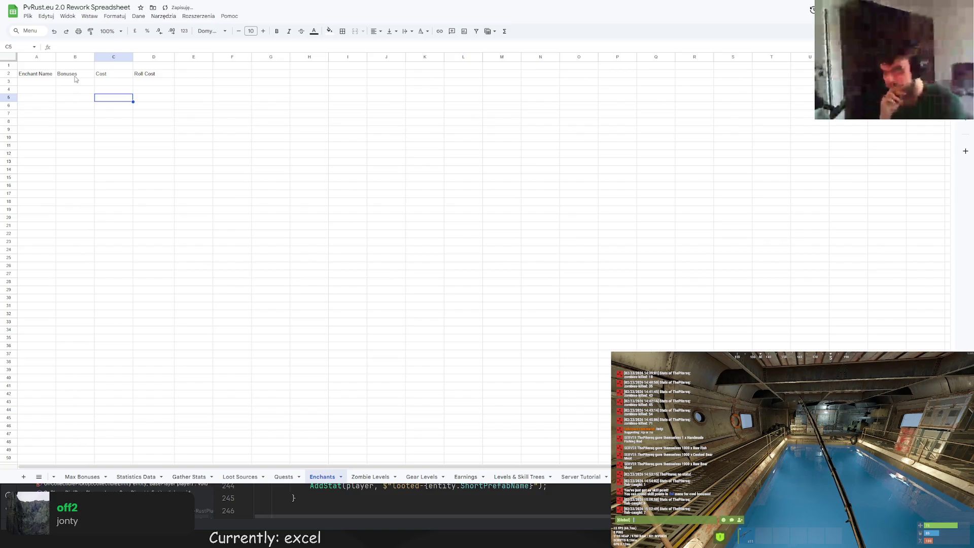
{"action": "left_click_drag", "start_coordinate": [75, 66], "coordinate": [152, 66]}
{"action": "right_click", "coordinate": [151, 66]}
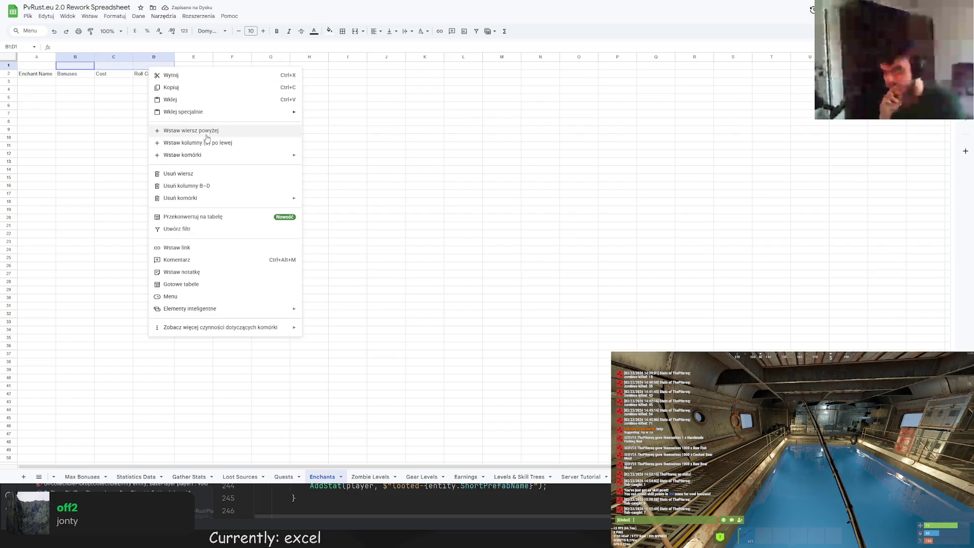
{"action": "mouse_move", "coordinate": [180, 198]}
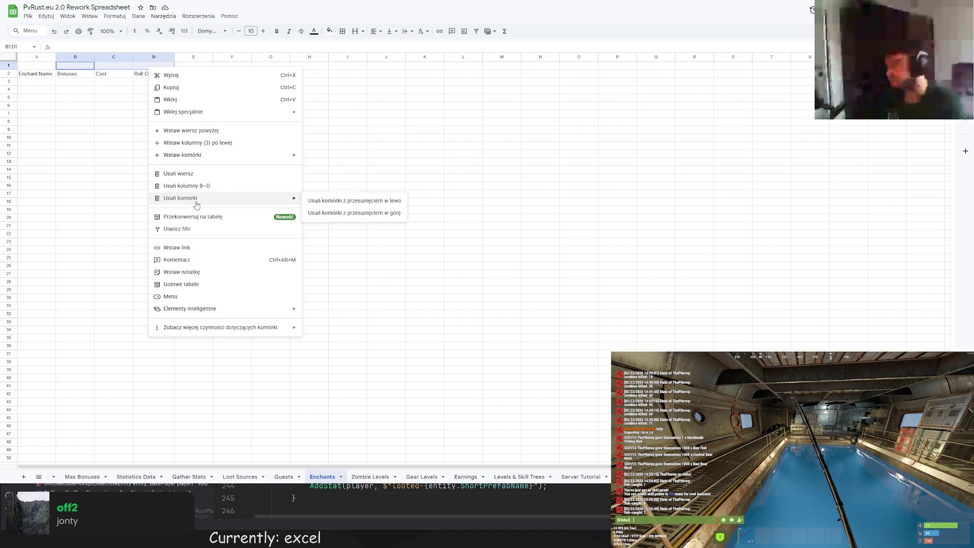
{"action": "left_click", "coordinate": [85, 16]}
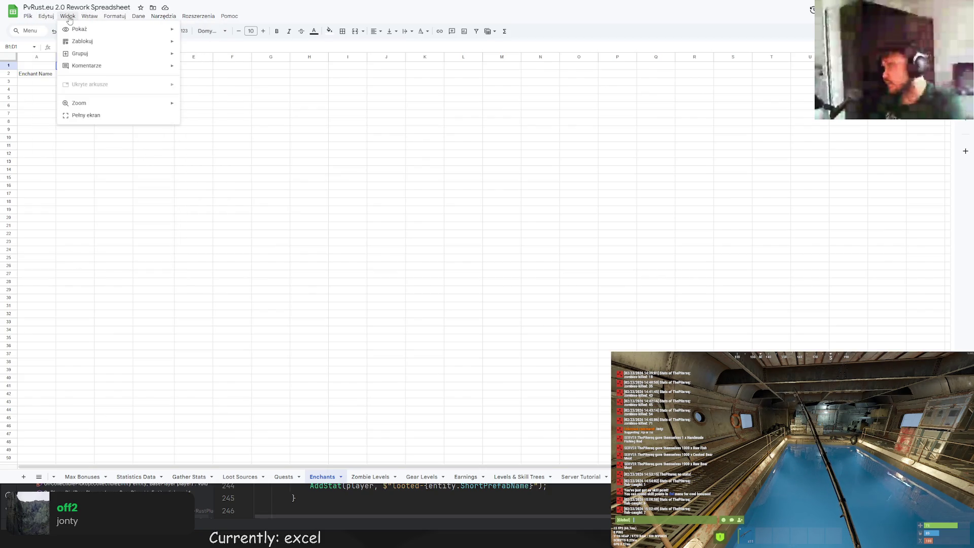
{"action": "left_click", "coordinate": [201, 61]}
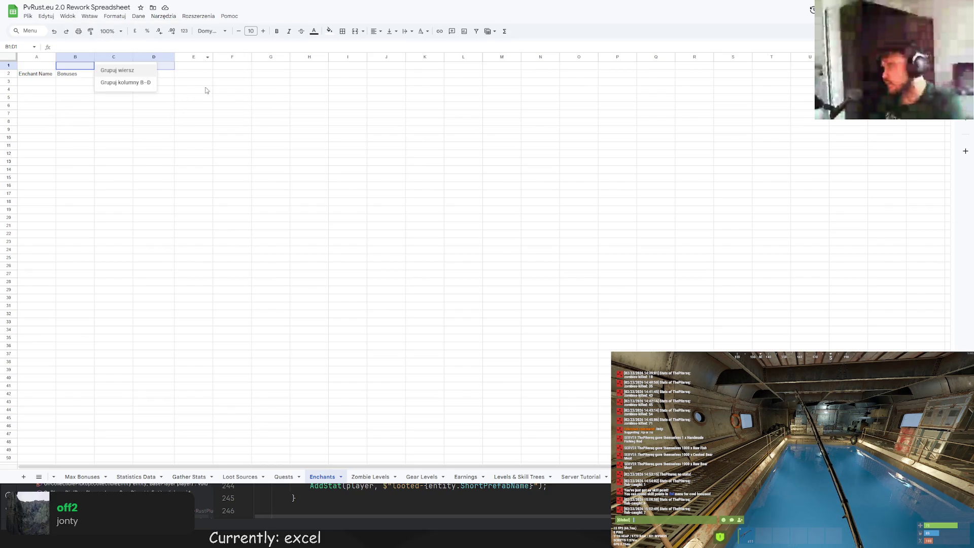
{"action": "left_click", "coordinate": [116, 70]}
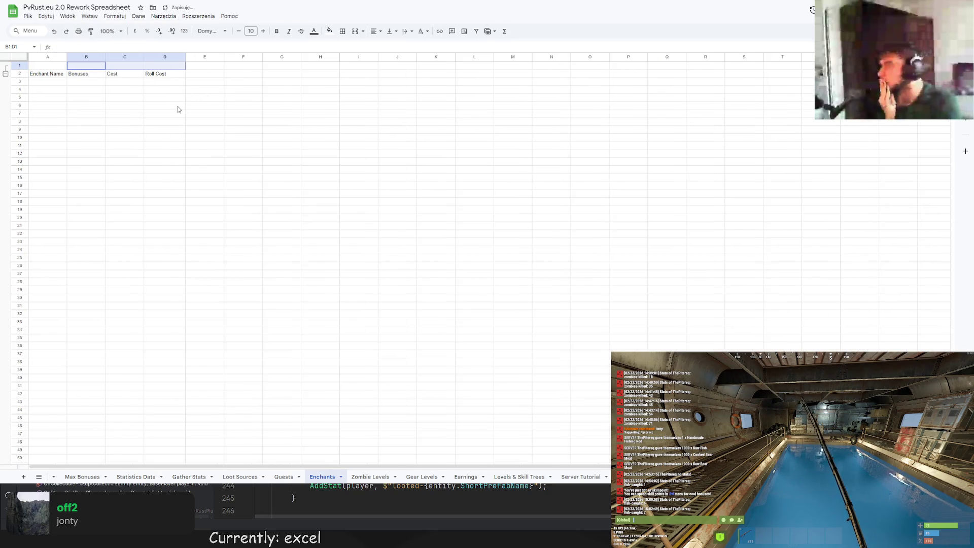
{"action": "right_click", "coordinate": [84, 66]}
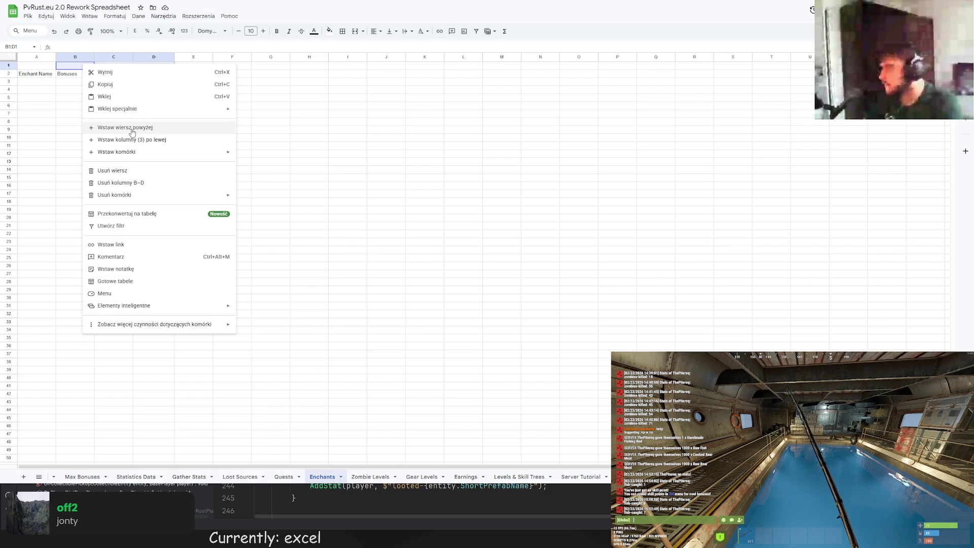
{"action": "left_click", "coordinate": [305, 152]}
{"action": "left_click", "coordinate": [74, 66]}
{"action": "left_click", "coordinate": [140, 67], "text": "ctrl"}
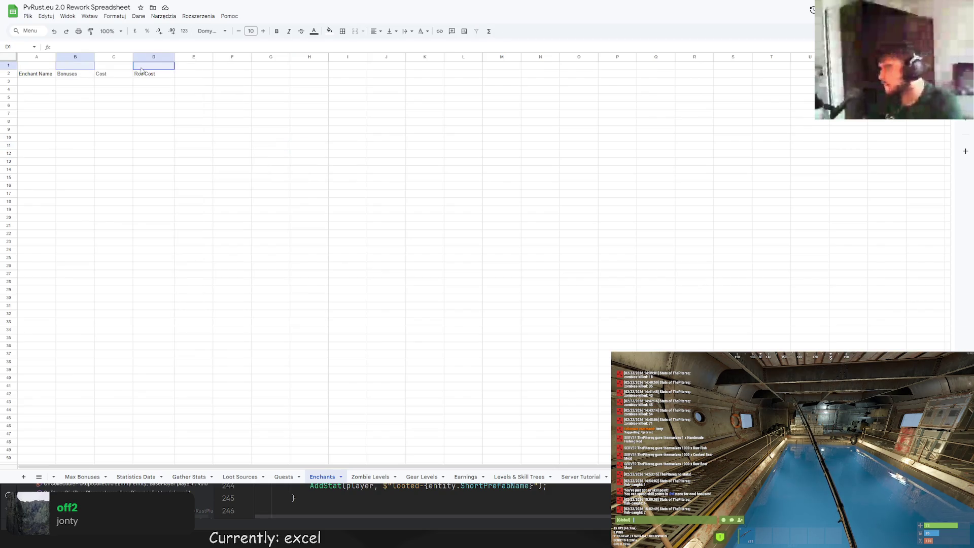
{"action": "right_click", "coordinate": [122, 67]}
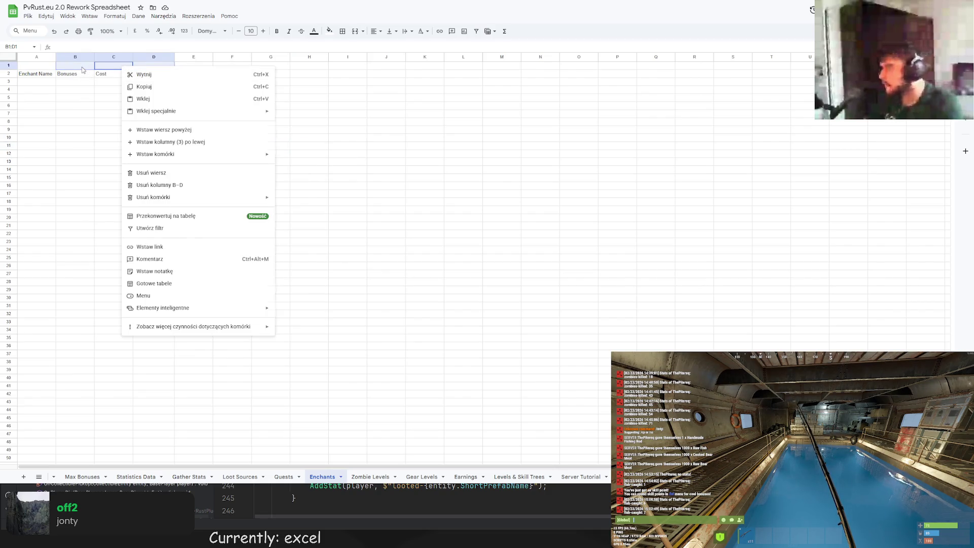
{"action": "key", "text": "Escape"}
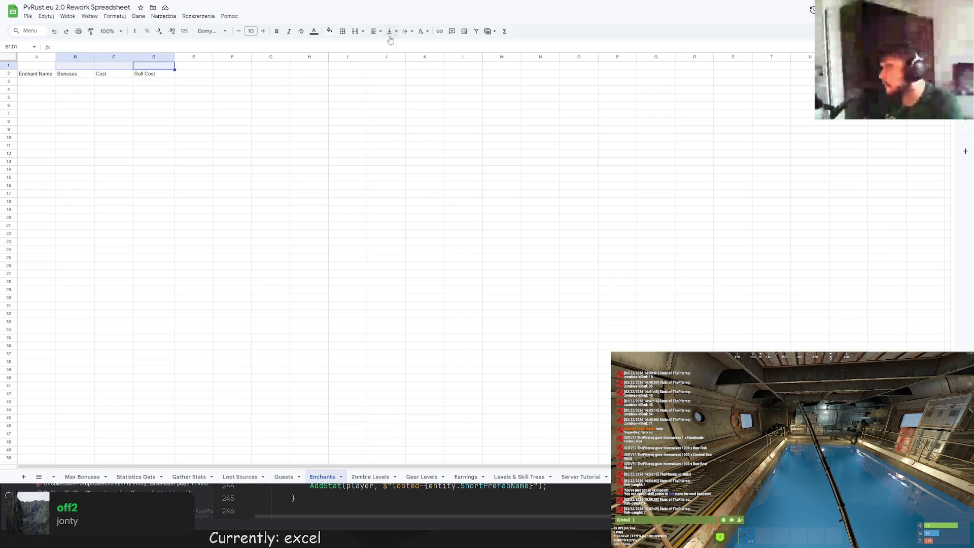
{"action": "left_click", "coordinate": [87, 16]}
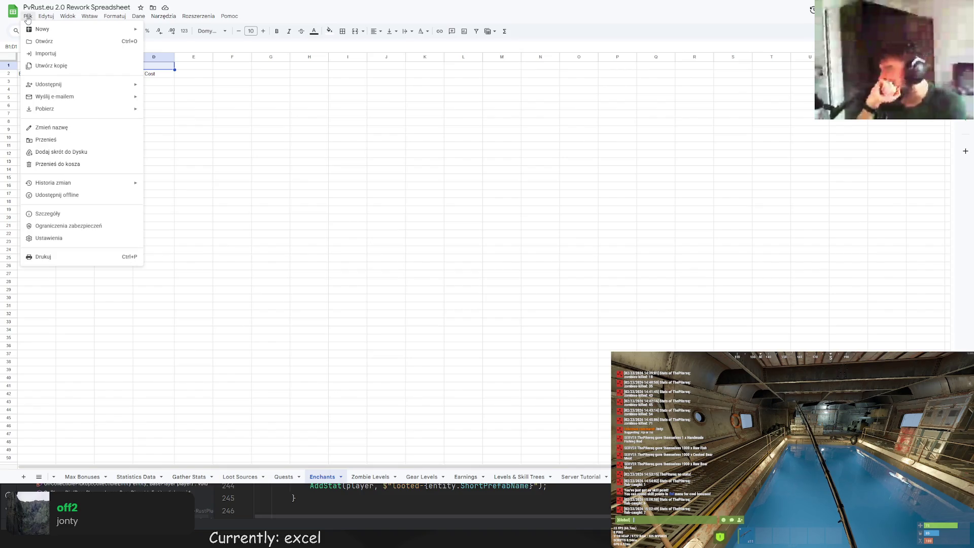
Browse the right-click cell actions on row 5 and row 1 cells without applying anything
{"action": "left_click", "coordinate": [161, 68]}
{"action": "right_click", "coordinate": [162, 69]}
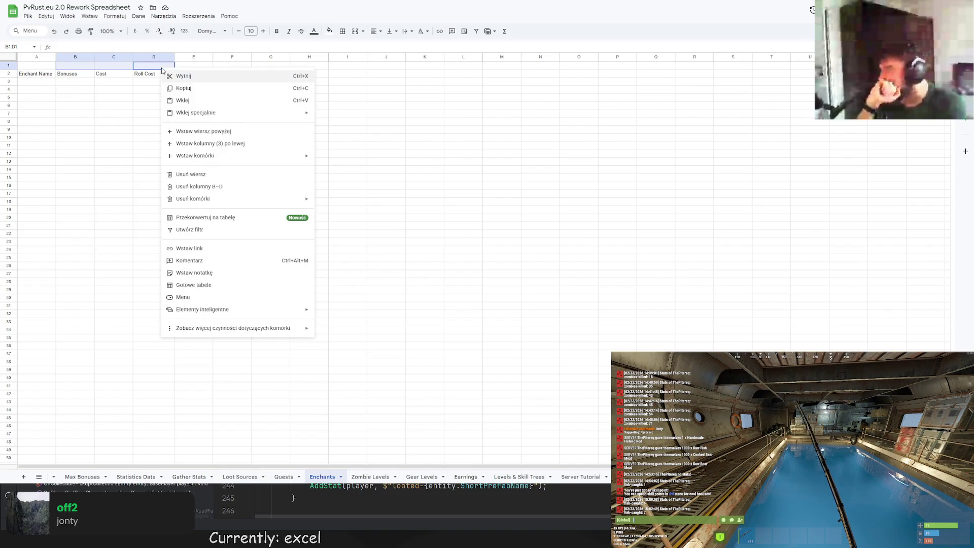
{"action": "left_click", "coordinate": [93, 95]}
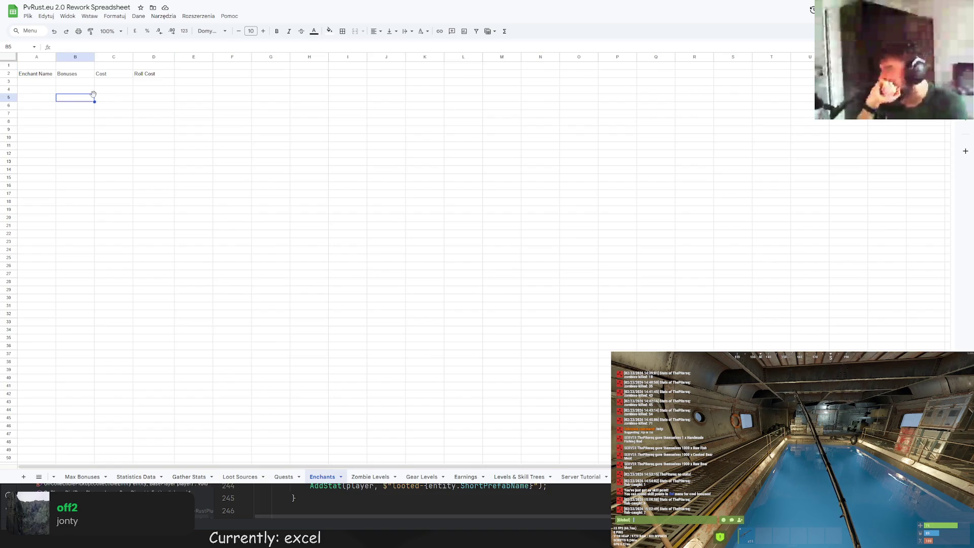
{"action": "left_click_drag", "start_coordinate": [131, 99], "coordinate": [153, 99]}
{"action": "right_click", "coordinate": [130, 99]}
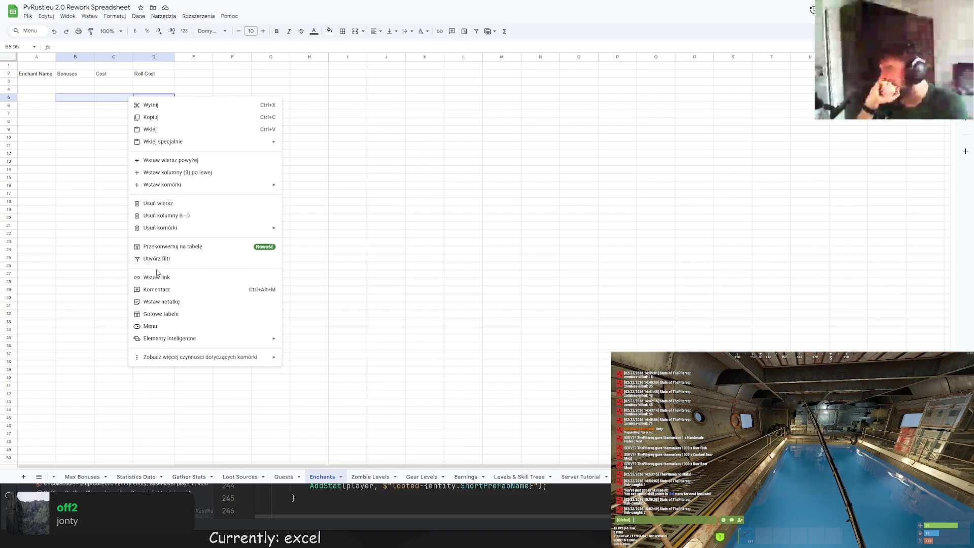
{"action": "left_click", "coordinate": [91, 242]}
{"action": "left_click", "coordinate": [91, 66]}
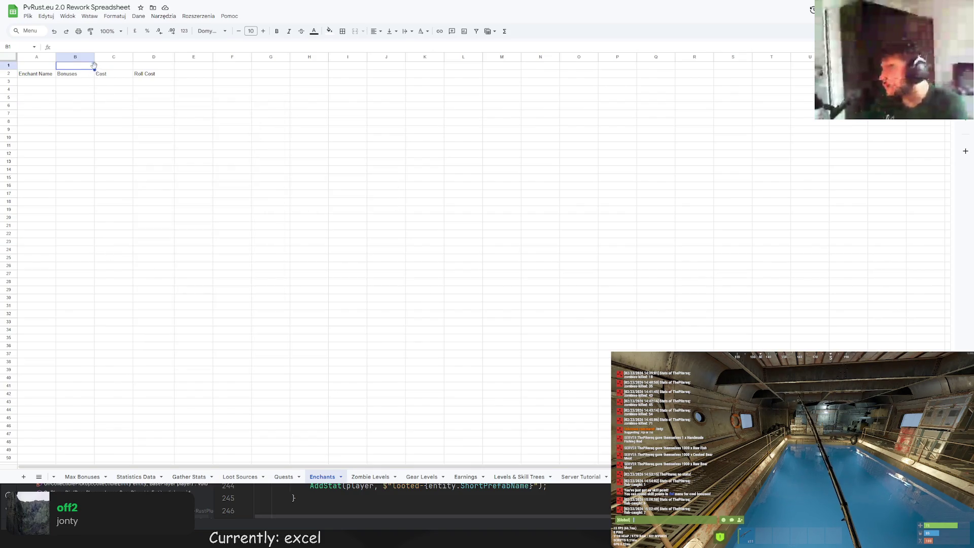
{"action": "left_click", "coordinate": [97, 69], "text": "shift"}
{"action": "right_click", "coordinate": [97, 68]}
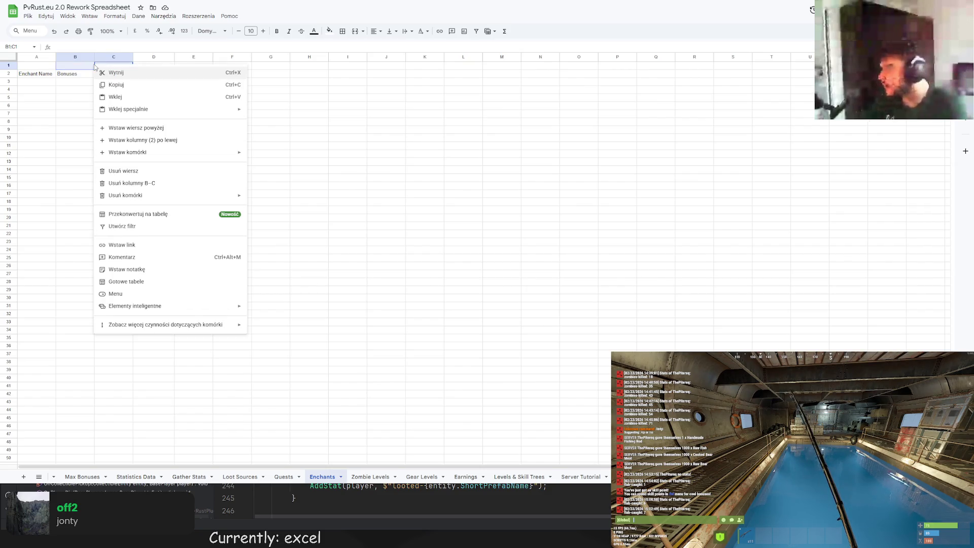
{"action": "key", "text": "Escape"}
{"action": "right_click", "coordinate": [89, 66]}
{"action": "mouse_move", "coordinate": [164, 324]}
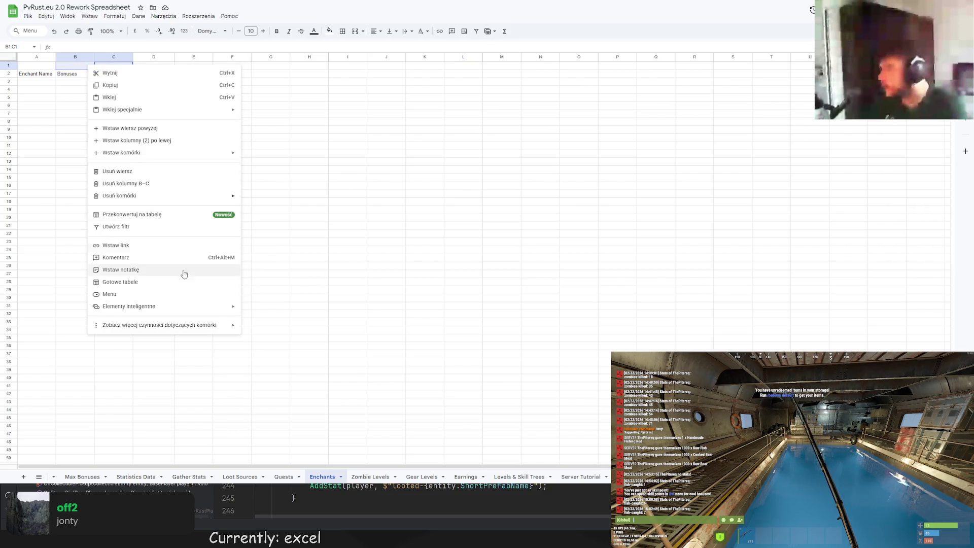
{"action": "left_click", "coordinate": [309, 233]}
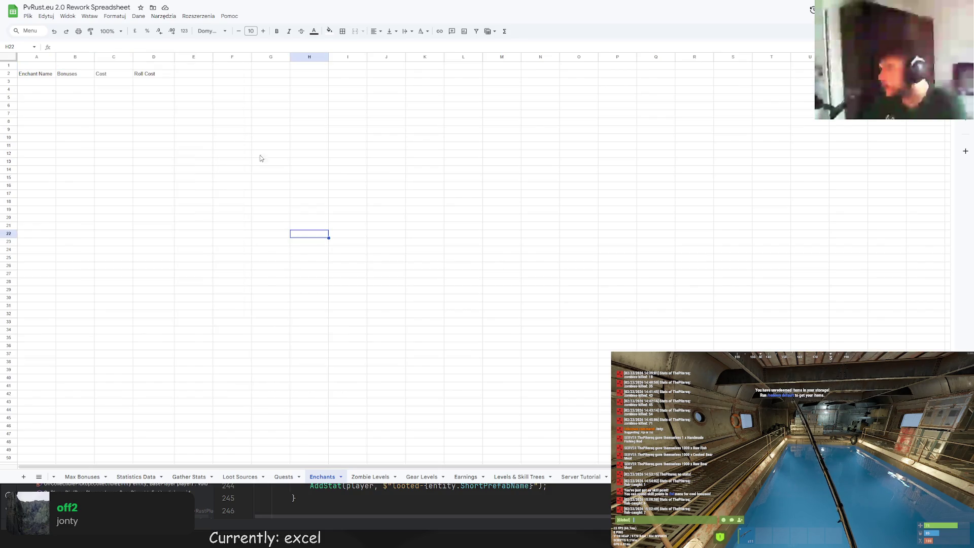
Merge cells B1 through D1 into one cell
{"action": "left_click_drag", "start_coordinate": [69, 65], "coordinate": [143, 69]}
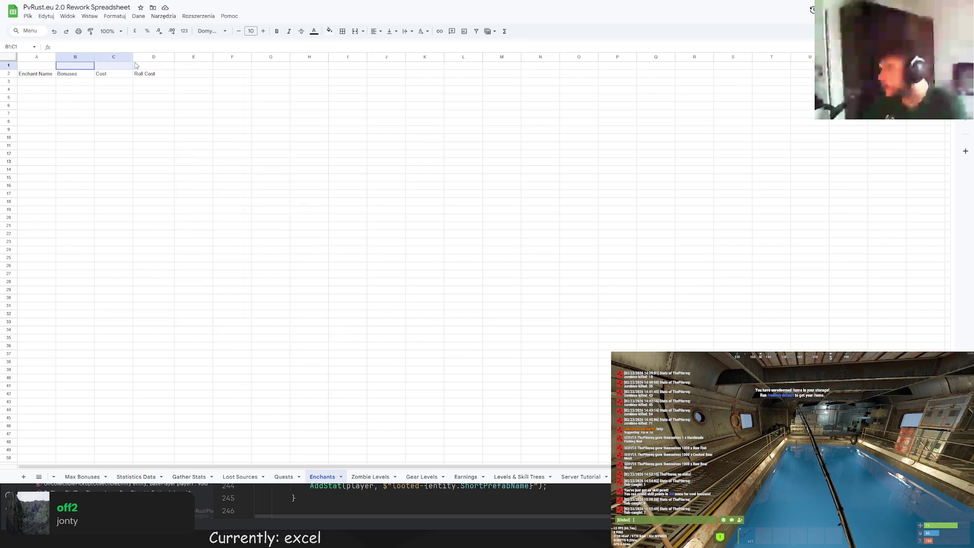
{"action": "left_click", "coordinate": [355, 33]}
{"action": "left_click", "coordinate": [231, 91]}
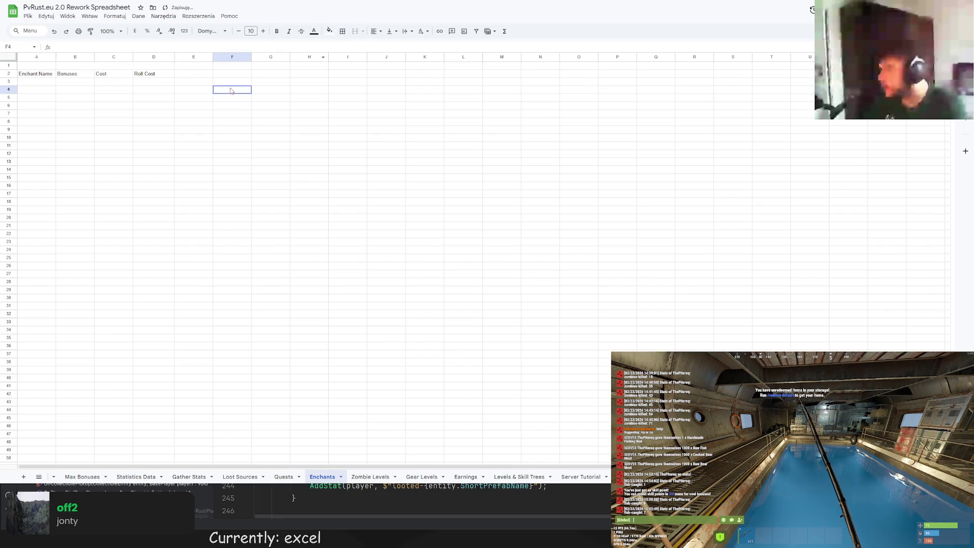
Label the merged cell Level 1, then correct it to Level I
{"action": "left_click", "coordinate": [93, 68]}
{"action": "type", "text": "Lev"}
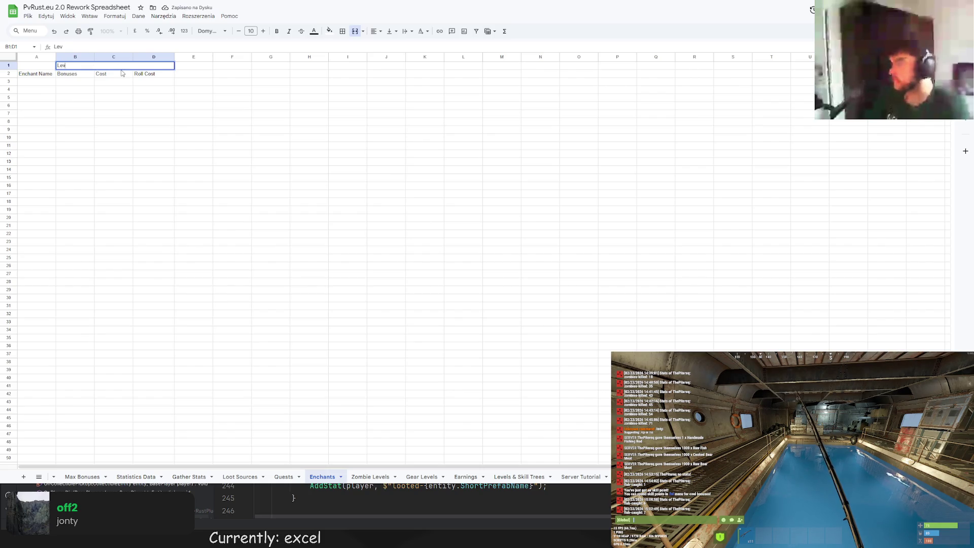
{"action": "type", "text": "el 1"}
{"action": "key", "text": "Return"}
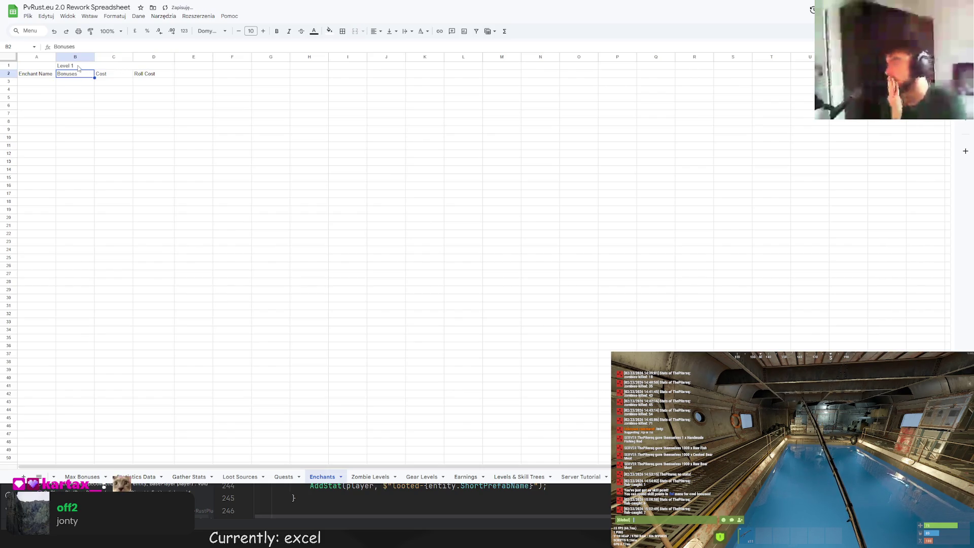
{"action": "left_click", "coordinate": [78, 68]}
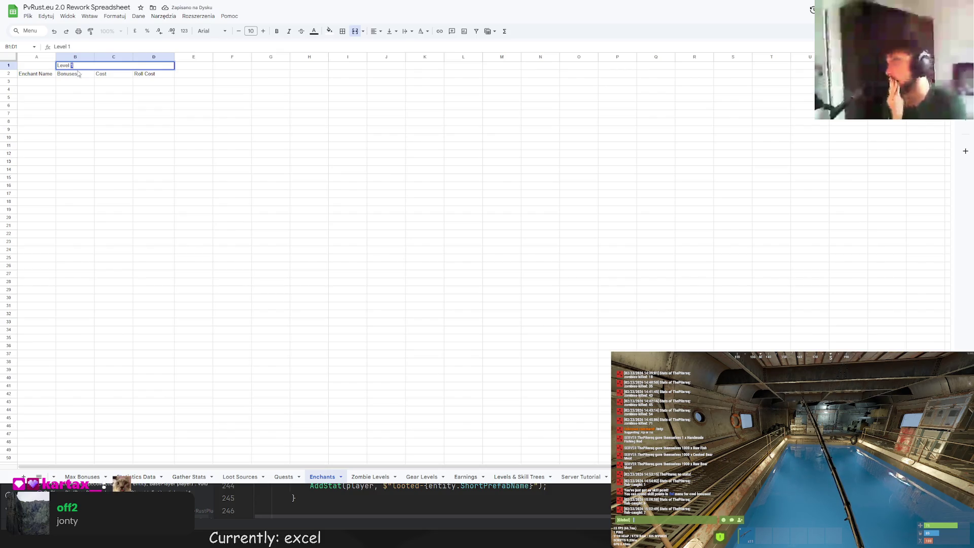
{"action": "key", "text": "Down"}
Centre the Level I title and the Bonuses, Cost and Roll Cost headers
{"action": "left_click", "coordinate": [90, 67]}
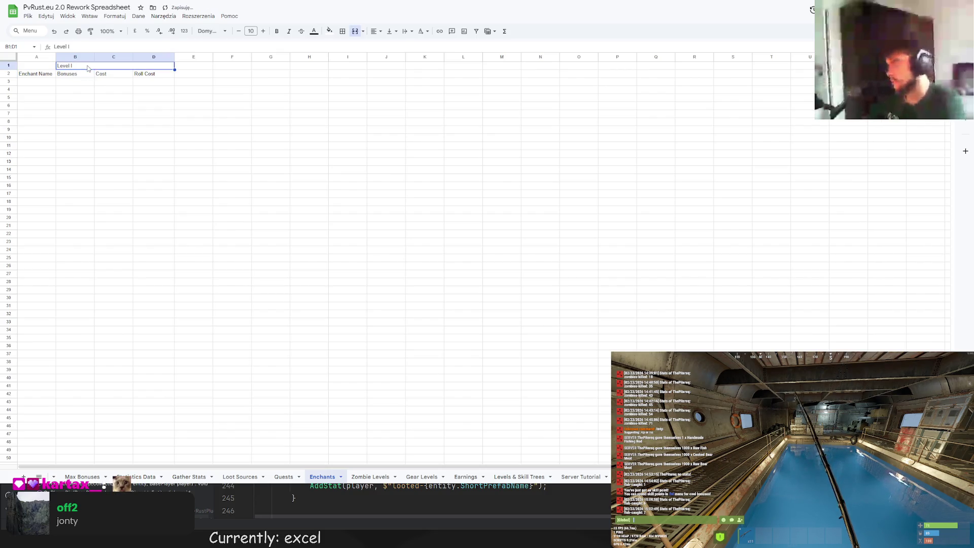
{"action": "left_click", "coordinate": [375, 31]}
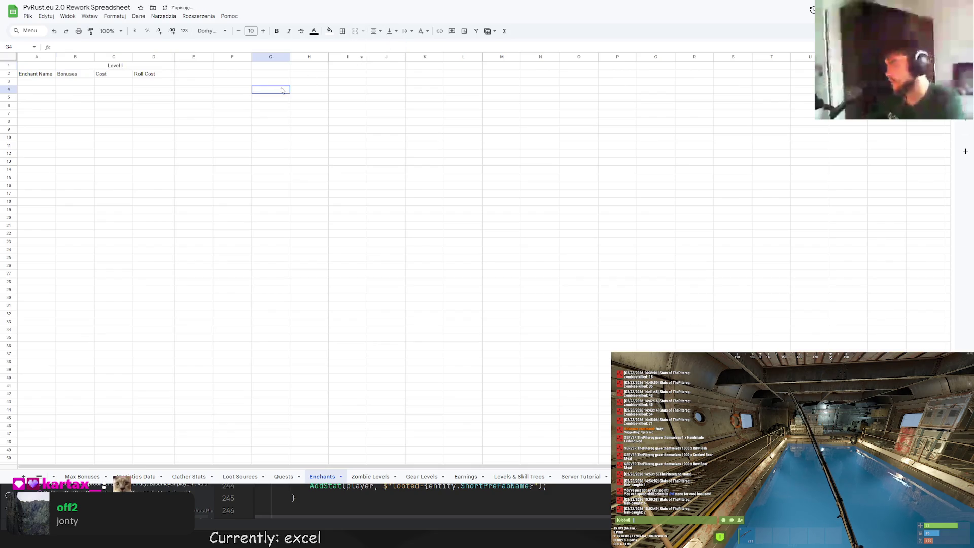
{"action": "key", "text": "Down"}
{"action": "key", "text": "shift+Right"}
{"action": "key", "text": "shift+Right"}
{"action": "left_click", "coordinate": [375, 32]}
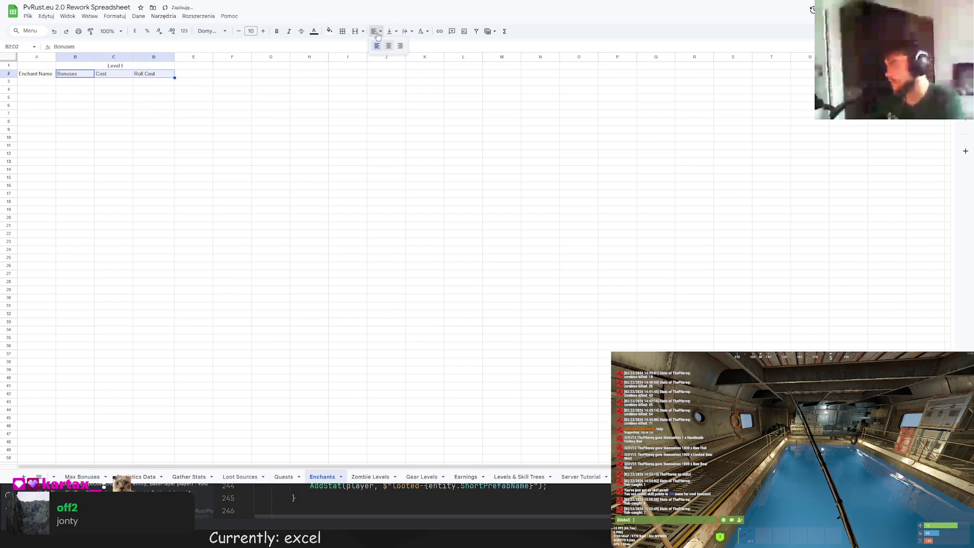
Make all header texts bold, including Enchant Name
{"action": "left_click", "coordinate": [304, 97]}
{"action": "left_click_drag", "start_coordinate": [92, 66], "coordinate": [139, 76]}
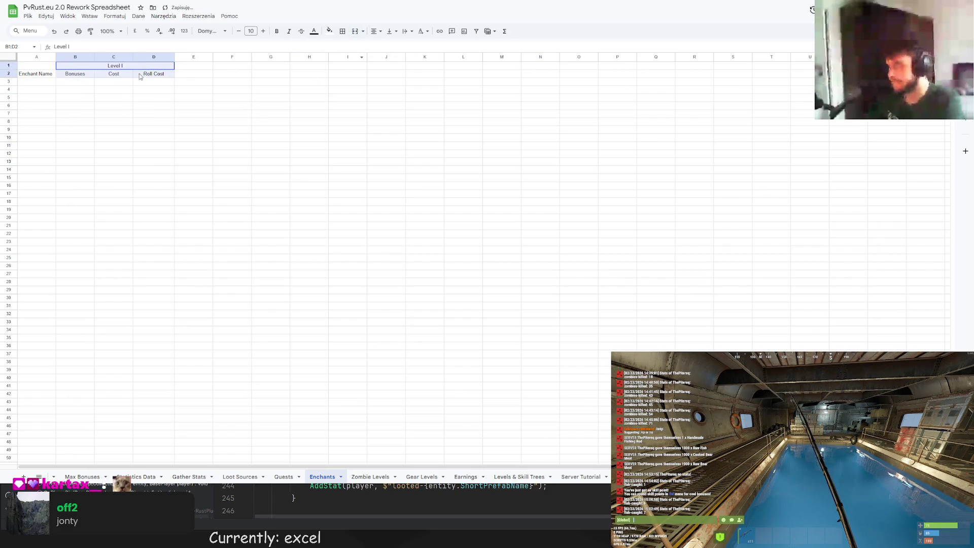
{"action": "left_click", "coordinate": [35, 73], "text": "ctrl"}
{"action": "left_click", "coordinate": [277, 32]}
{"action": "left_click", "coordinate": [242, 89]}
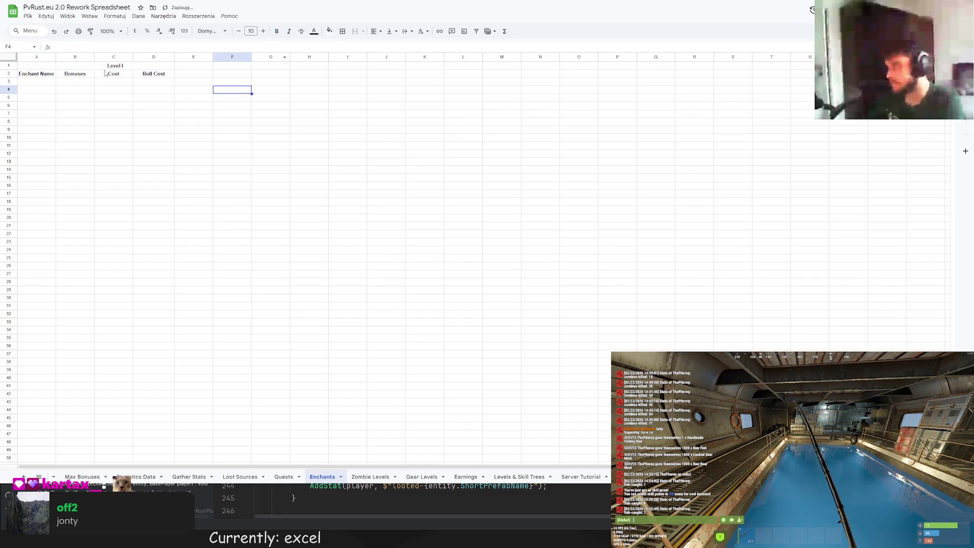
Make row 1 taller for the Level I title
{"action": "left_click_drag", "start_coordinate": [92, 66], "coordinate": [150, 75]}
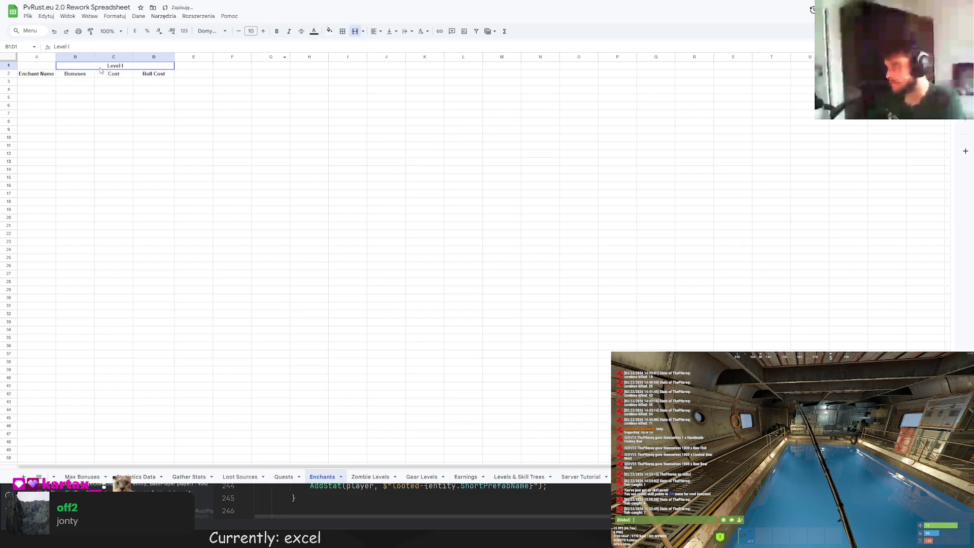
{"action": "left_click", "coordinate": [9, 65]}
{"action": "left_click_drag", "start_coordinate": [9, 65], "coordinate": [9, 77]}
{"action": "left_click", "coordinate": [38, 104]}
Centre Level I vertically and enlarge its font size
{"action": "left_click", "coordinate": [100, 76]}
{"action": "left_click", "coordinate": [389, 31]}
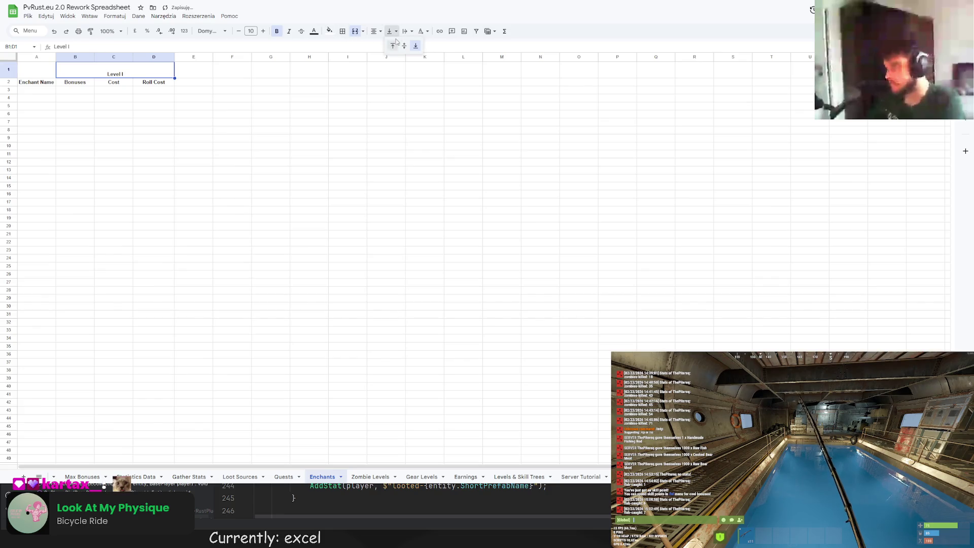
{"action": "left_click", "coordinate": [402, 48]}
{"action": "left_click", "coordinate": [263, 31]}
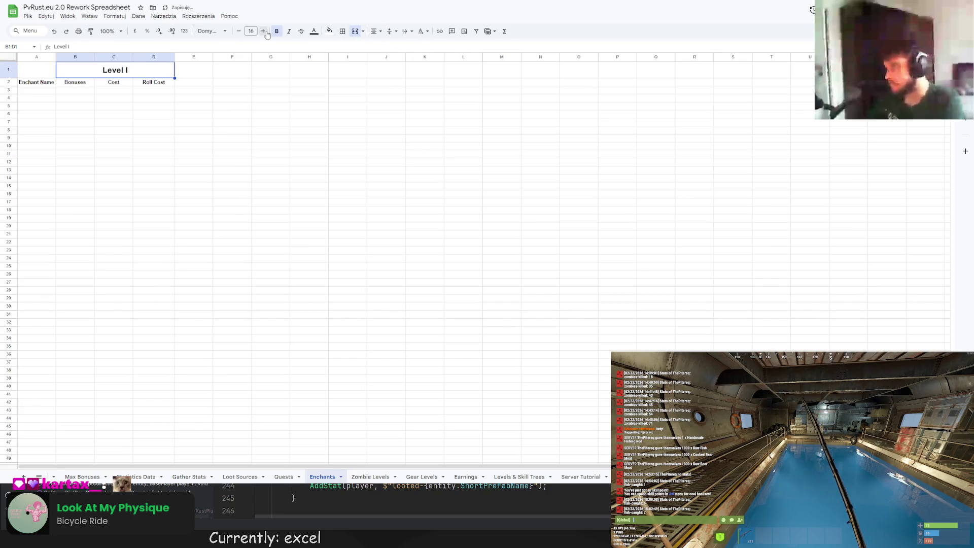
{"action": "left_click", "coordinate": [263, 32]}
{"action": "left_click", "coordinate": [262, 31]}
{"action": "left_click", "coordinate": [310, 122]}
{"action": "left_click", "coordinate": [113, 114]}
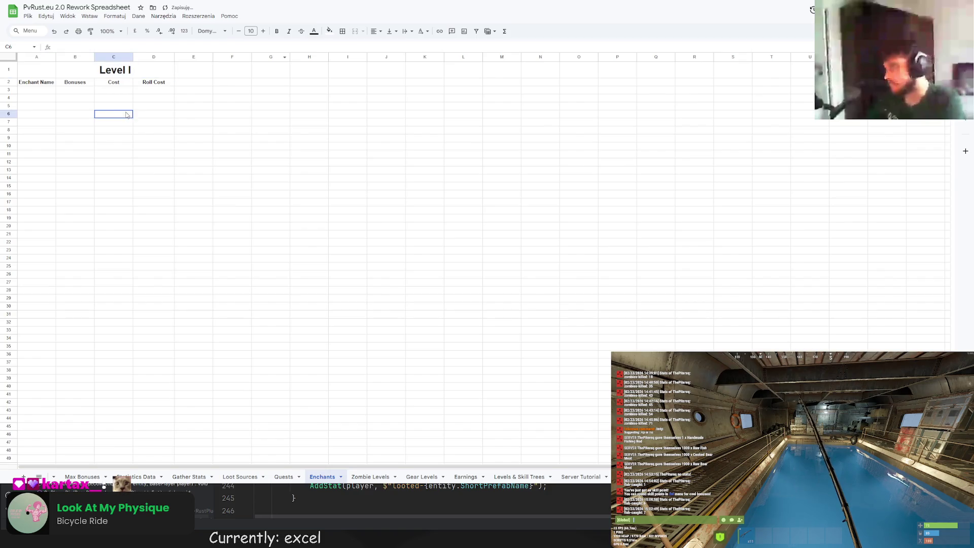
Copy the B1:D2 Level I header block to E1, H1, K1 and N1
{"action": "left_click_drag", "start_coordinate": [75, 70], "coordinate": [153, 81]}
{"action": "key", "text": "ctrl+c"}
{"action": "left_click", "coordinate": [194, 69]}
{"action": "key", "text": "ctrl+v"}
{"action": "left_click", "coordinate": [309, 69]}
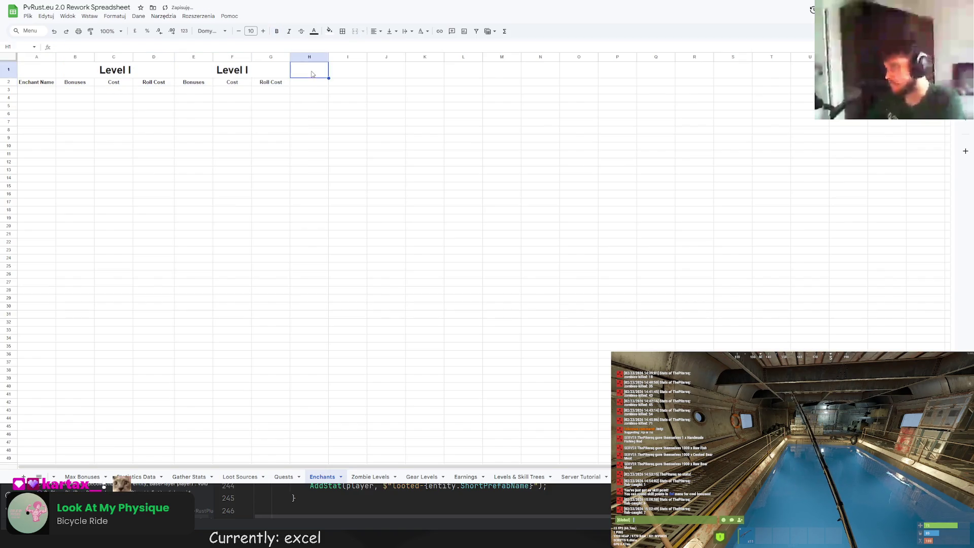
{"action": "key", "text": "ctrl+v"}
{"action": "left_click", "coordinate": [425, 69]}
{"action": "key", "text": "ctrl+v"}
{"action": "left_click", "coordinate": [535, 72]}
{"action": "key", "text": "ctrl+v"}
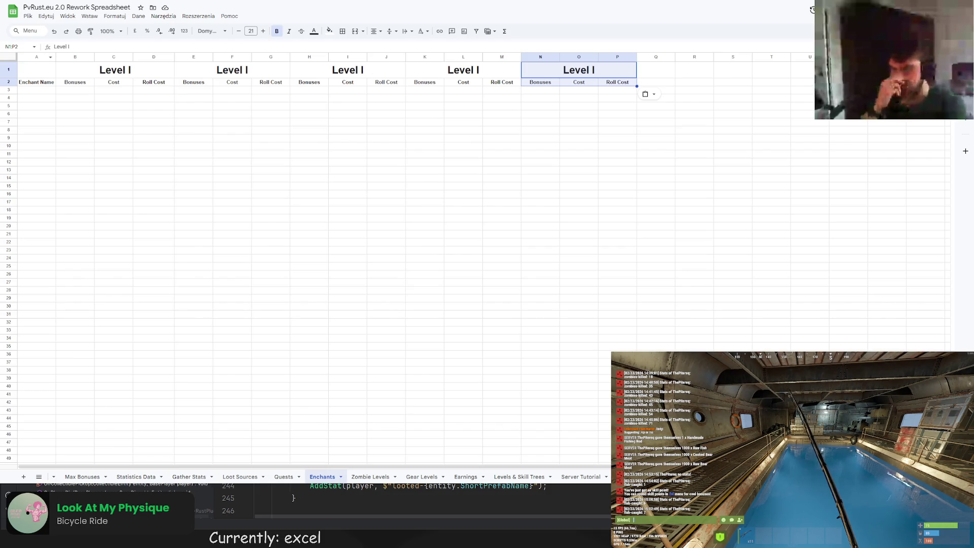
{"action": "left_click", "coordinate": [77, 90]}
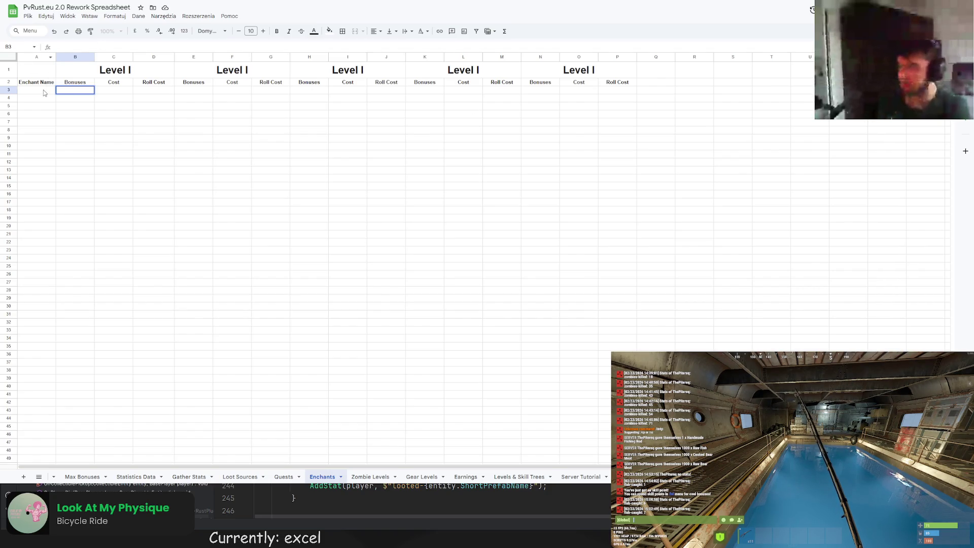
Enter Unbreakable as the first enchant with a 0-0.25 Level I bonus
{"action": "key", "text": "Left"}
{"action": "type", "text": "Unbreak"}
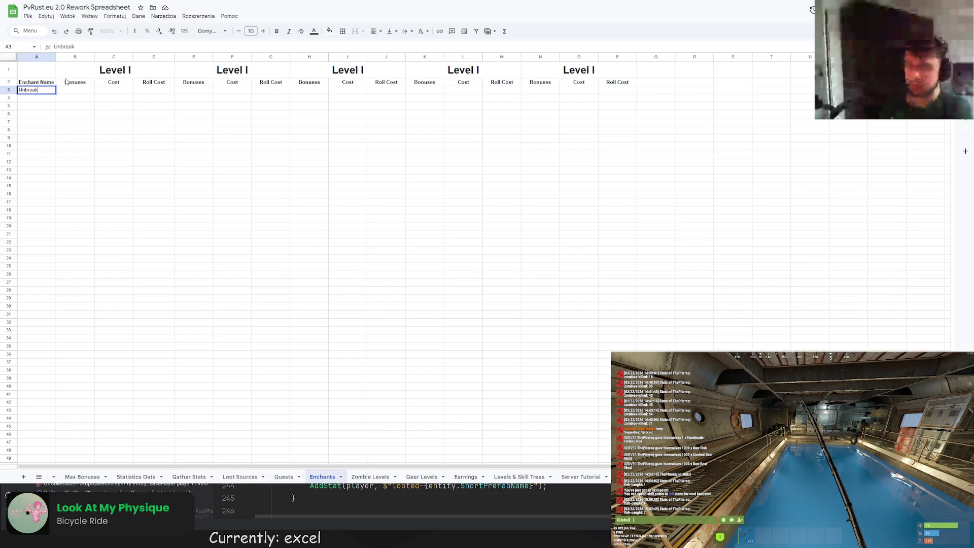
{"action": "type", "text": "able"}
{"action": "key", "text": "Return"}
{"action": "left_click", "coordinate": [76, 91]}
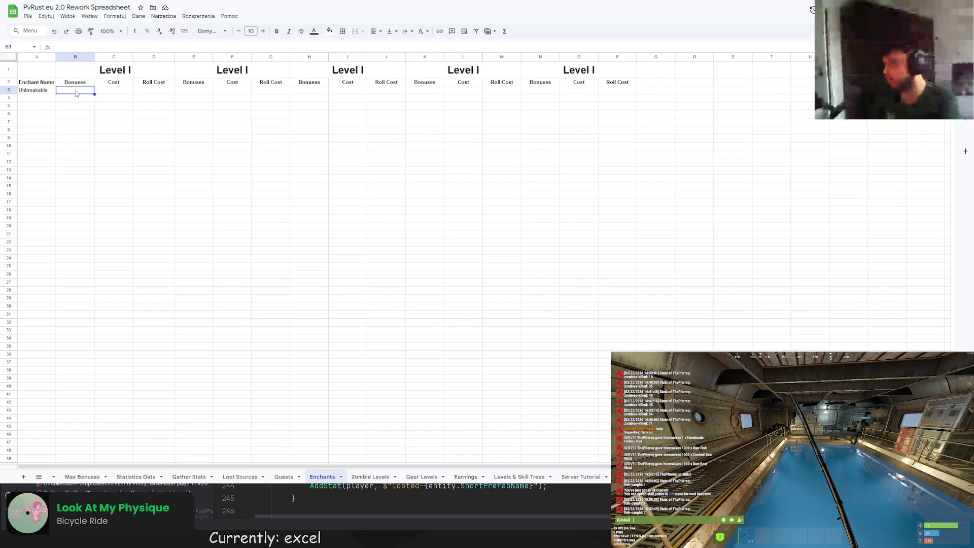
{"action": "type", "text": "0-0.25"}
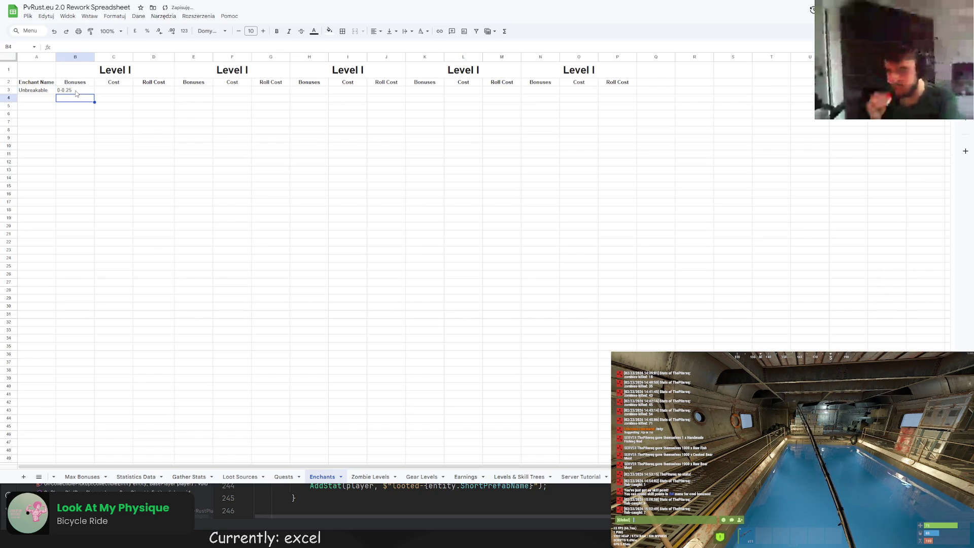
{"action": "left_click_drag", "start_coordinate": [76, 90], "coordinate": [616, 161]}
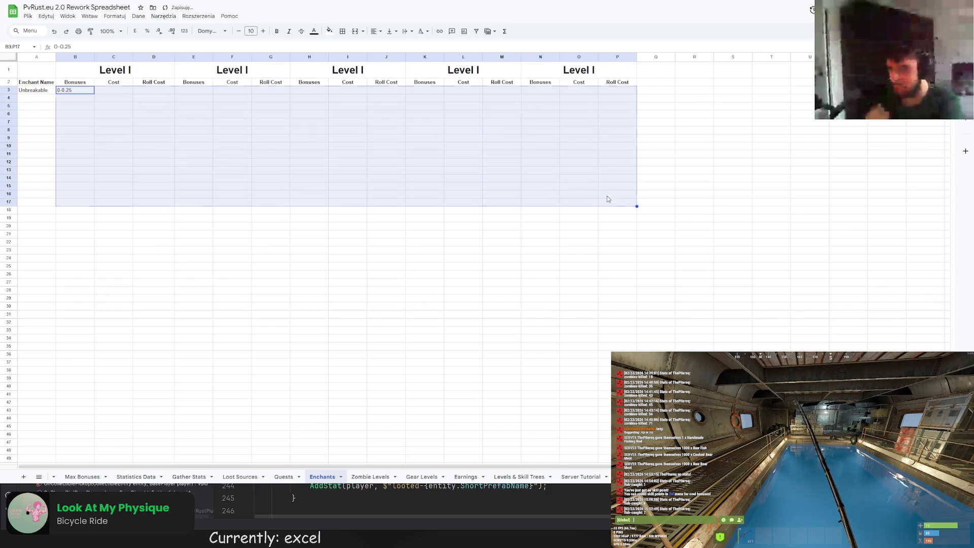
{"action": "left_click", "coordinate": [271, 162]}
Centre the text across rows 3 to 27 of the Enchants table
{"action": "left_click_drag", "start_coordinate": [33, 89], "coordinate": [636, 286]}
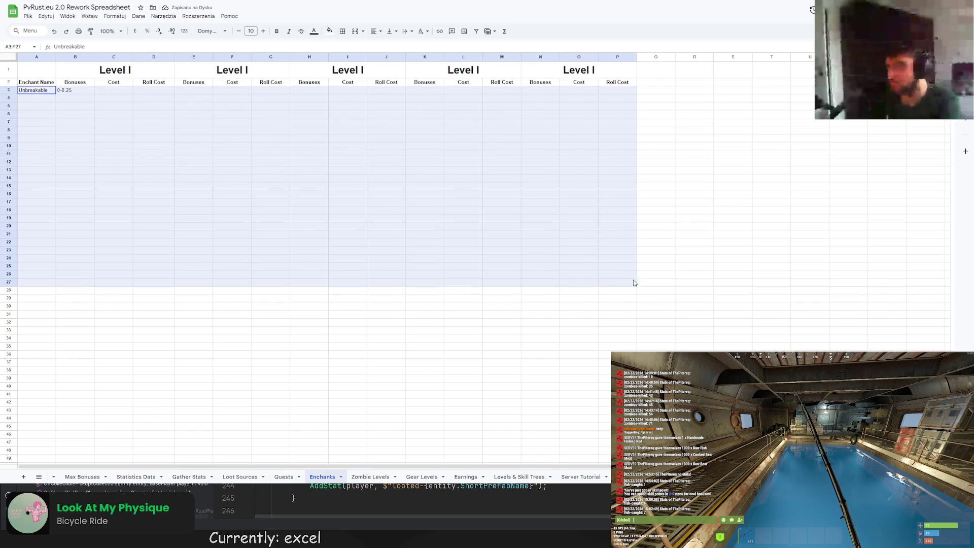
{"action": "left_click", "coordinate": [374, 31]}
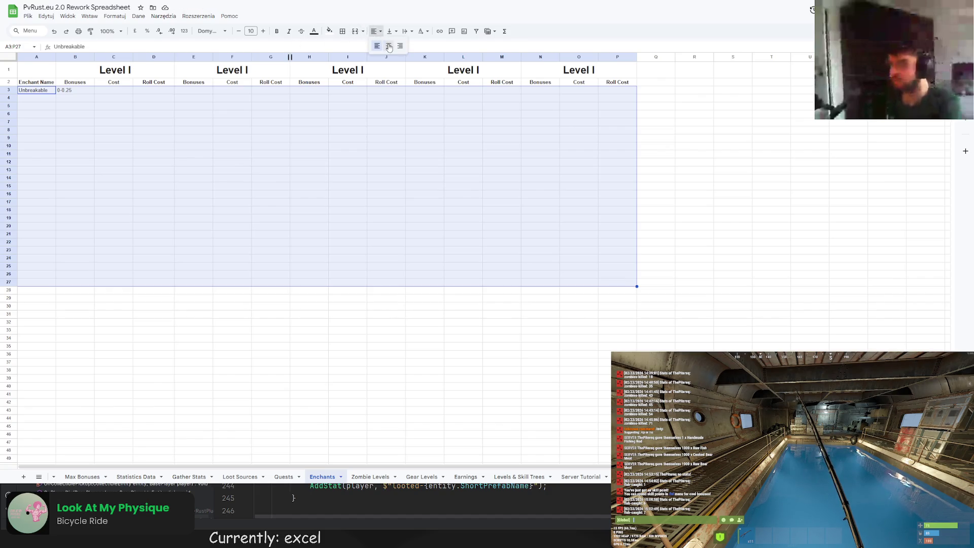
{"action": "left_click", "coordinate": [270, 120]}
{"action": "left_click", "coordinate": [50, 91]}
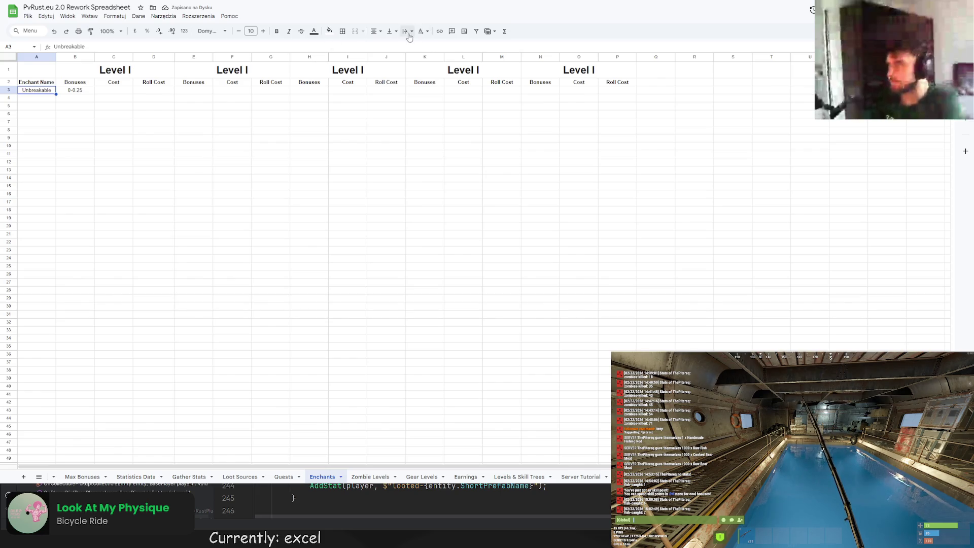
{"action": "left_click", "coordinate": [373, 31]}
{"action": "left_click", "coordinate": [401, 45]}
{"action": "left_click", "coordinate": [270, 130]}
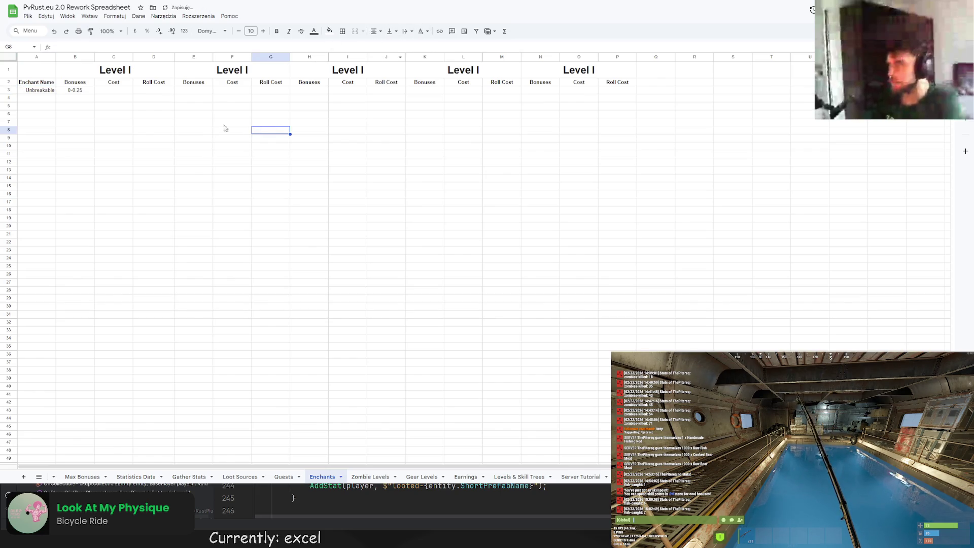
Give Unbreakable 0.1-0.25, 0.25-0.5 and 0.5-0.75 ranges for the first three levels
{"action": "left_click", "coordinate": [101, 92]}
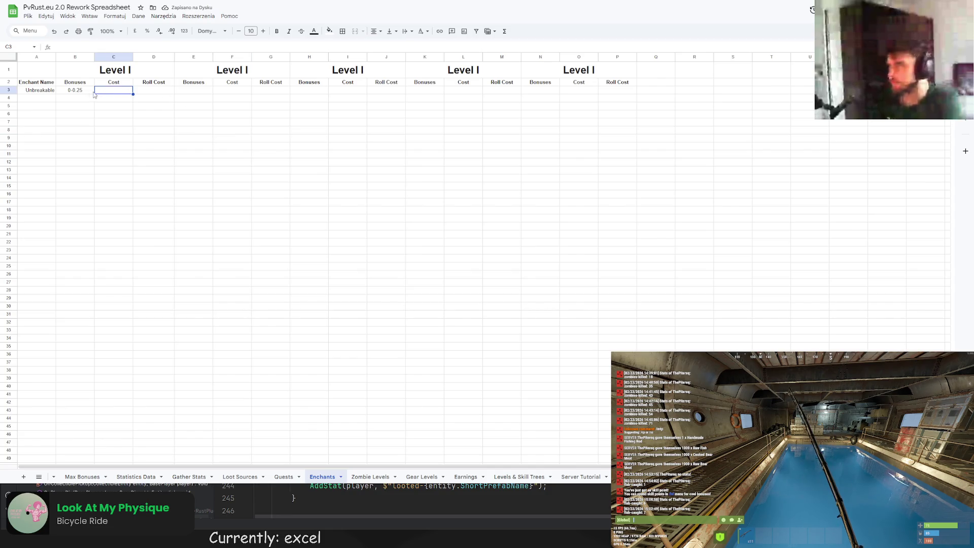
{"action": "left_click", "coordinate": [241, 91]}
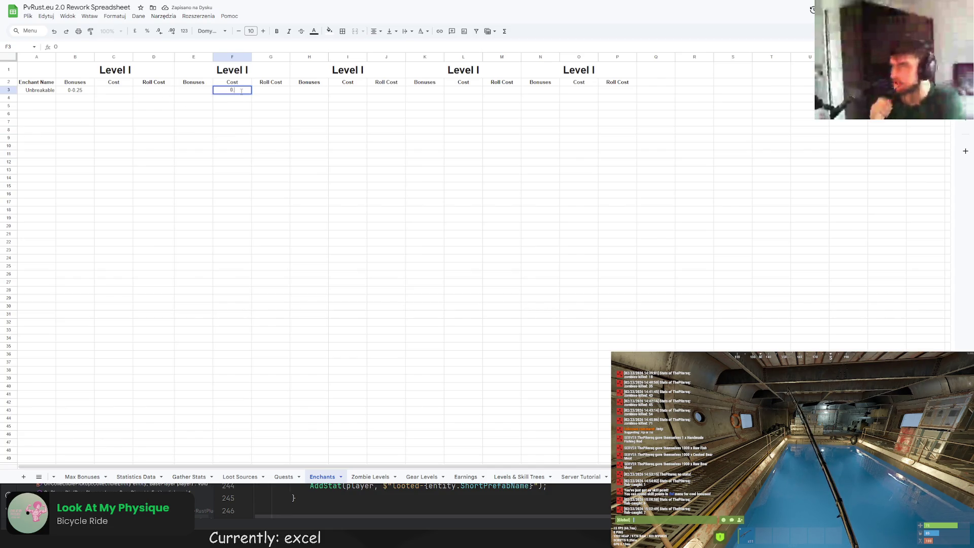
{"action": "type", "text": "0.25-0.5"}
{"action": "key", "text": "Return"}
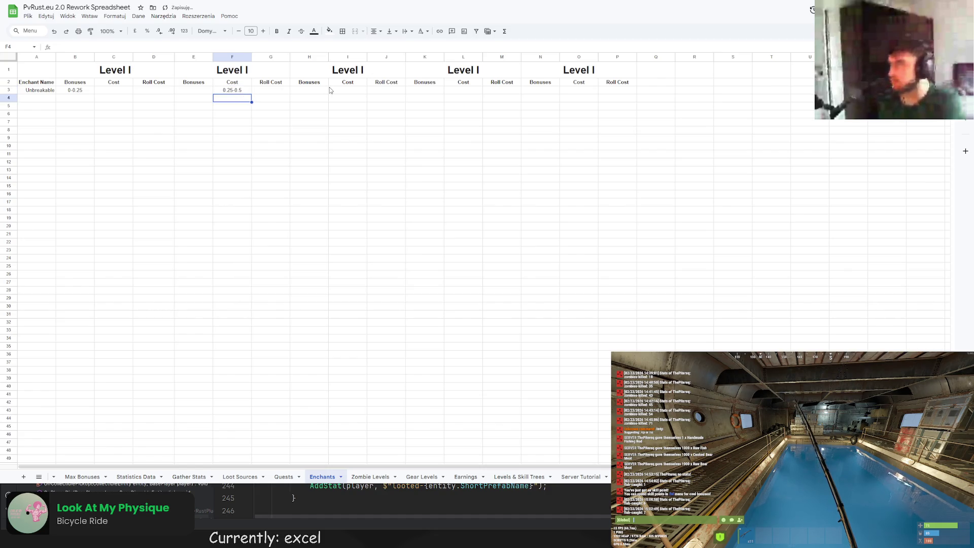
{"action": "double_click", "coordinate": [342, 89]}
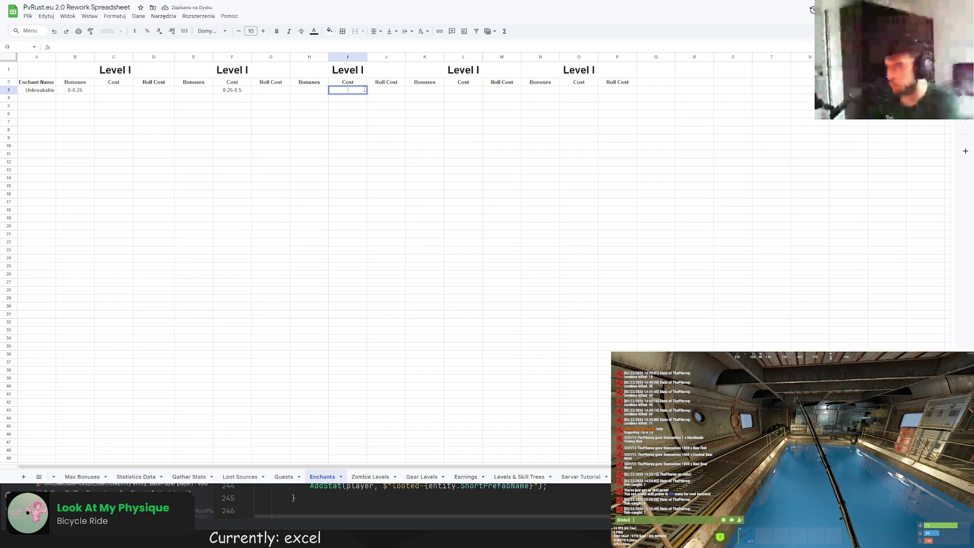
{"action": "left_click", "coordinate": [75, 90]}
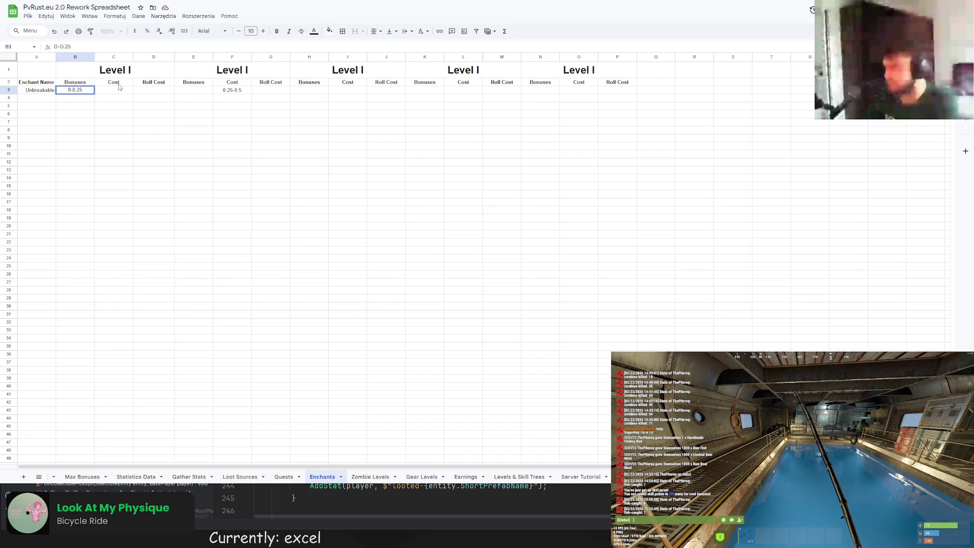
{"action": "type", "text": ".1"}
{"action": "key", "text": "Return"}
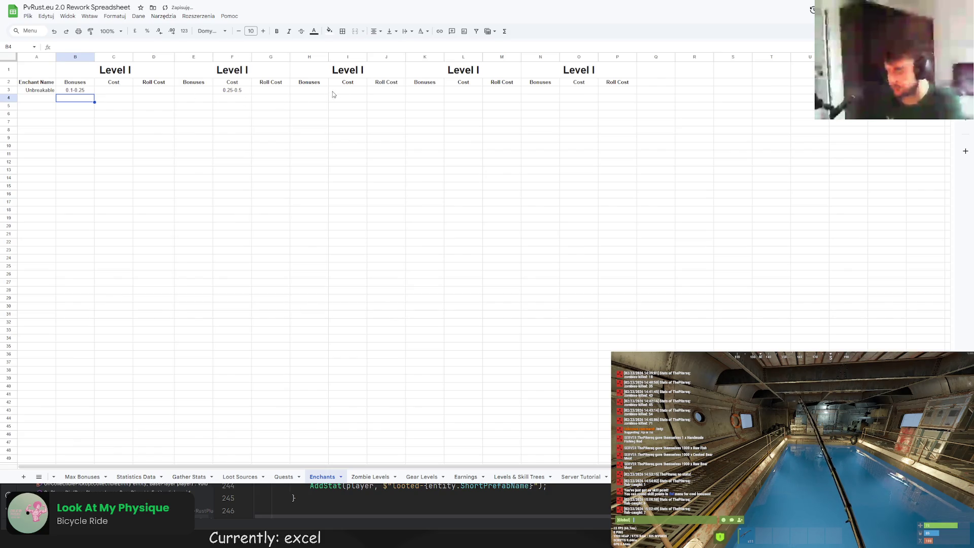
{"action": "double_click", "coordinate": [349, 90]}
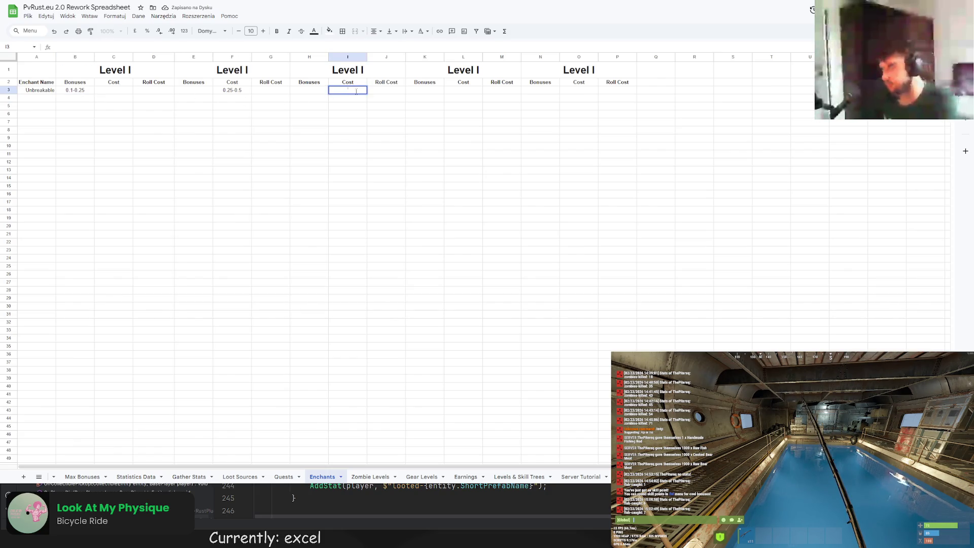
{"action": "type", "text": "0.5-"}
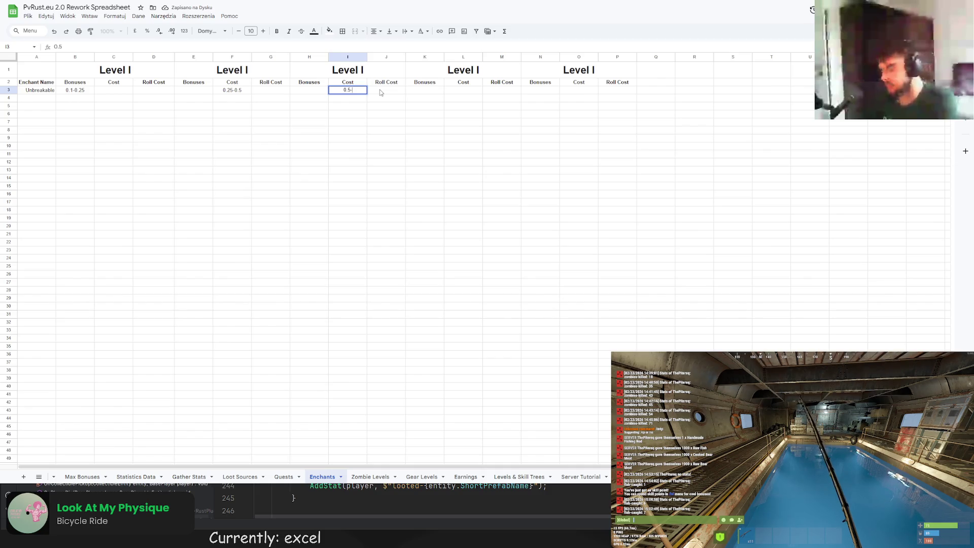
{"action": "type", "text": "0.75"}
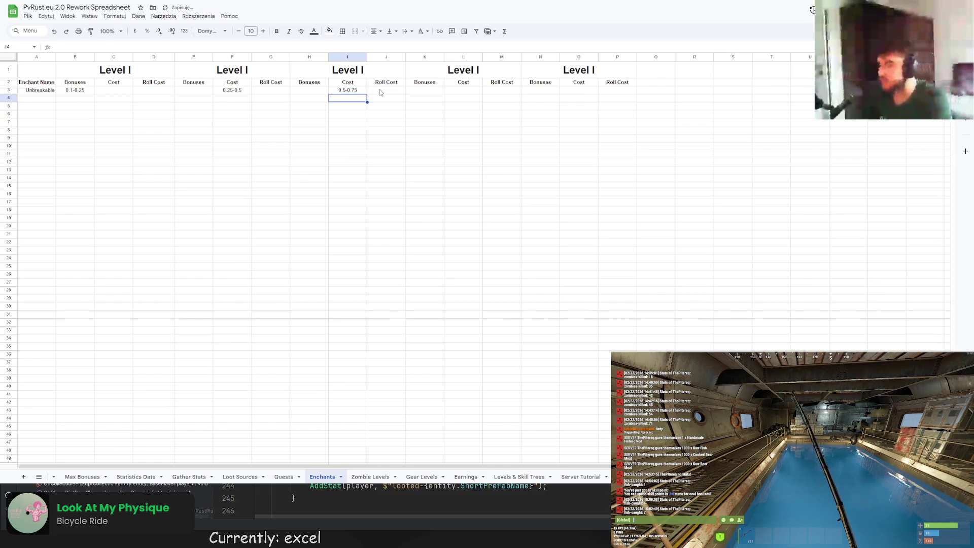
{"action": "left_click", "coordinate": [467, 94]}
{"action": "type", "text": "0."}
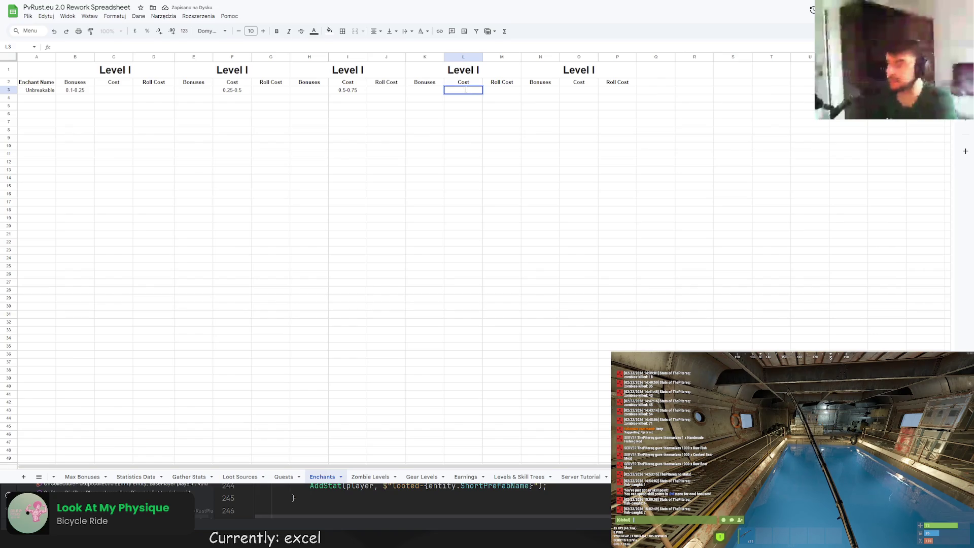
{"action": "type", "text": "75"}
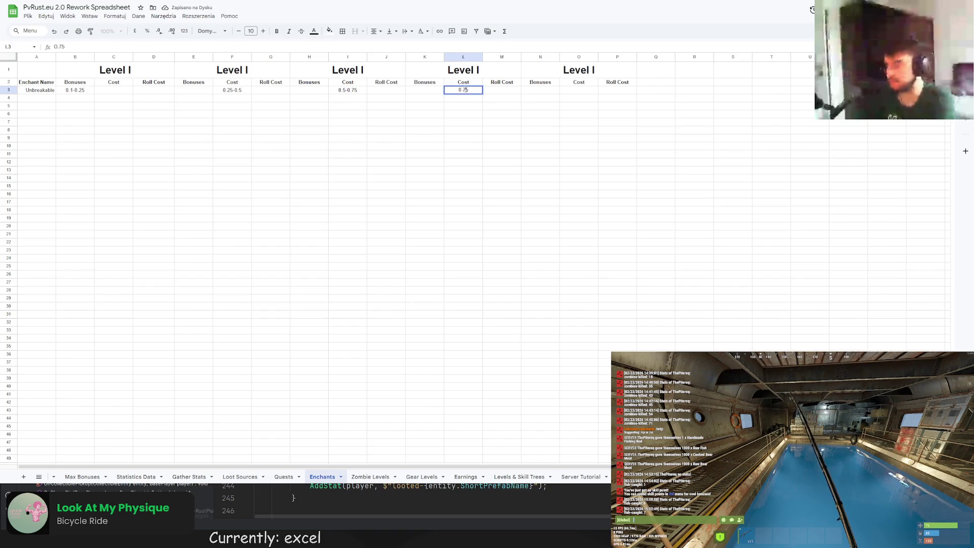
{"action": "type", "text": "-1"}
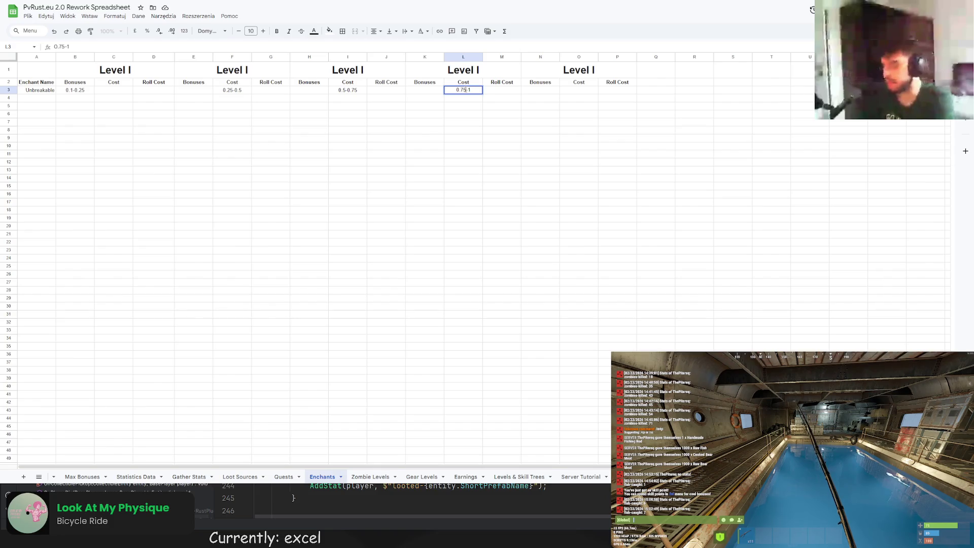
Add 0.75-1 for the fourth level and move the 1 into the last Bonuses column
{"action": "double_click", "coordinate": [583, 93]}
{"action": "key", "text": "Return"}
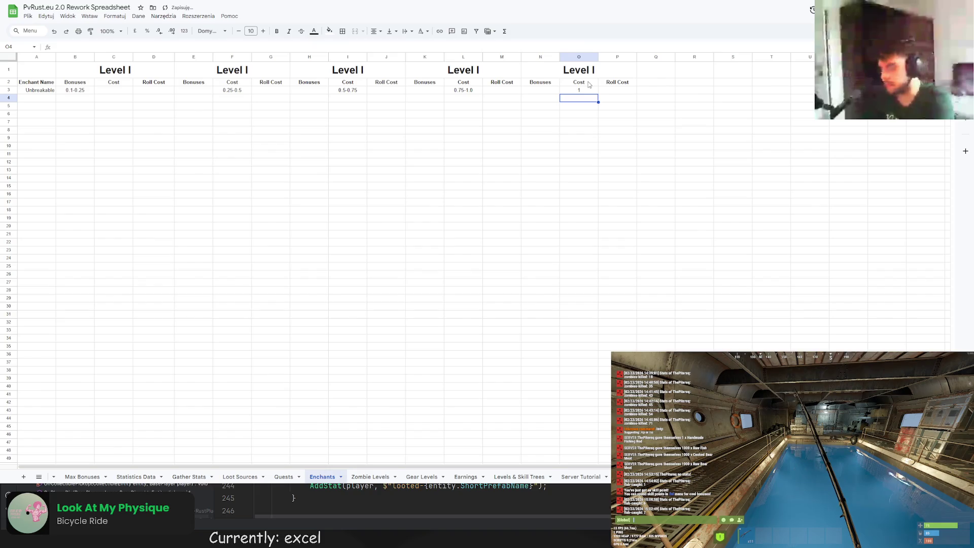
{"action": "left_click", "coordinate": [587, 92]}
{"action": "left_click_drag", "start_coordinate": [589, 87], "coordinate": [550, 92]}
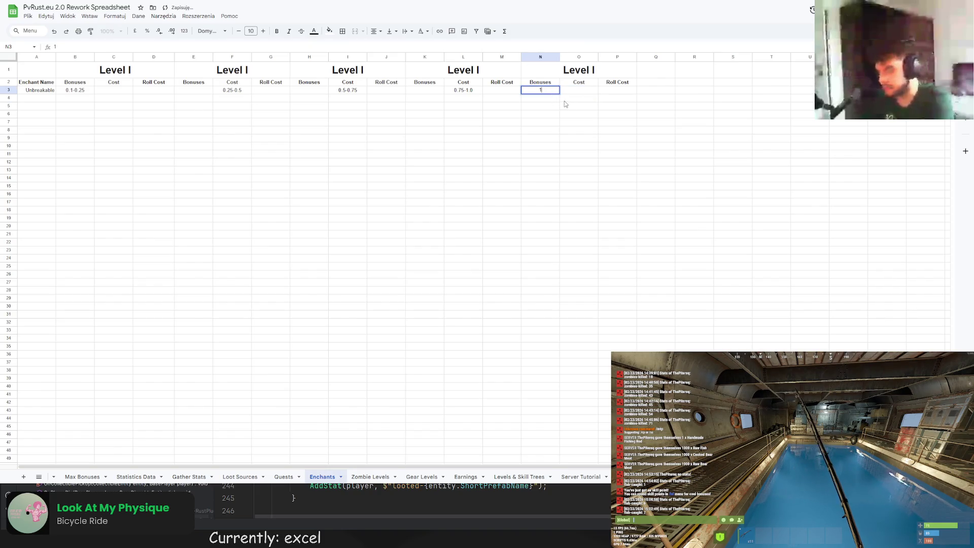
{"action": "left_click", "coordinate": [566, 99]}
{"action": "left_click", "coordinate": [478, 91]}
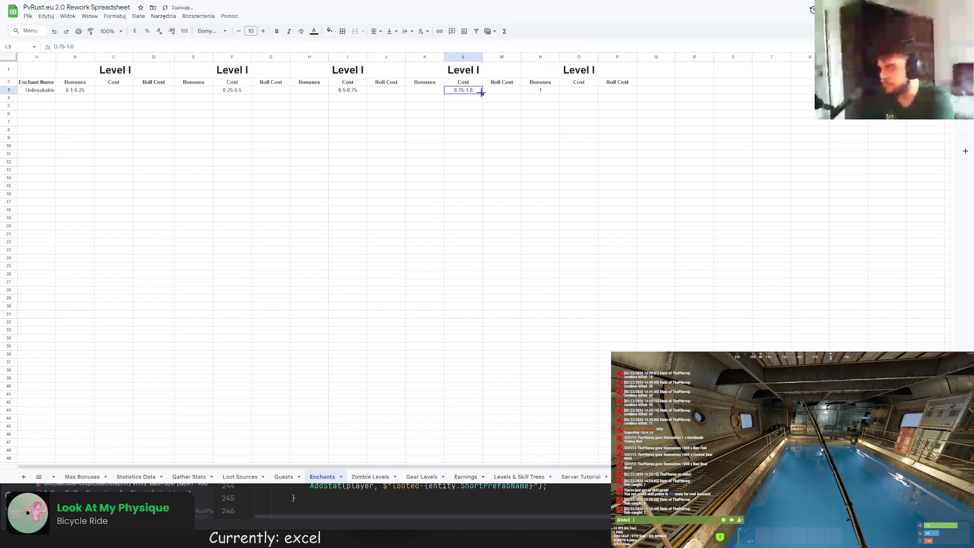
{"action": "double_click", "coordinate": [474, 90]}
{"action": "left_click", "coordinate": [488, 104]}
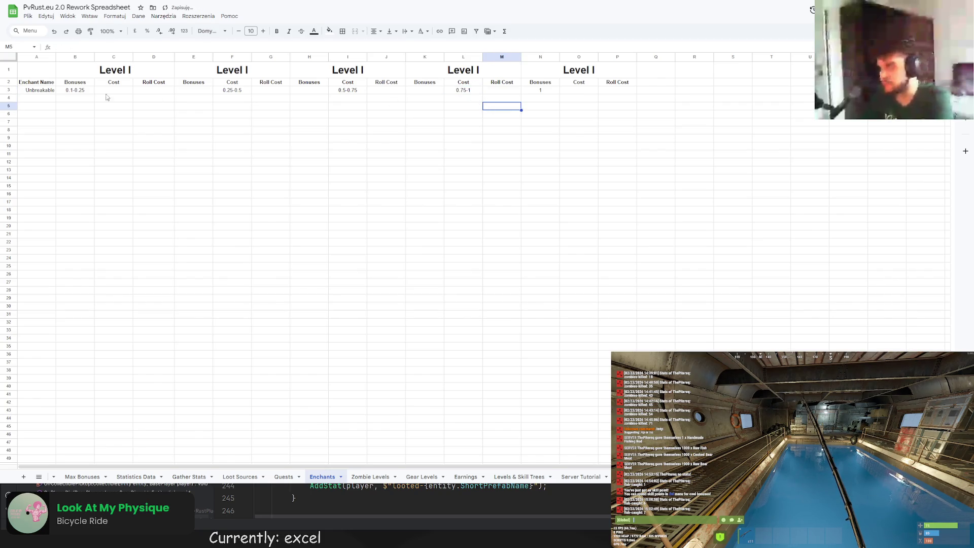
Rename the later level headers to Level II, Level III and Level IV, then move to cell A4
{"action": "left_click", "coordinate": [245, 71]}
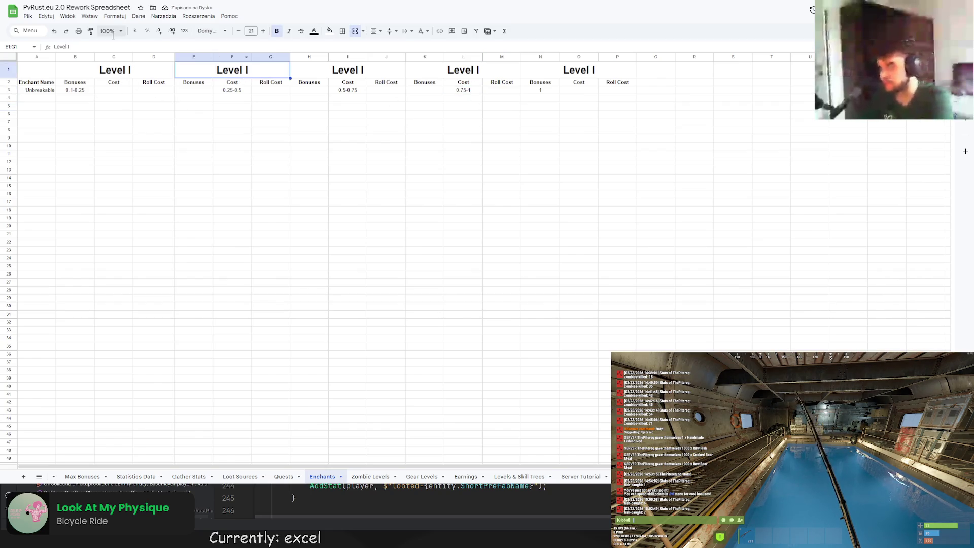
{"action": "left_click", "coordinate": [125, 46]}
{"action": "type", "text": "I"}
{"action": "key", "text": "Tab"}
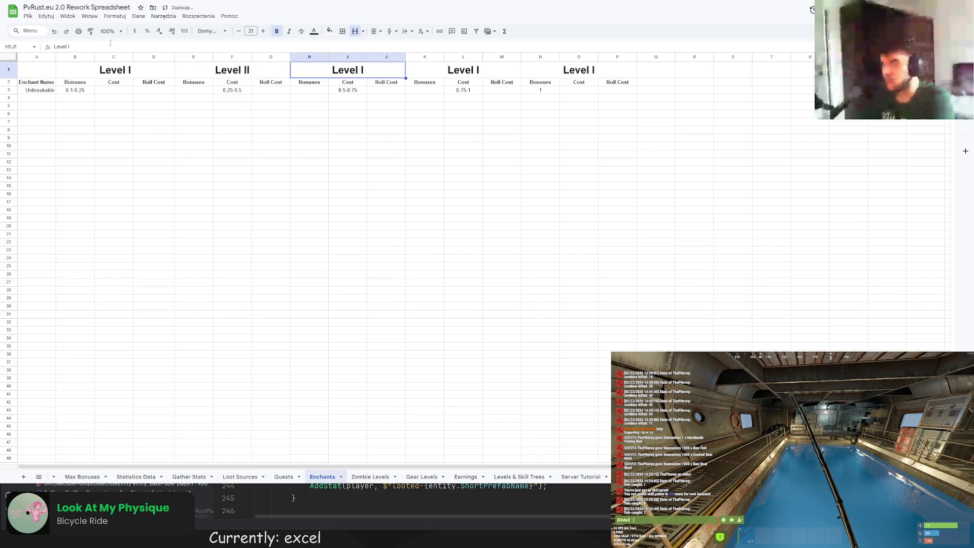
{"action": "left_click", "coordinate": [114, 56]}
{"action": "left_click", "coordinate": [348, 70]}
{"action": "left_click", "coordinate": [219, 45]}
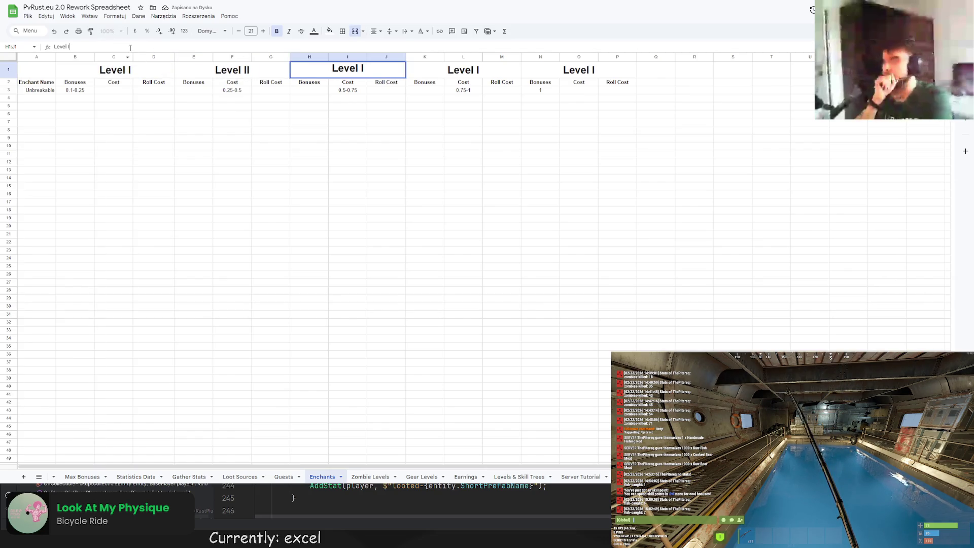
{"action": "type", "text": "II"}
{"action": "key", "text": "Tab"}
{"action": "left_click", "coordinate": [219, 46]}
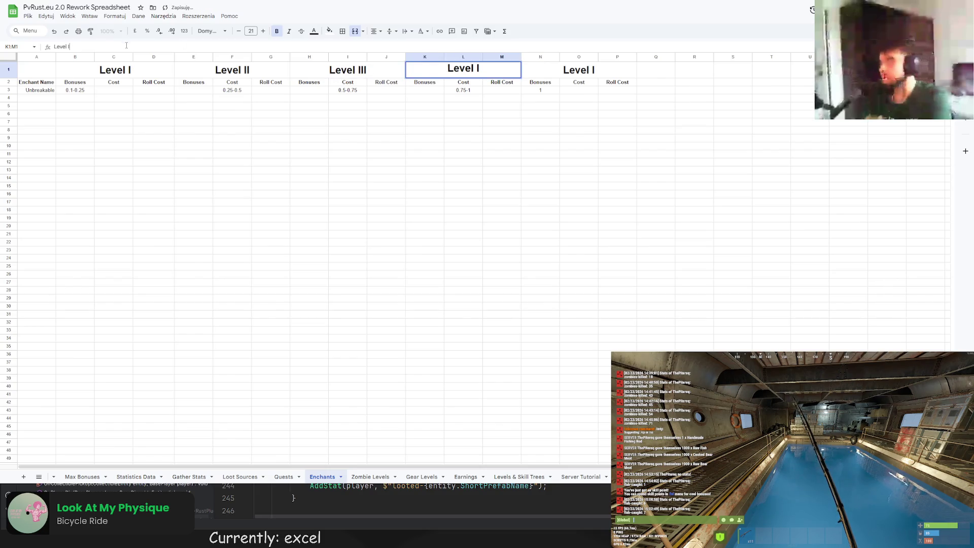
{"action": "type", "text": "V"}
{"action": "key", "text": "Tab"}
{"action": "type", "text": "V"}
{"action": "left_click", "coordinate": [42, 98]}
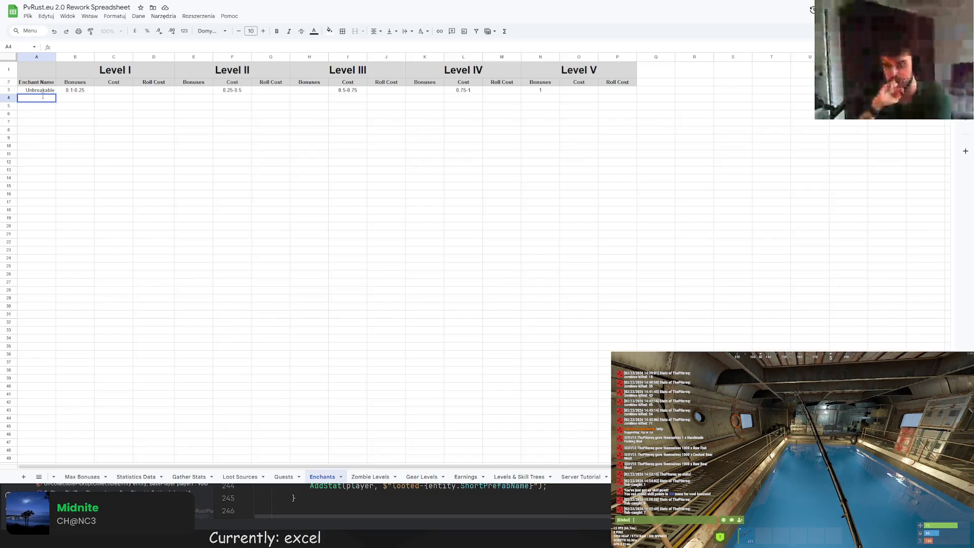
{"action": "key", "text": "Return"}
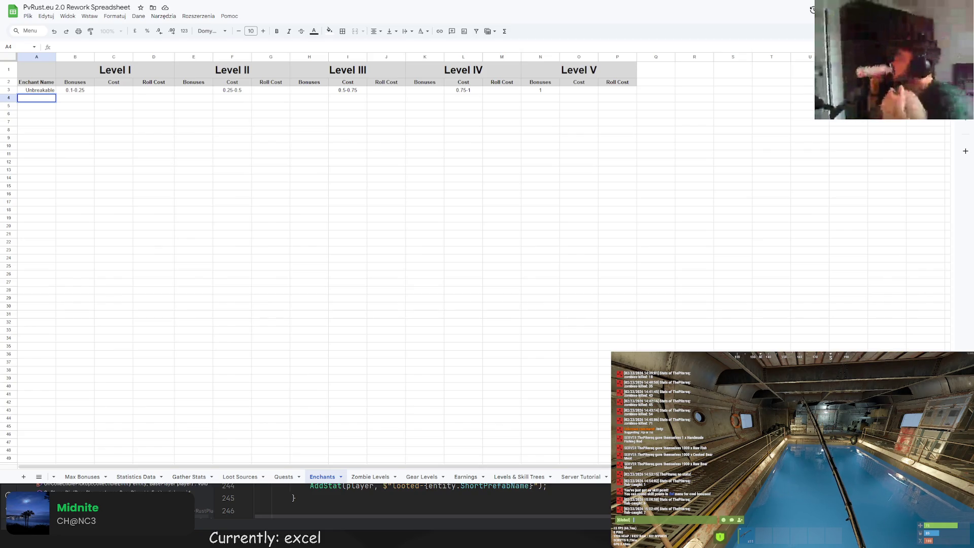
{"action": "left_click", "coordinate": [351, 168]}
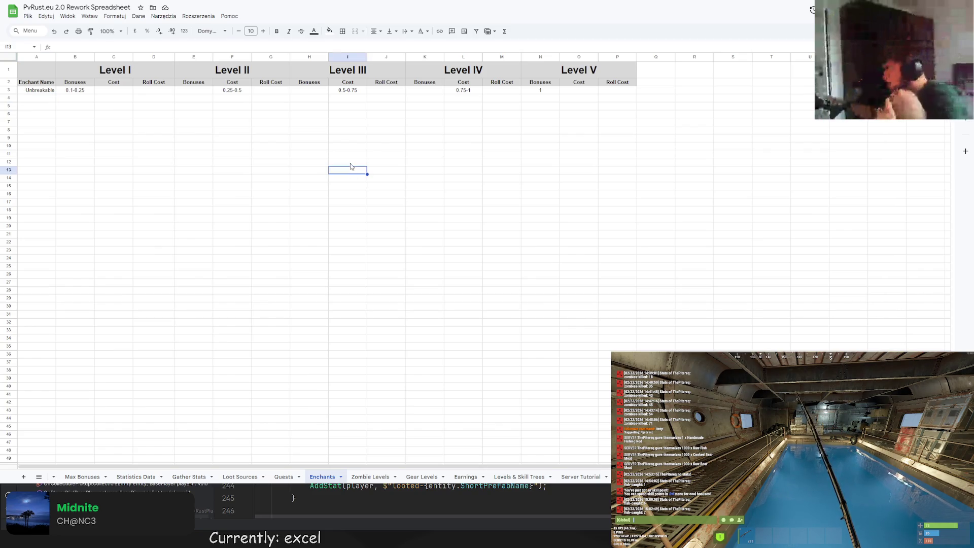
Enter Tree Efficiency, Ore Efficiency, Ore Expert and Skinning Efficiency below Unbreakable
{"action": "left_click", "coordinate": [46, 99]}
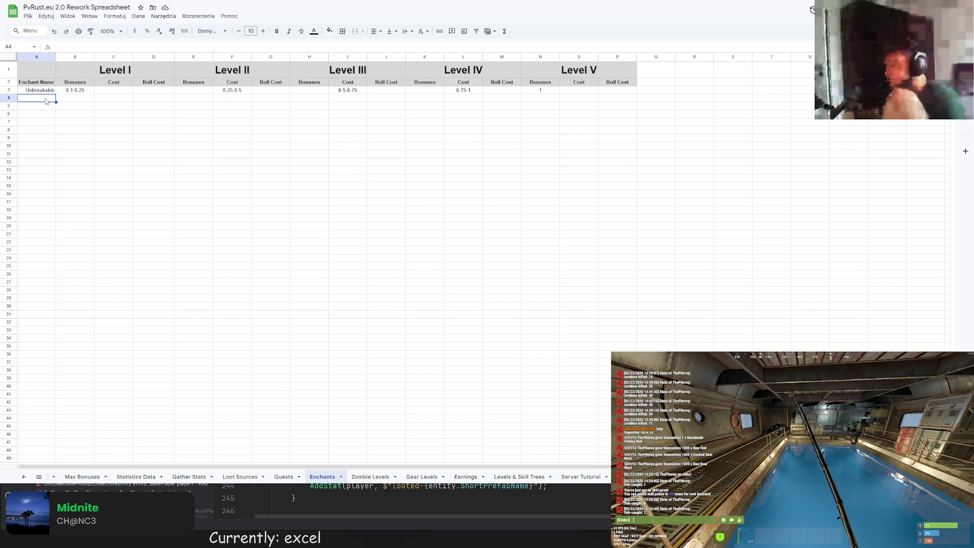
{"action": "key", "text": "Return"}
{"action": "type", "text": "Tree E"}
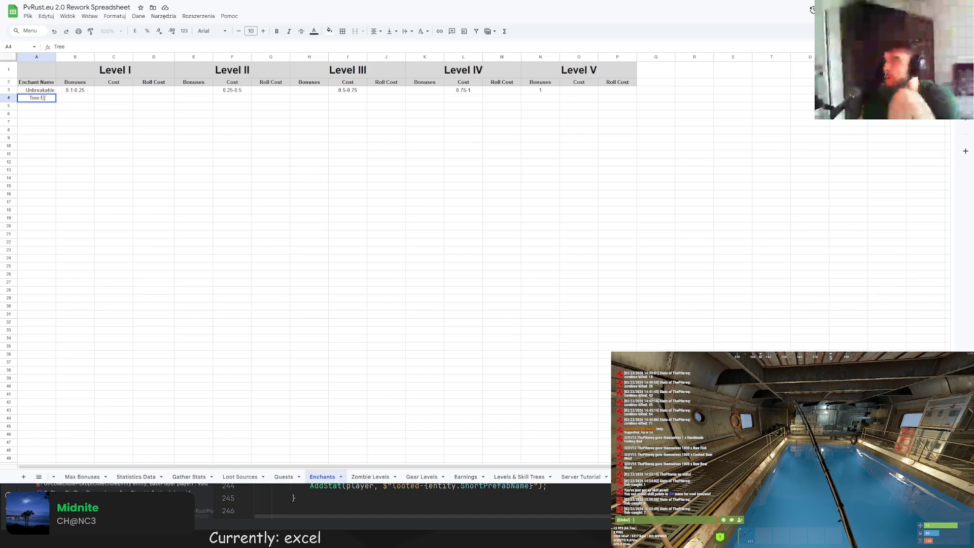
{"action": "type", "text": "fficiency"}
{"action": "key", "text": "Return"}
{"action": "type", "text": "Op"}
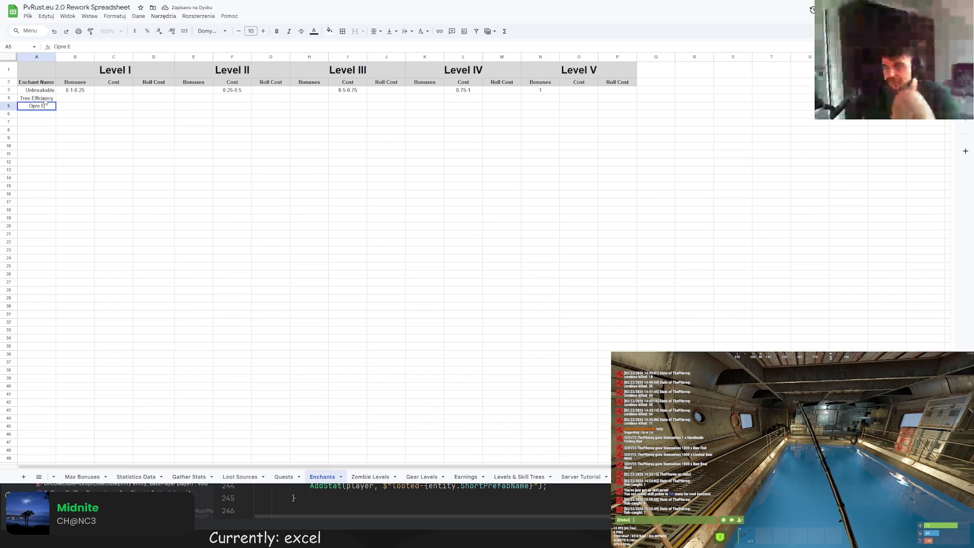
{"action": "type", "text": "re Efficie"}
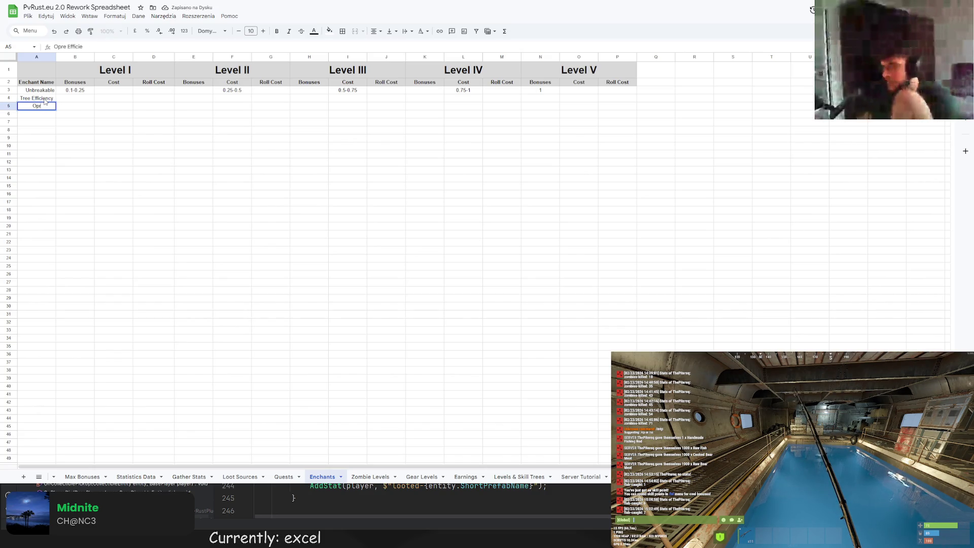
{"action": "key", "text": "BackSpace"}
{"action": "key", "text": "BackSpace"}
{"action": "key", "text": "BackSpace"}
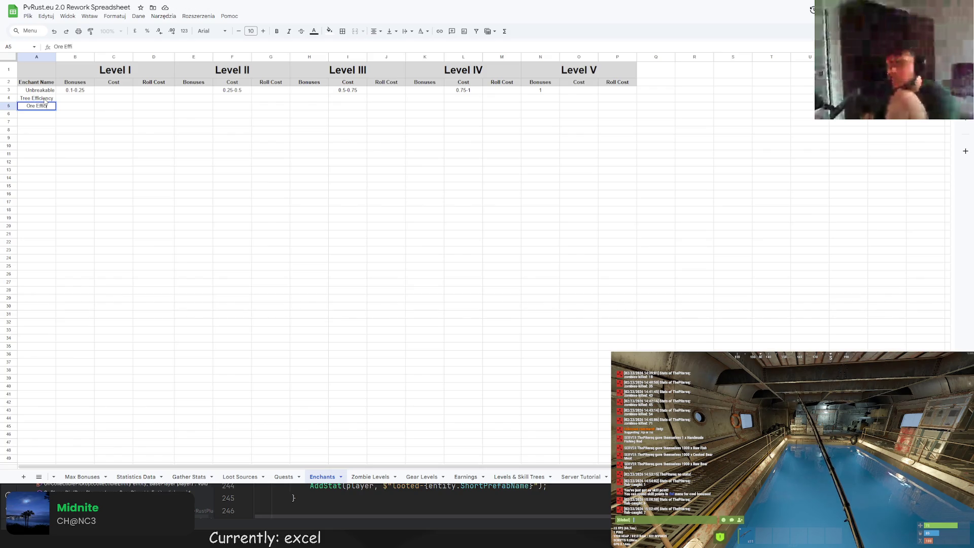
{"action": "type", "text": "fficiency"}
{"action": "key", "text": "Return"}
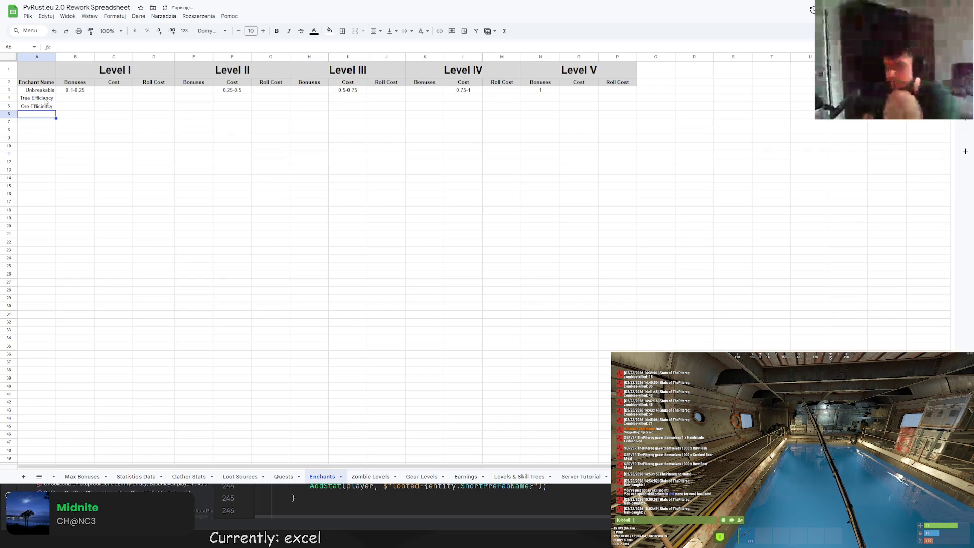
{"action": "type", "text": "Ore Expert"}
{"action": "key", "text": "Return"}
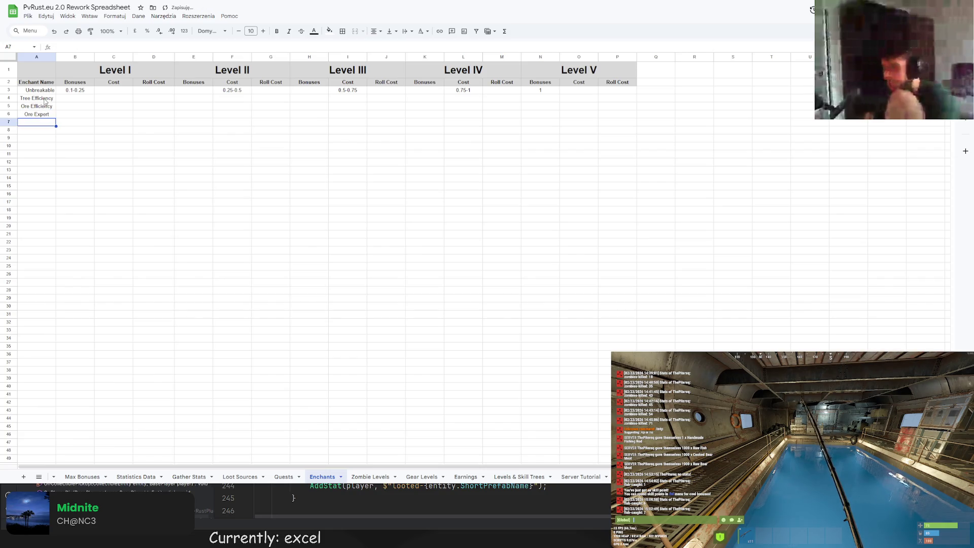
{"action": "type", "text": "Skinnin"}
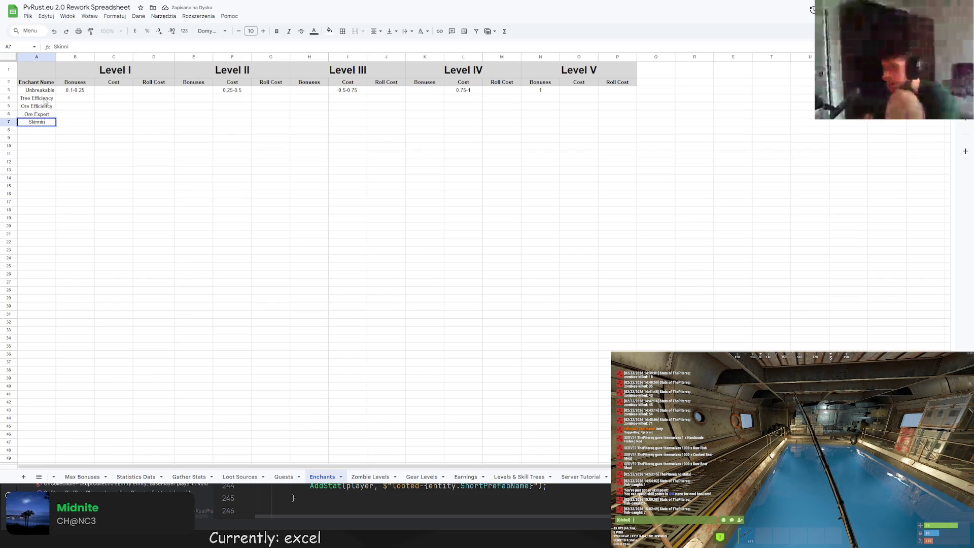
{"action": "type", "text": "fficiency"}
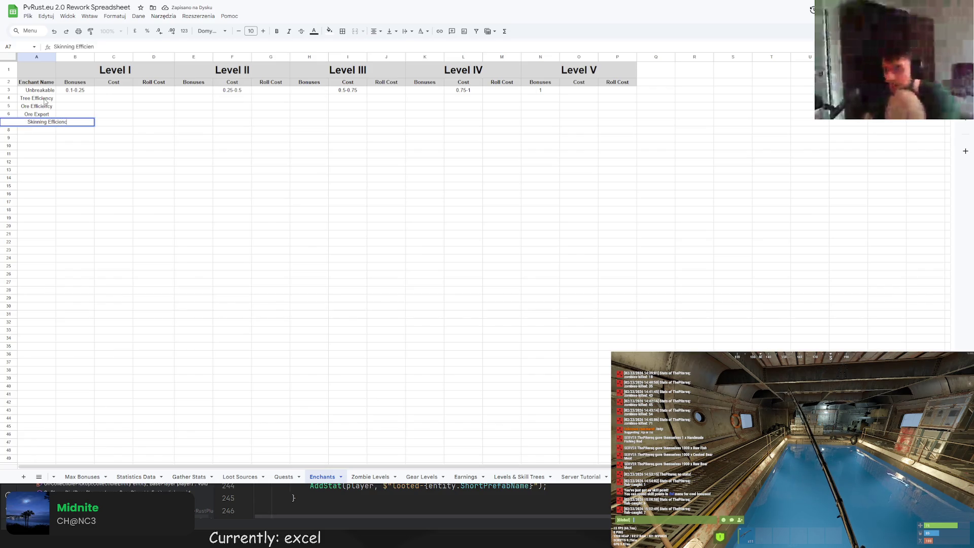
{"action": "key", "text": "Return"}
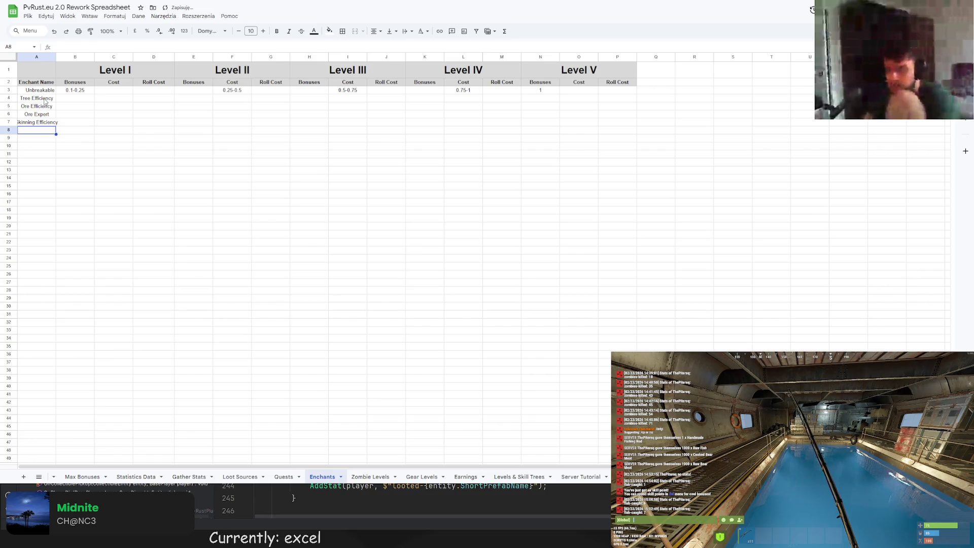
{"action": "type", "text": "Farmer Efficienc"}
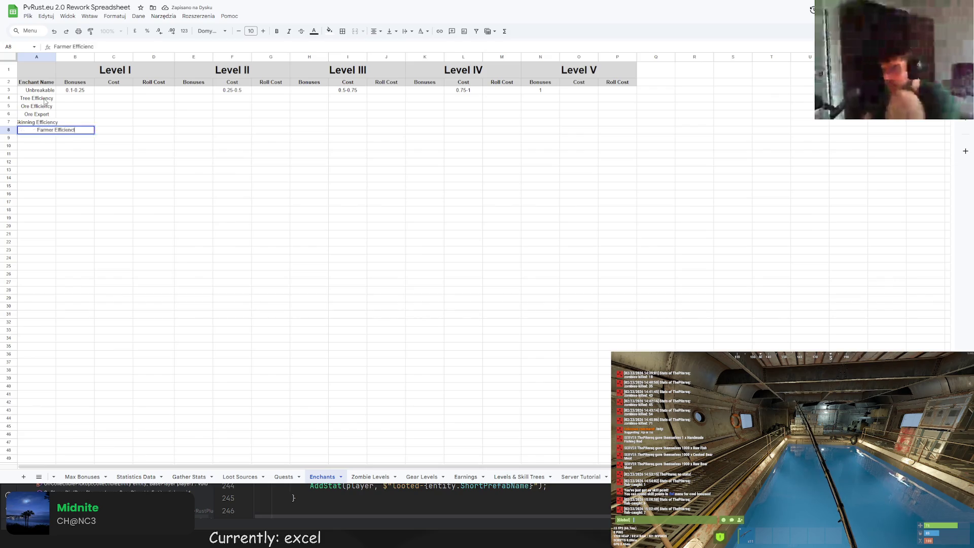
{"action": "type", "text": "t"}
Add Farmer Efficiency, Fisherman Efficiency, Fisherman Expert, Prospector and Slasher to the list
{"action": "key", "text": "BackSpace"}
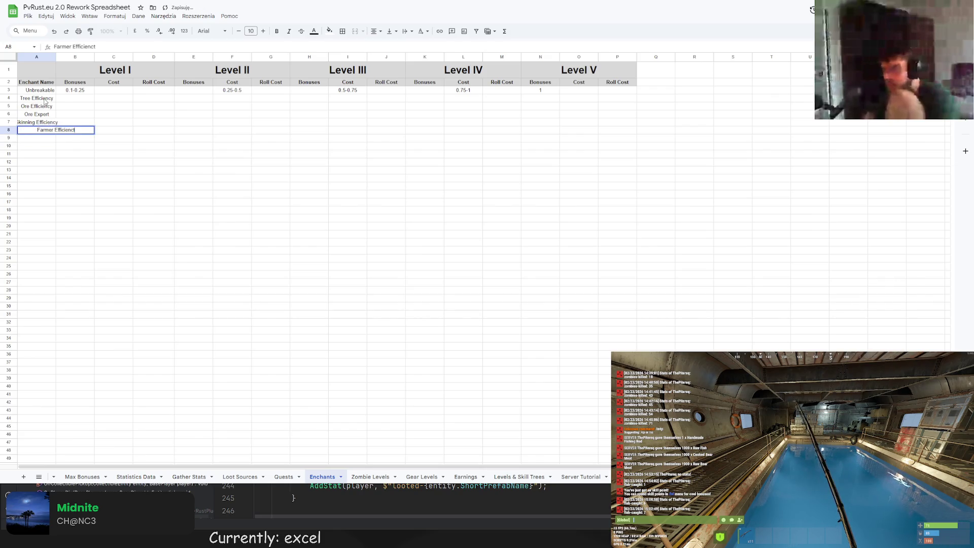
{"action": "type", "text": "y"}
{"action": "key", "text": "Return"}
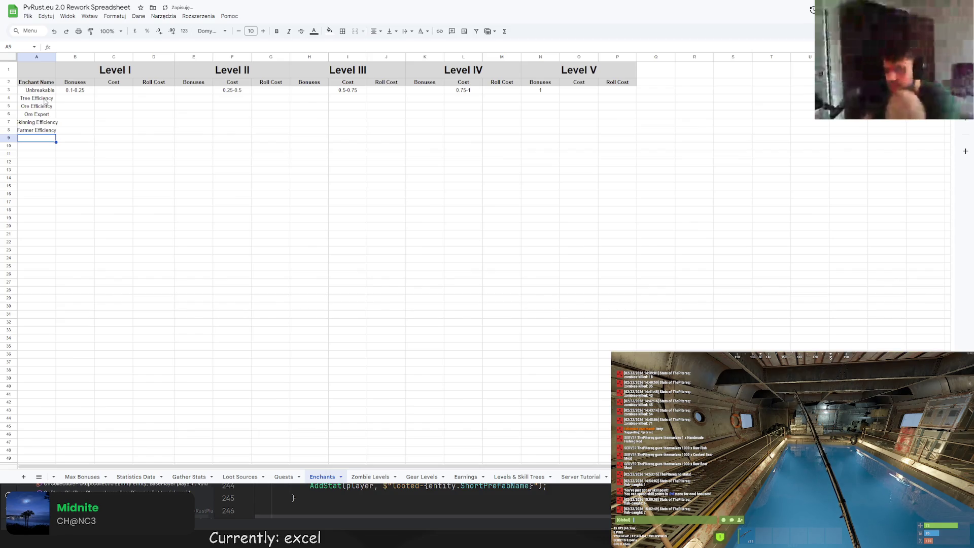
{"action": "type", "text": "Fisherman E"}
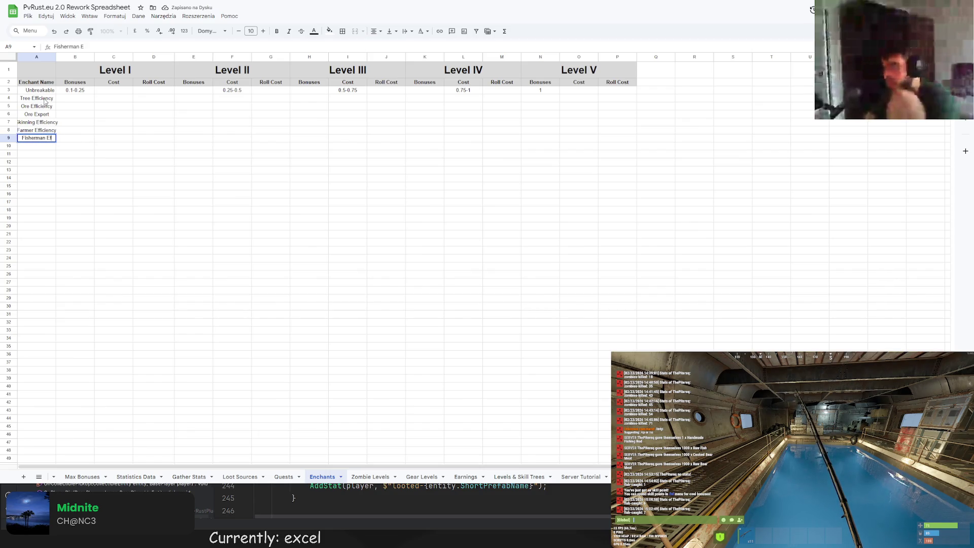
{"action": "type", "text": "fficiency"}
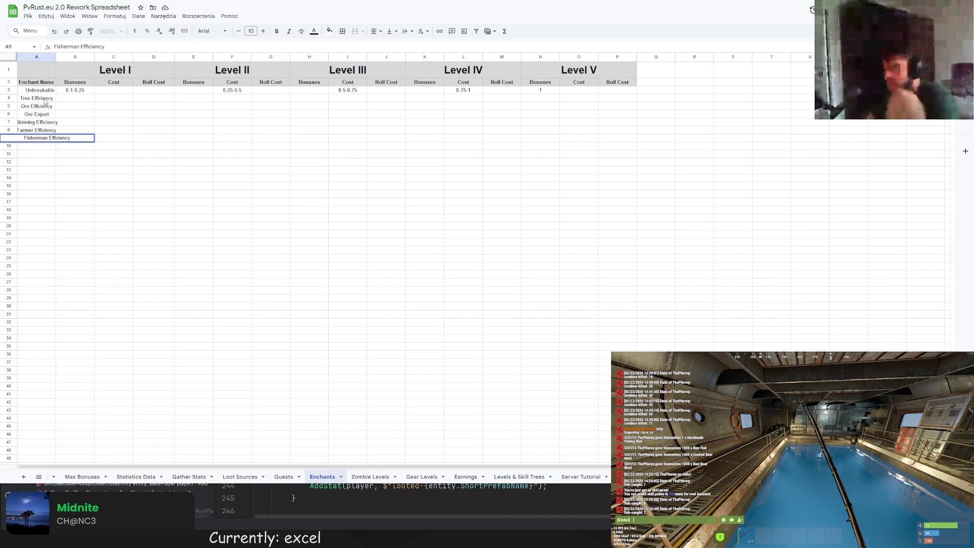
{"action": "key", "text": "Return"}
{"action": "type", "text": "FIsherman Efficiency"}
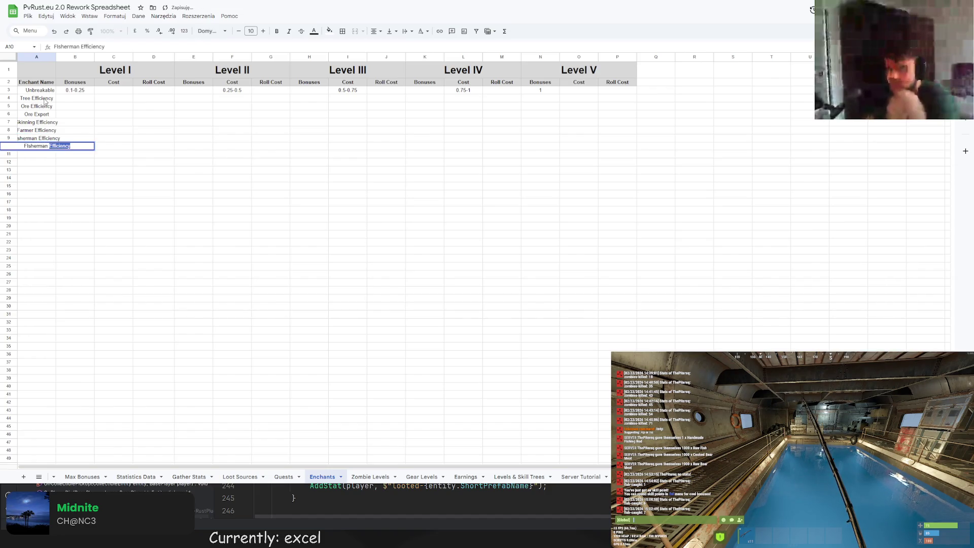
{"action": "key", "text": "BackSpace"}
{"action": "key", "text": "BackSpace"}
{"action": "key", "text": "BackSpace"}
{"action": "type", "text": "Fishe"}
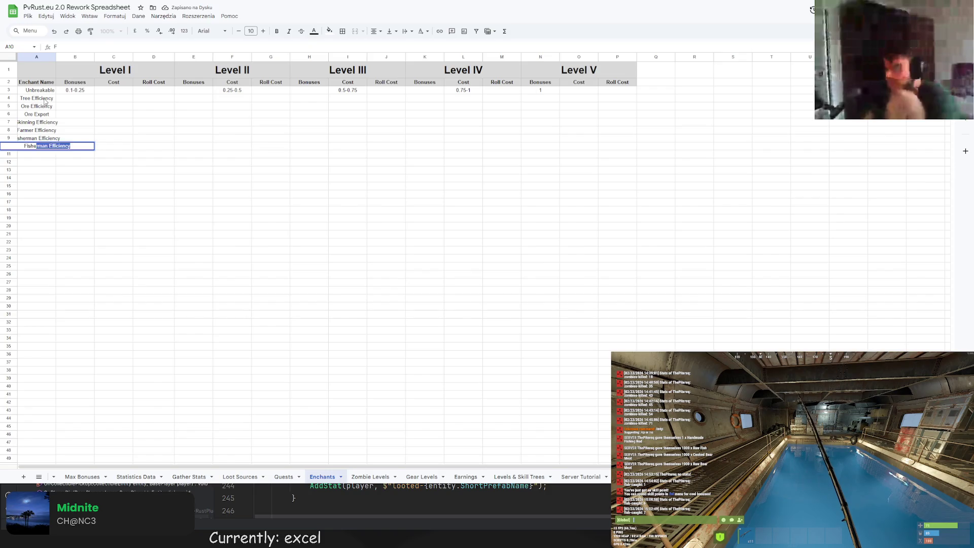
{"action": "type", "text": "rman Exper"}
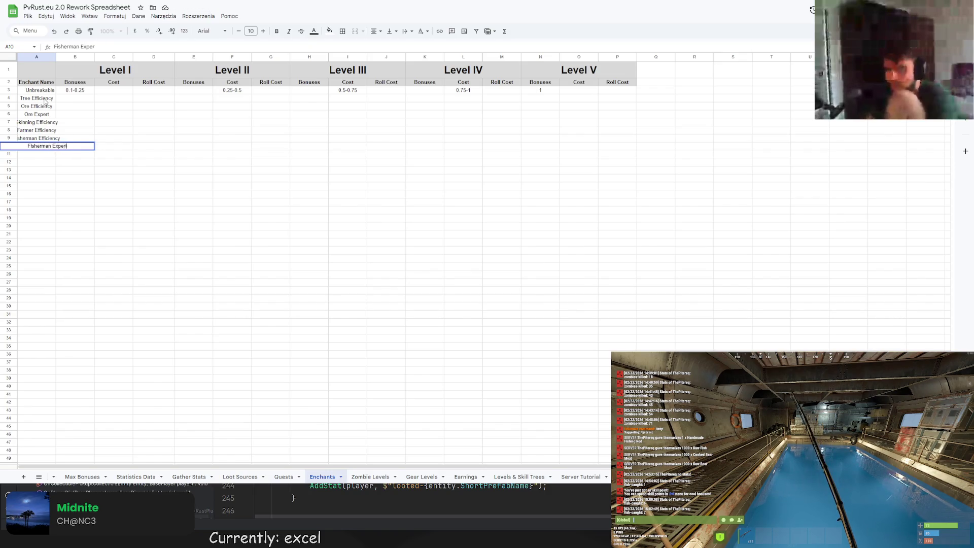
{"action": "type", "text": "t"}
{"action": "key", "text": "Return"}
{"action": "type", "text": "P"}
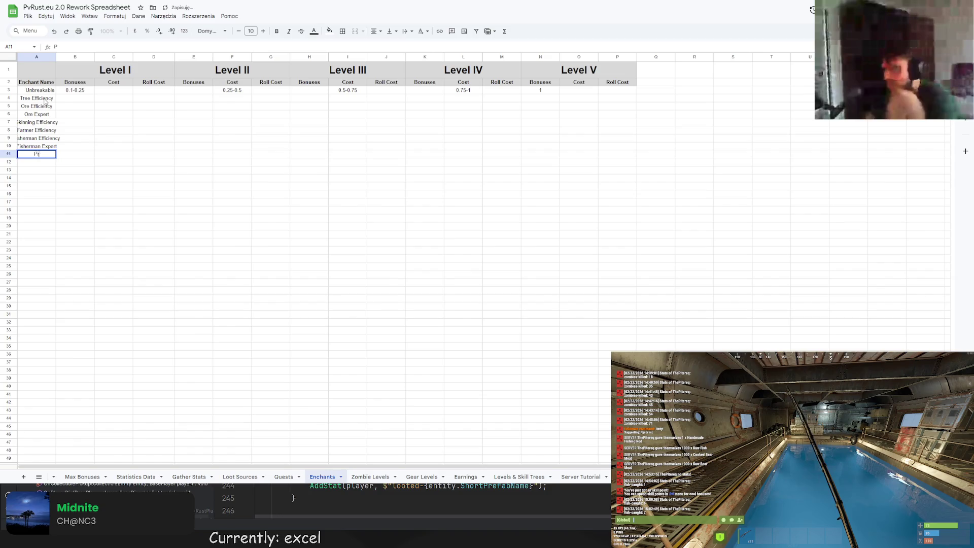
{"action": "type", "text": "tor"}
{"action": "key", "text": "BackSpace"}
{"action": "key", "text": "BackSpace"}
{"action": "key", "text": "BackSpace"}
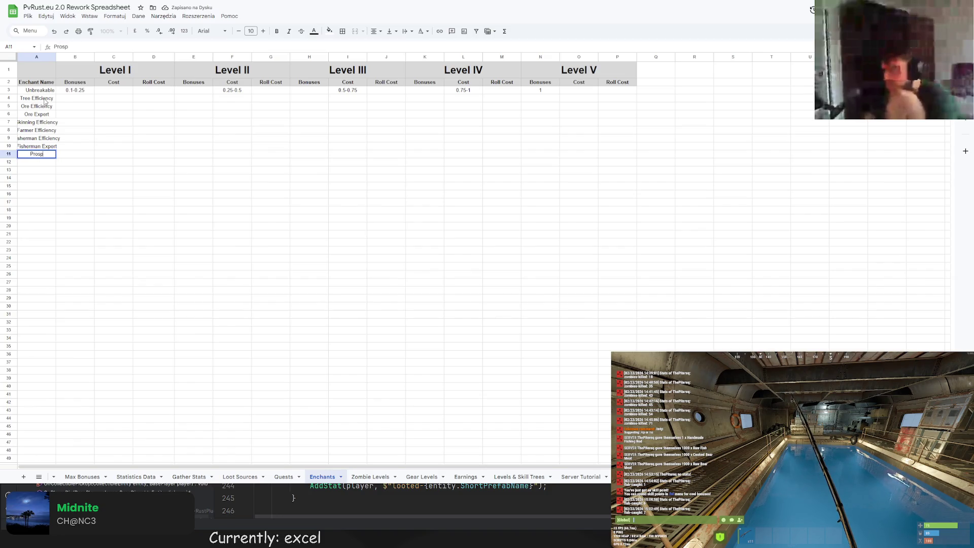
{"action": "key", "text": "Return"}
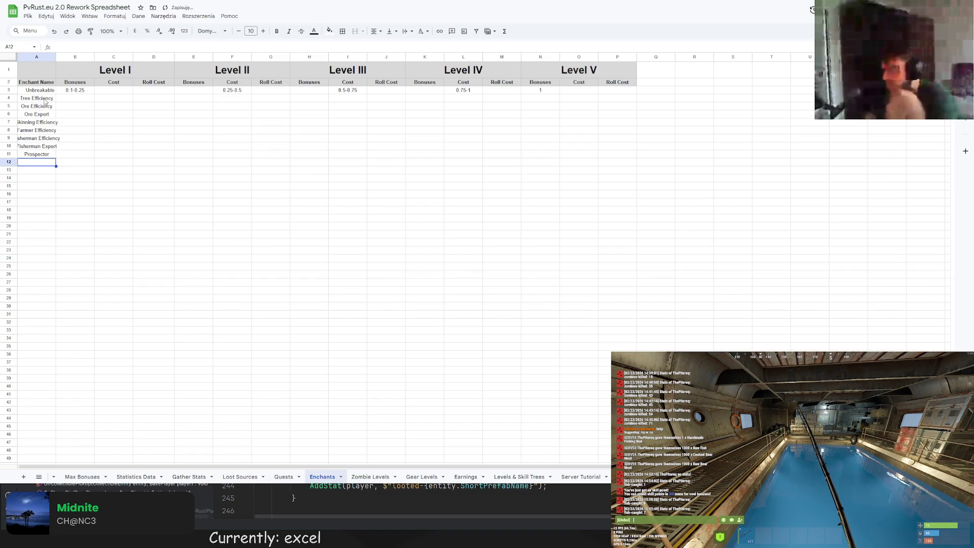
{"action": "type", "text": "Sla"}
{"action": "key", "text": "BackSpace"}
{"action": "key", "text": "BackSpace"}
{"action": "key", "text": "BackSpace"}
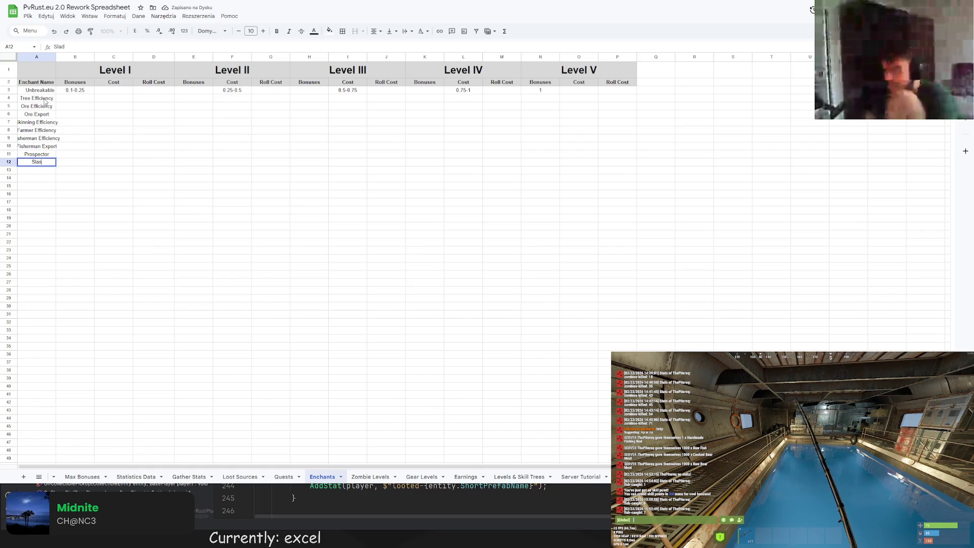
{"action": "type", "text": "sher"}
{"action": "key", "text": "Return"}
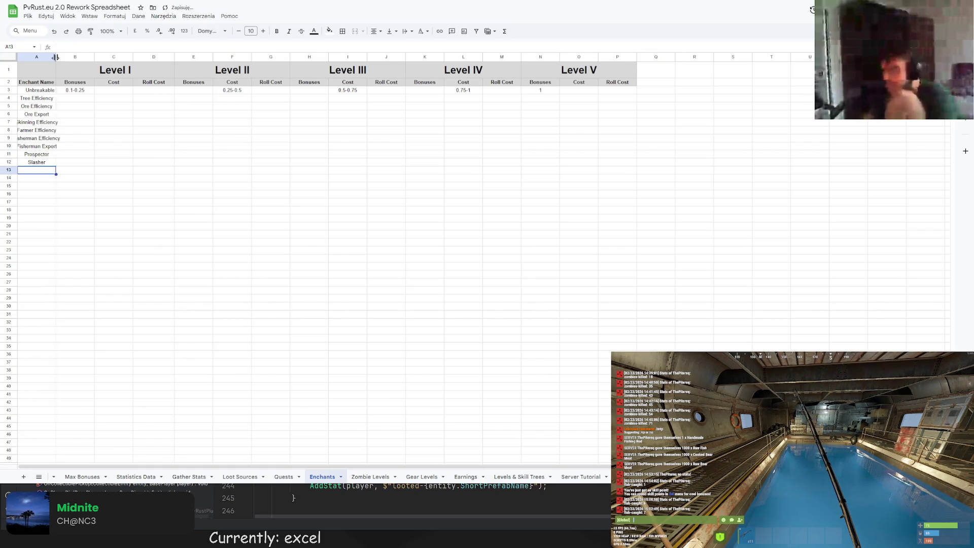
Widen column A, right-align and italicise the enchant names, then switch to the Max Bonuses sheet
{"action": "double_click", "coordinate": [55, 58]}
{"action": "left_click_drag", "start_coordinate": [41, 90], "coordinate": [42, 162]}
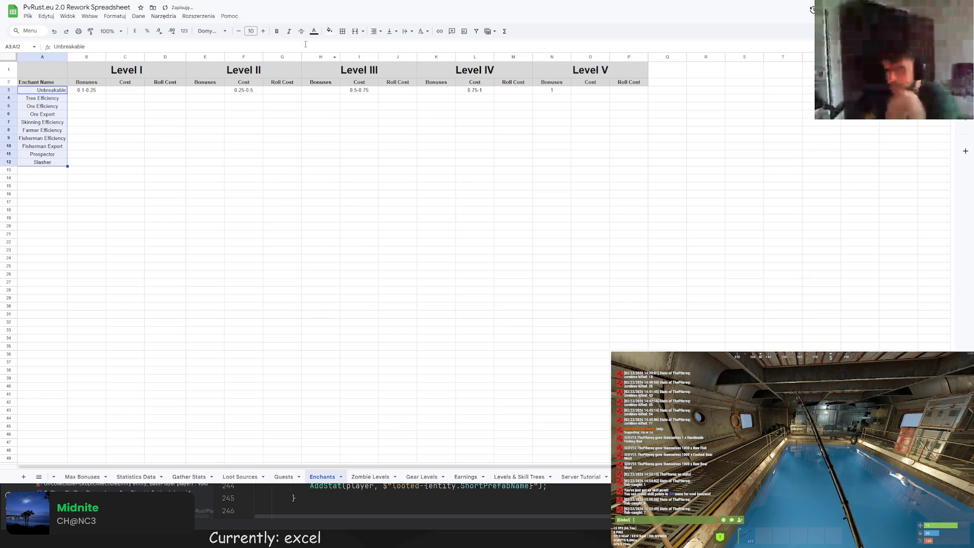
{"action": "left_click", "coordinate": [374, 31]}
{"action": "left_click", "coordinate": [401, 47]}
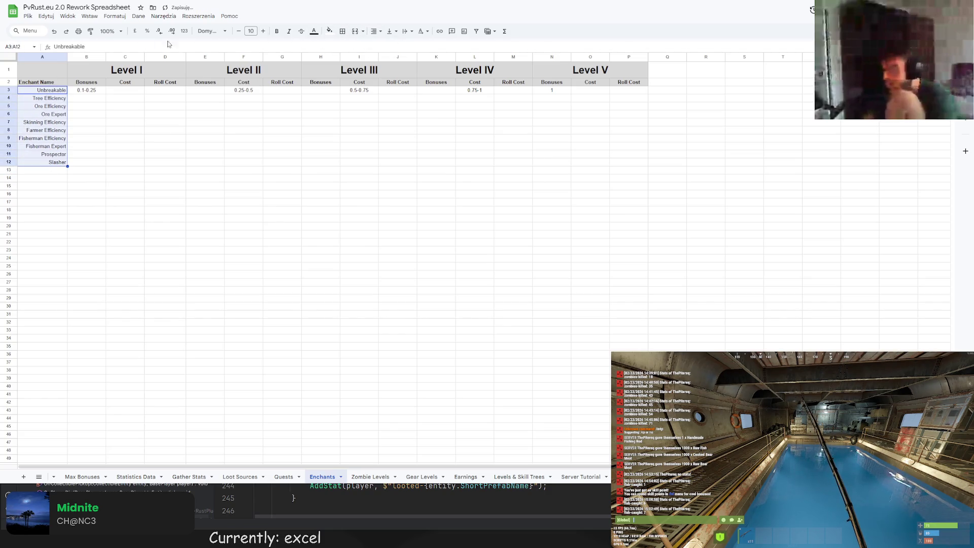
{"action": "left_click", "coordinate": [289, 30]}
{"action": "left_click", "coordinate": [205, 130]}
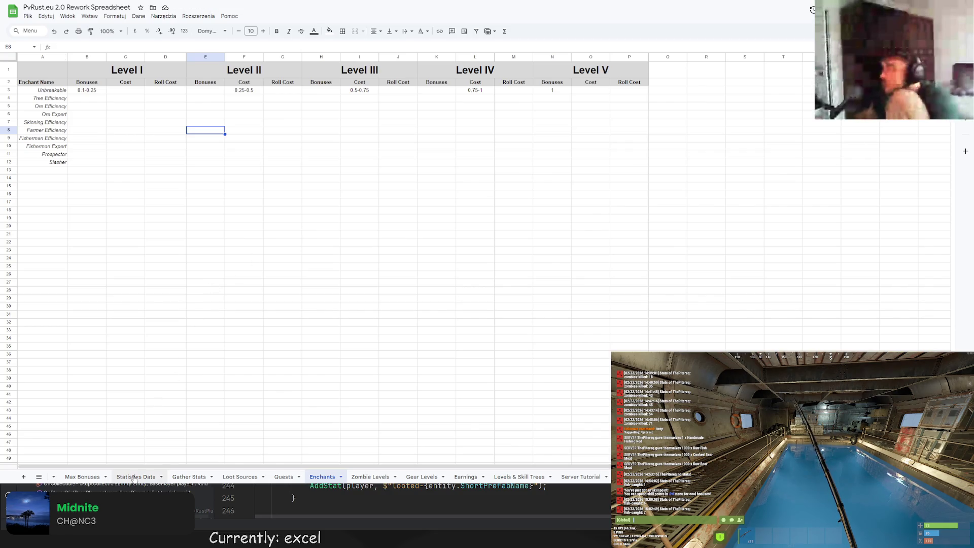
{"action": "left_click", "coordinate": [82, 477]}
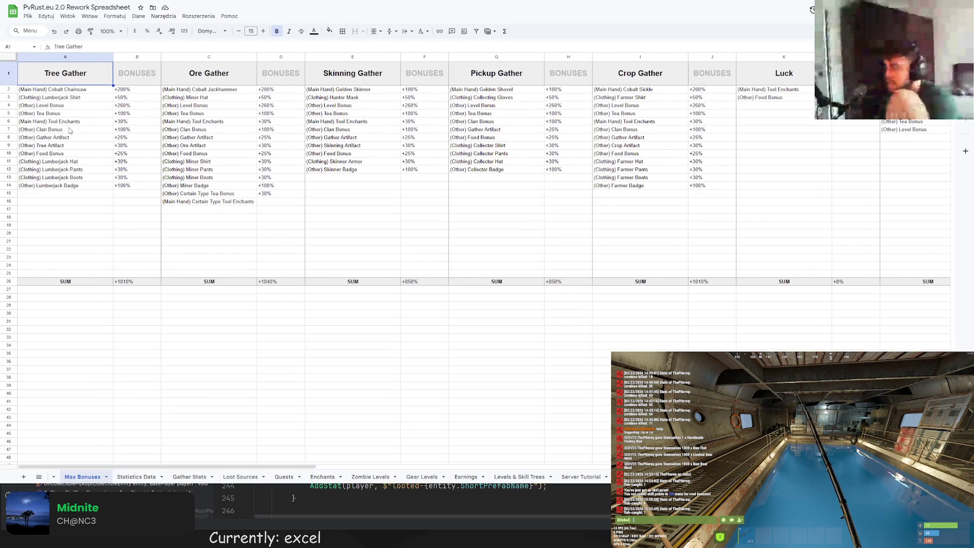
{"action": "left_click", "coordinate": [122, 126]}
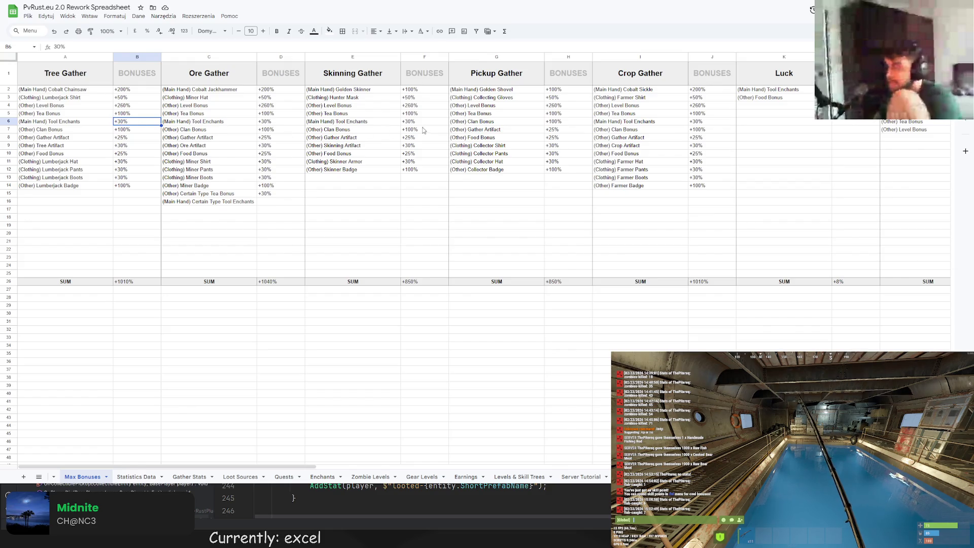
{"action": "left_click", "coordinate": [78, 124]}
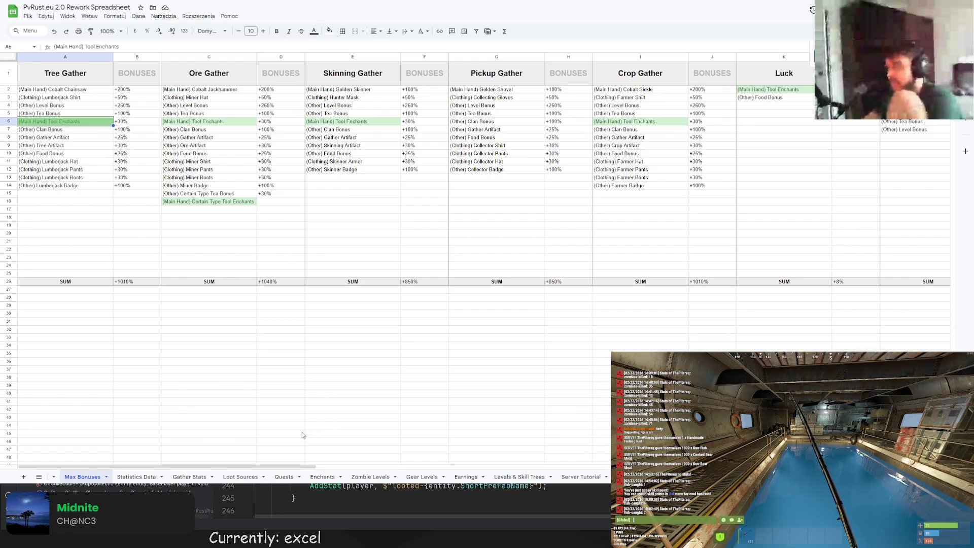
{"action": "mouse_move", "coordinate": [287, 466]}
{"action": "left_mouse_down"}
{"action": "mouse_move", "coordinate": [591, 467]}
{"action": "mouse_move", "coordinate": [209, 443]}
{"action": "left_mouse_up"}
{"action": "left_click", "coordinate": [135, 477]}
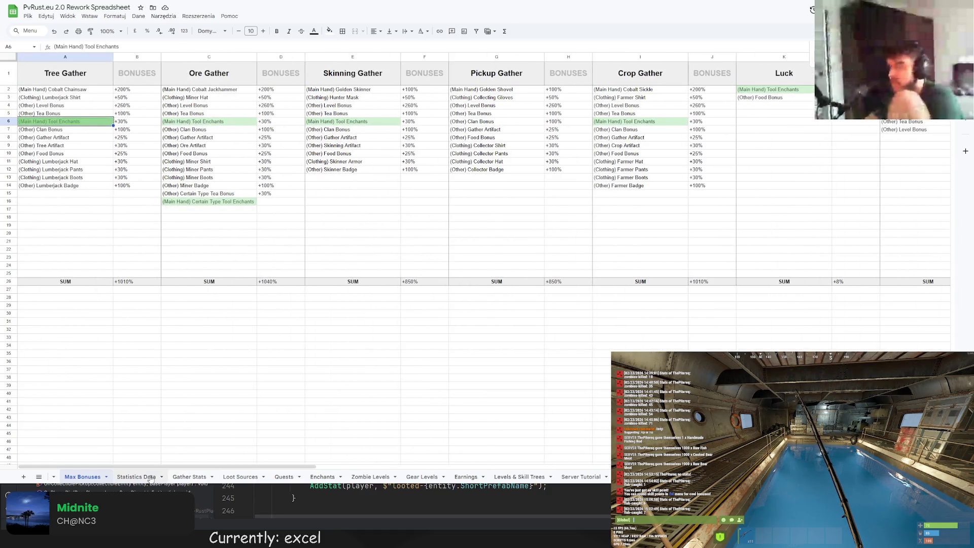
Return to the Enchants sheet and select Tree Efficiency's Level V bonus cell for the 30 entry
{"action": "left_click", "coordinate": [323, 477]}
{"action": "left_click", "coordinate": [561, 100]}
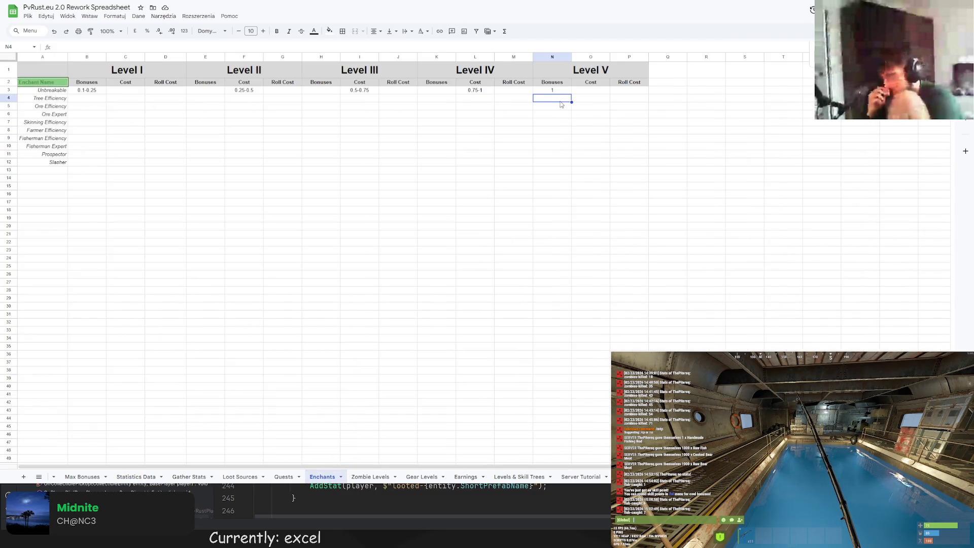
{"action": "type", "text": "30"}
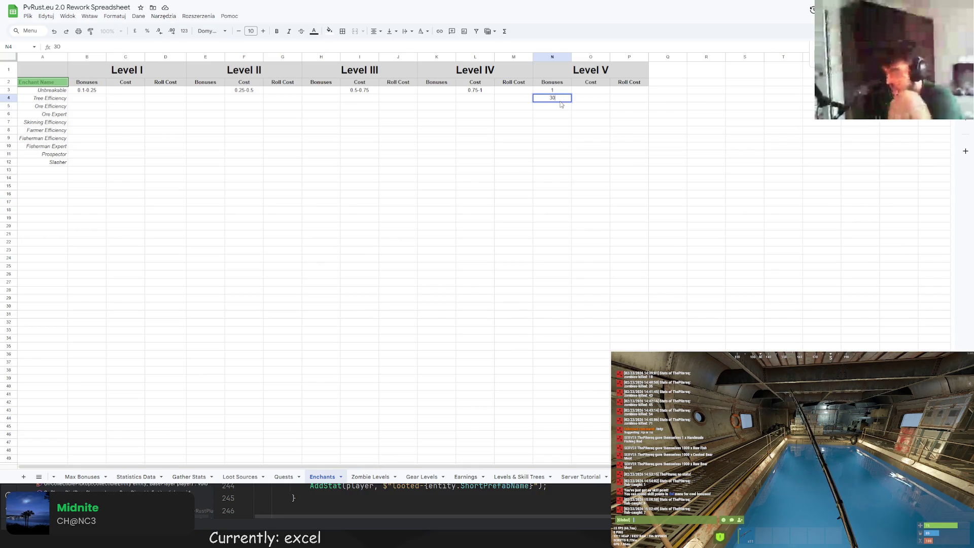
Commit 30% for Tree Efficiency and fill it down to every enchant through Slasher
{"action": "key", "text": "ctrl+Return"}
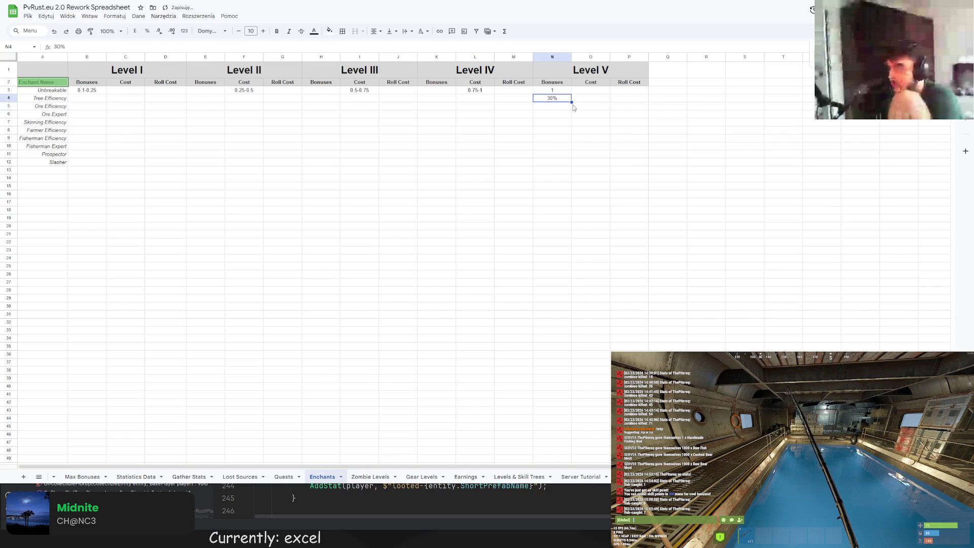
{"action": "left_click_drag", "start_coordinate": [572, 101], "coordinate": [560, 162]}
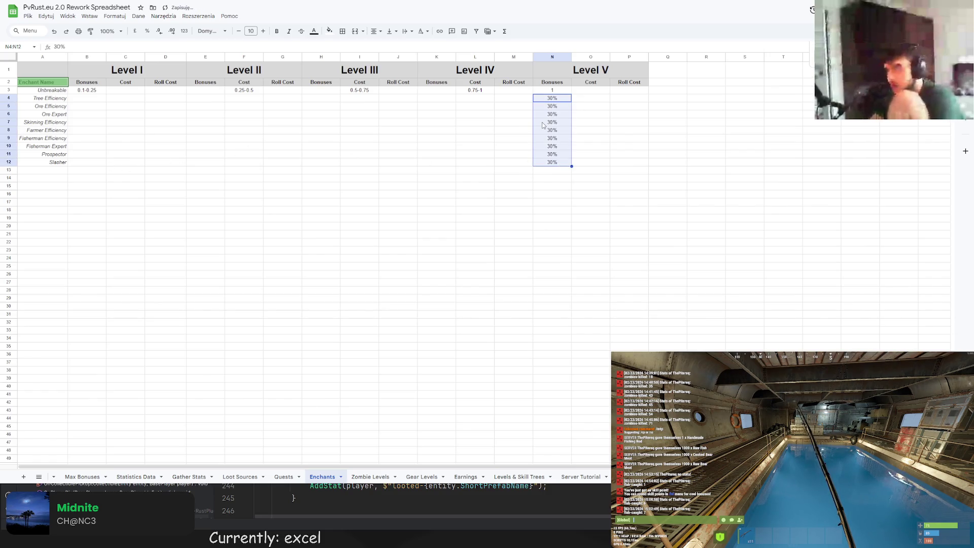
{"action": "left_click", "coordinate": [550, 118]}
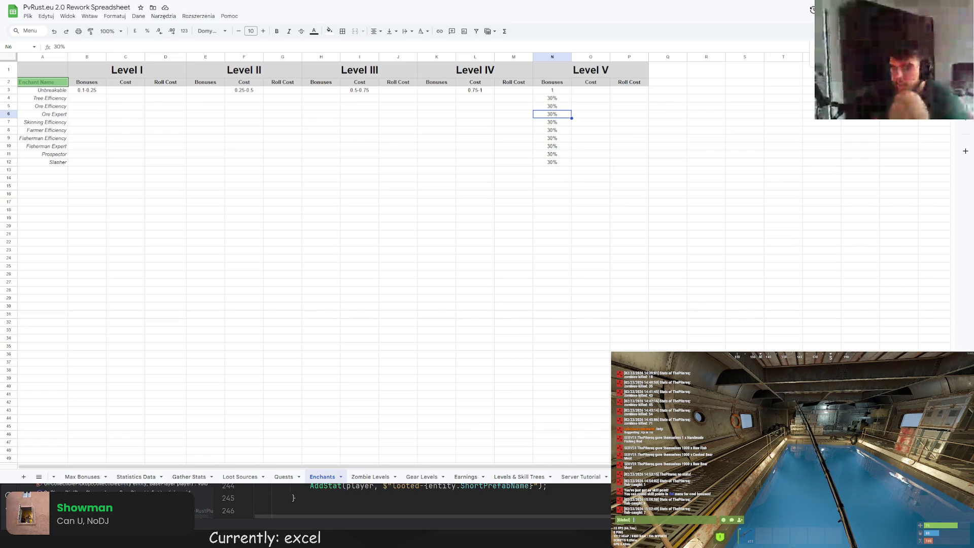
{"action": "left_click", "coordinate": [69, 47]}
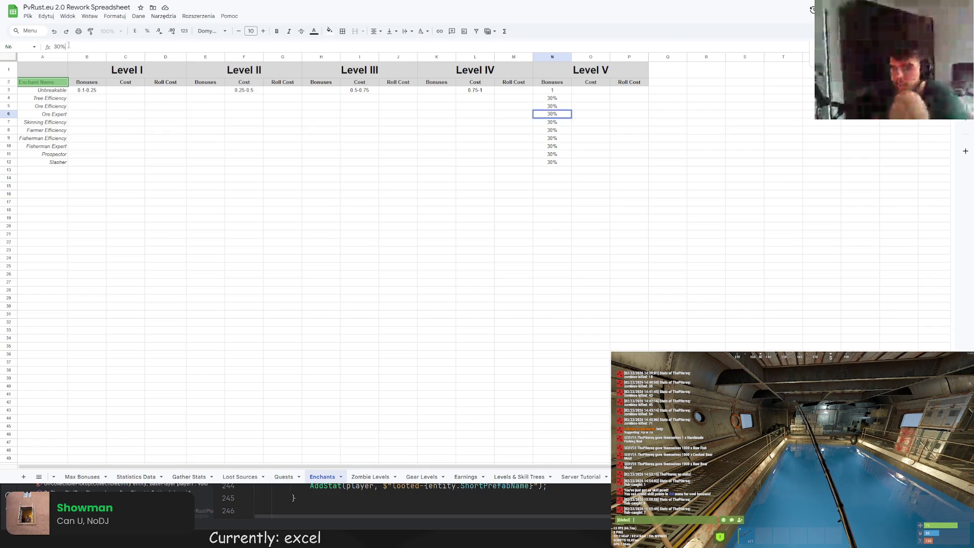
{"action": "key", "text": "Escape"}
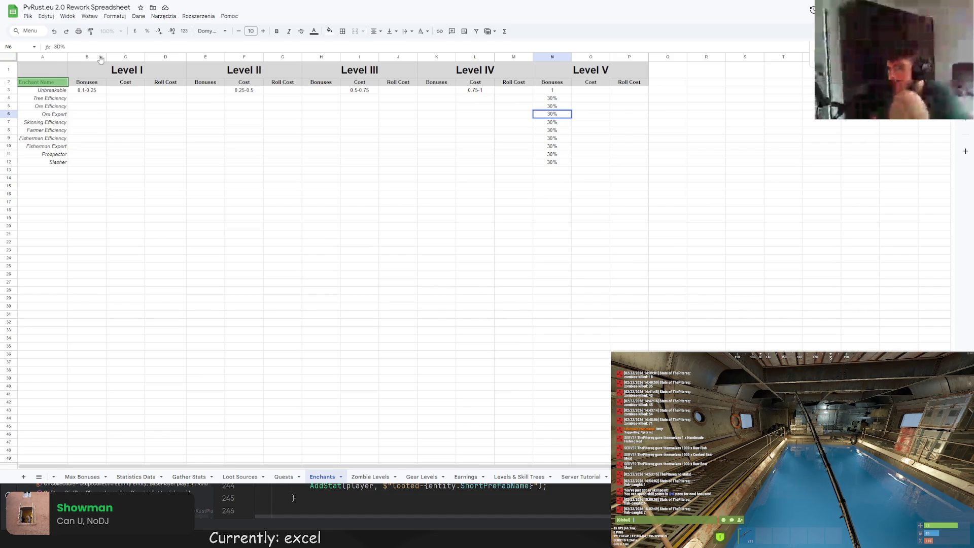
{"action": "left_click", "coordinate": [536, 101]}
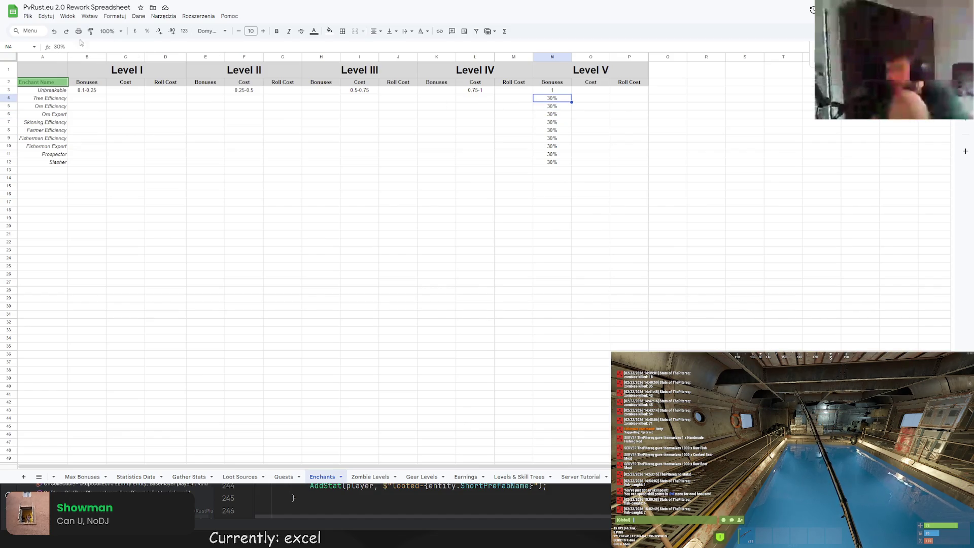
Change Tree Efficiency's Level V bonus to 20-30% and fill it down to the remaining enchants
{"action": "left_click", "coordinate": [55, 46]}
{"action": "type", "text": "20"}
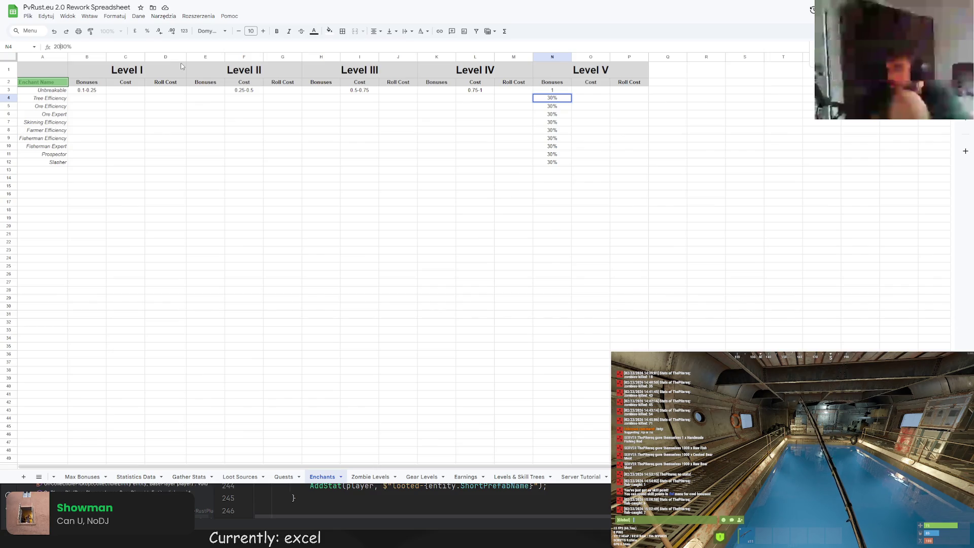
{"action": "type", "text": "-"}
{"action": "key", "text": "Return"}
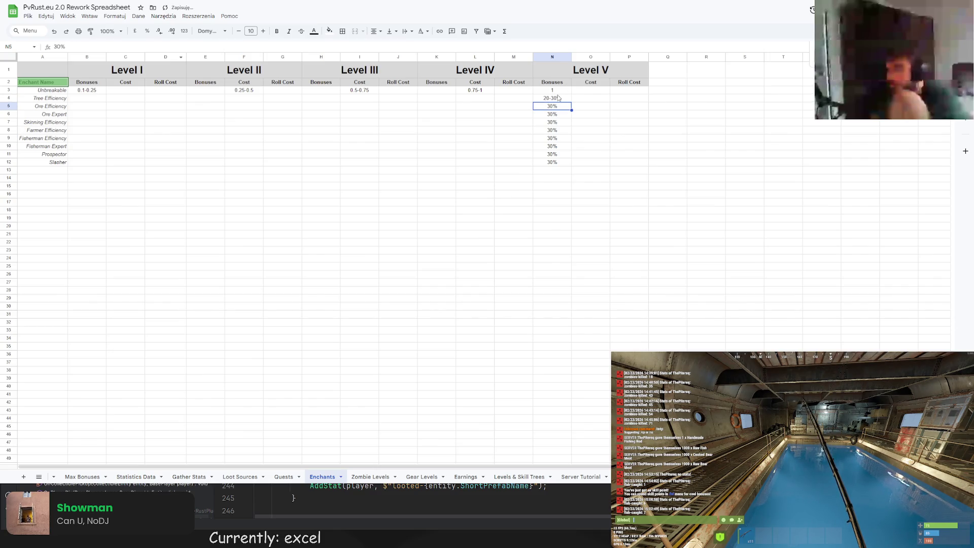
{"action": "left_click", "coordinate": [558, 97]}
{"action": "left_click", "coordinate": [564, 160], "text": "shift"}
{"action": "key", "text": "ctrl+d"}
{"action": "left_click", "coordinate": [552, 121]}
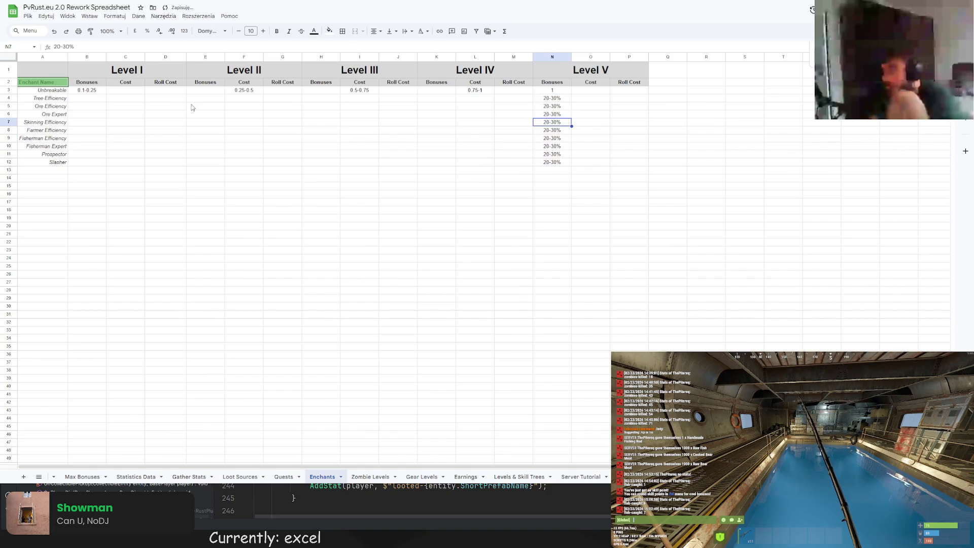
{"action": "left_click", "coordinate": [137, 115]}
{"action": "left_click", "coordinate": [552, 114]}
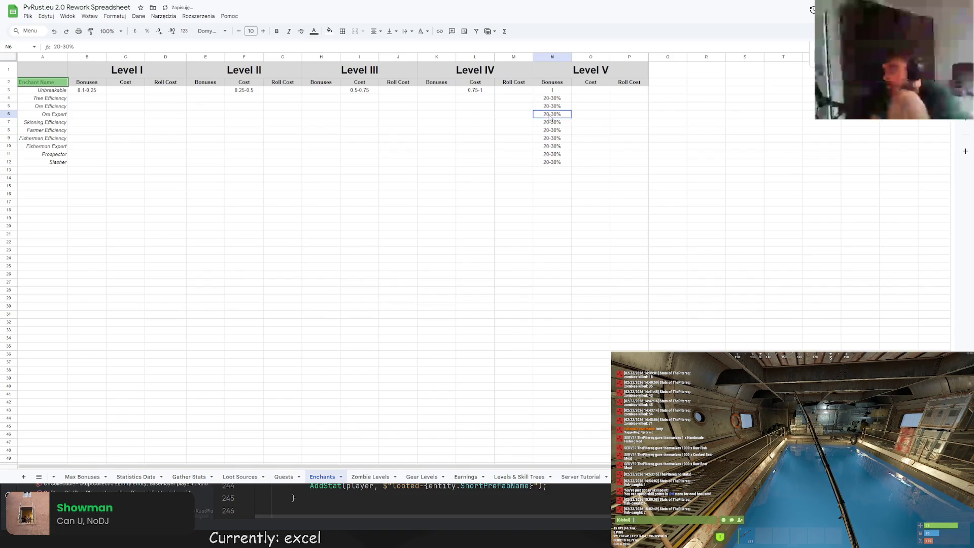
Set Ore Expert's Level V range to a spaced -30 - 30%
{"action": "double_click", "coordinate": [60, 46]}
{"action": "type", "text": "-30"}
{"action": "key", "text": "Return"}
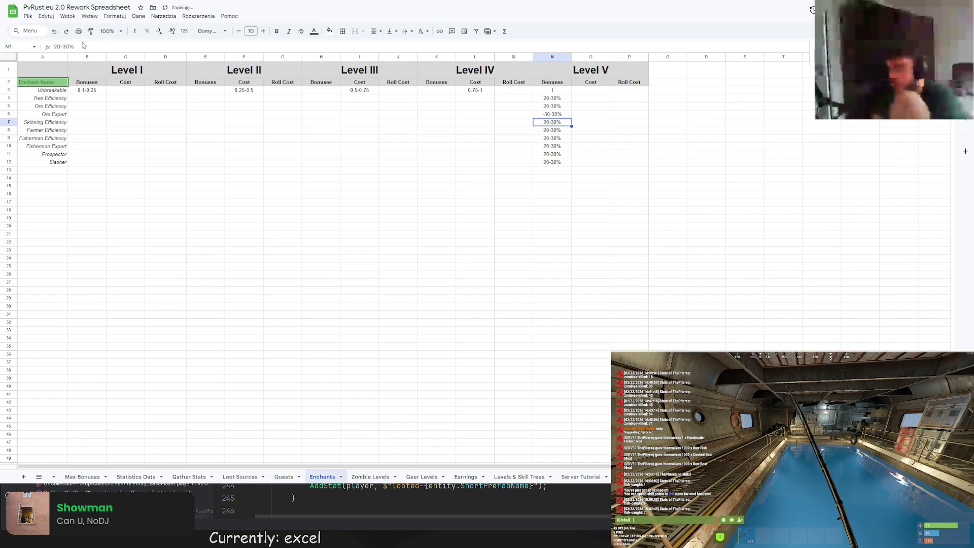
{"action": "left_click", "coordinate": [559, 113]}
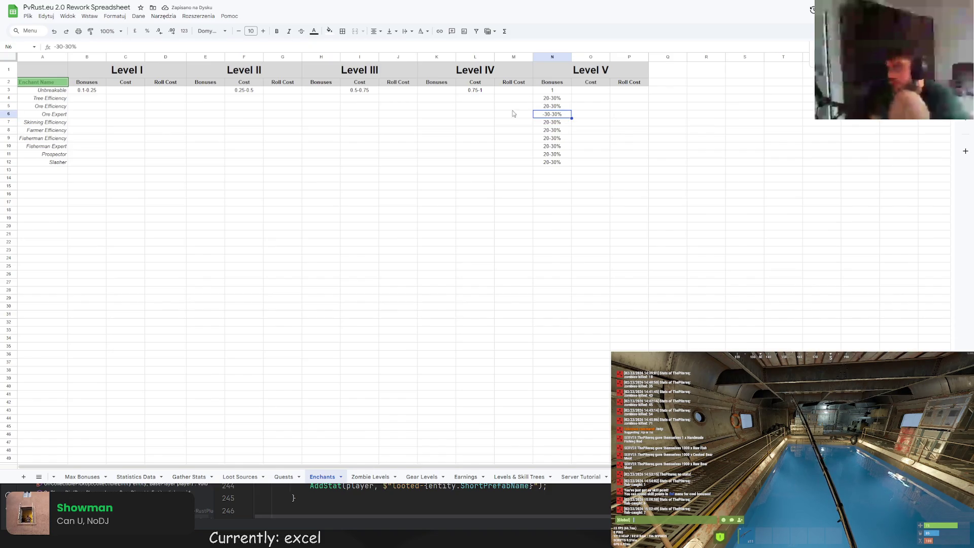
{"action": "left_click", "coordinate": [65, 47]}
{"action": "key", "text": "Delete"}
{"action": "type", "text": "-"}
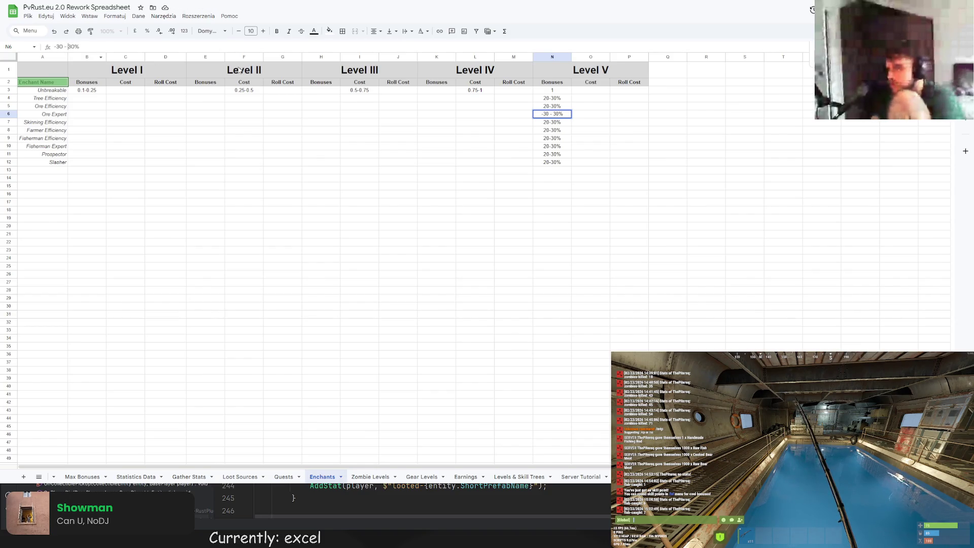
{"action": "key", "text": "Return"}
Respace Tree Efficiency and Ore Efficiency to 20 - 30% and paste the spaced range below
{"action": "left_click", "coordinate": [554, 97]}
{"action": "left_click", "coordinate": [64, 46]}
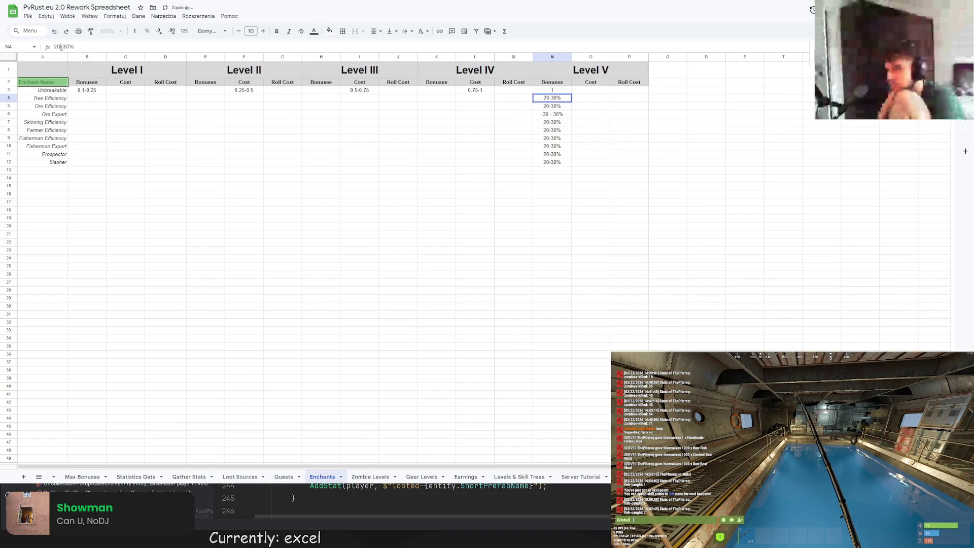
{"action": "left_click", "coordinate": [569, 102]}
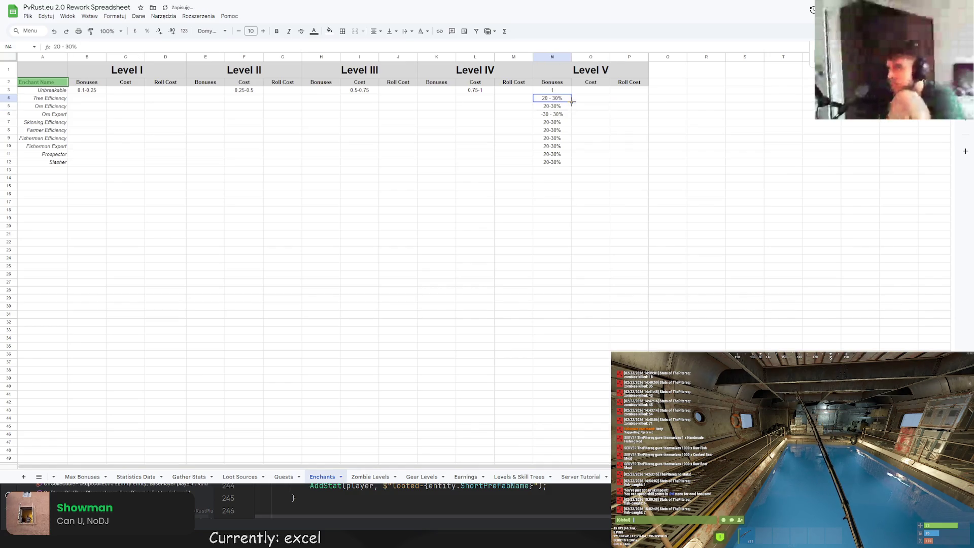
{"action": "left_click", "coordinate": [555, 106]}
{"action": "type", "text": "21 - 30%"}
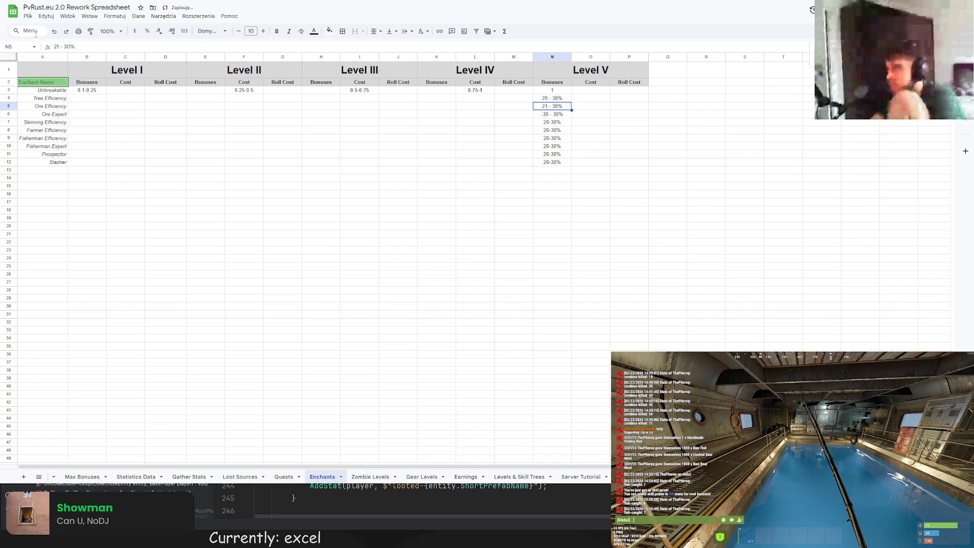
{"action": "type", "text": "20 - 30%"}
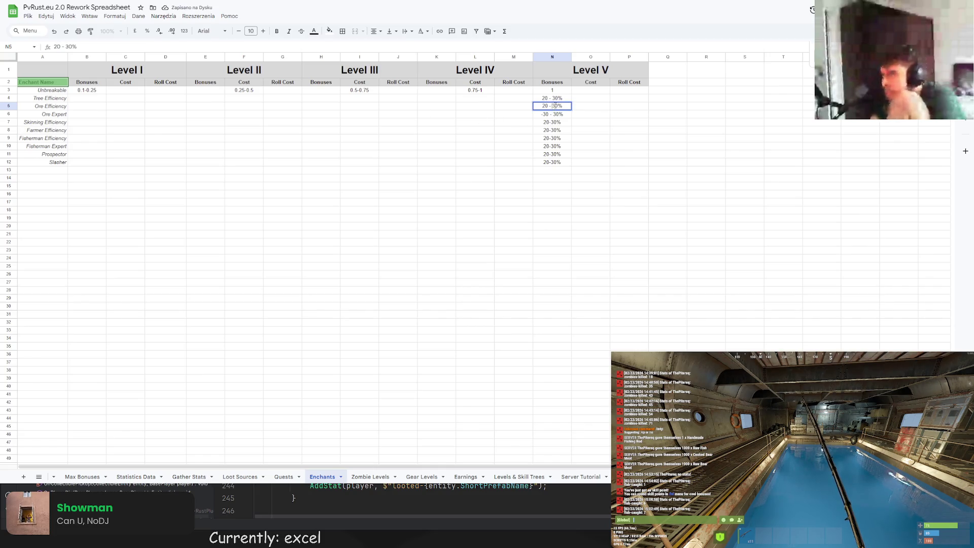
{"action": "left_click", "coordinate": [552, 122]}
{"action": "type", "text": "20 - 30% 20 - 30%"}
{"action": "left_click", "coordinate": [568, 131]}
{"action": "key", "text": "ctrl+v"}
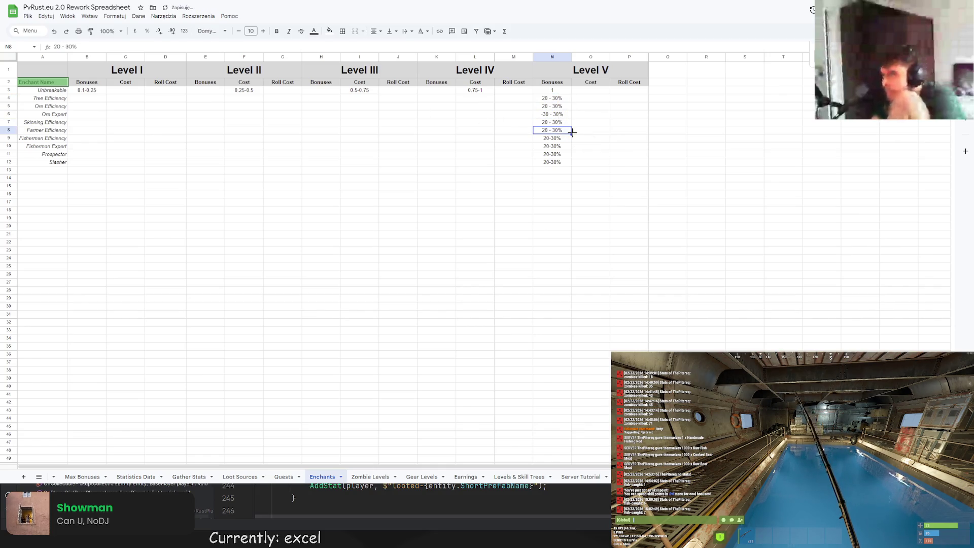
Fill 20 - 30% down to Slasher using Copy cells so the values stay identical
{"action": "left_click_drag", "start_coordinate": [571, 133], "coordinate": [570, 162]}
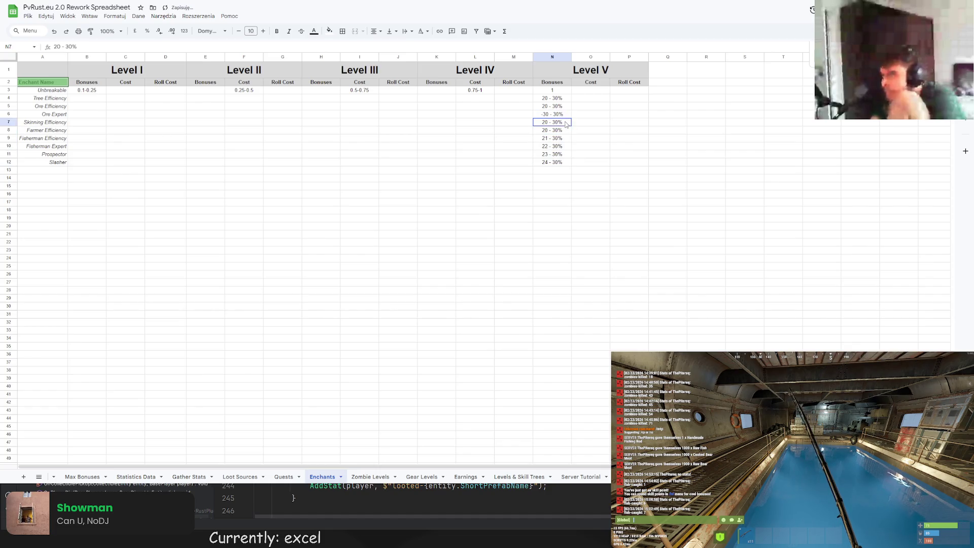
{"action": "left_click_drag", "start_coordinate": [563, 122], "coordinate": [570, 161]}
{"action": "left_click", "coordinate": [604, 148]}
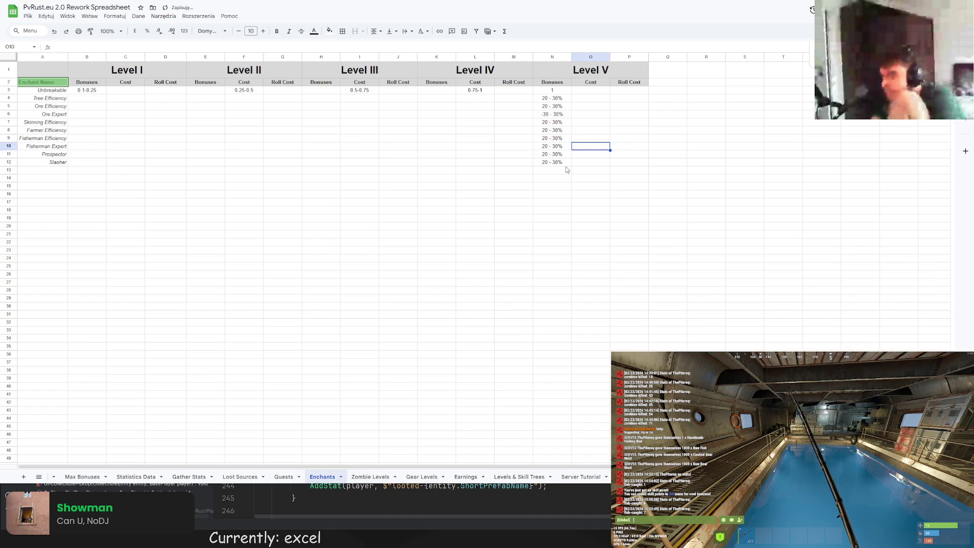
{"action": "left_click", "coordinate": [466, 149]}
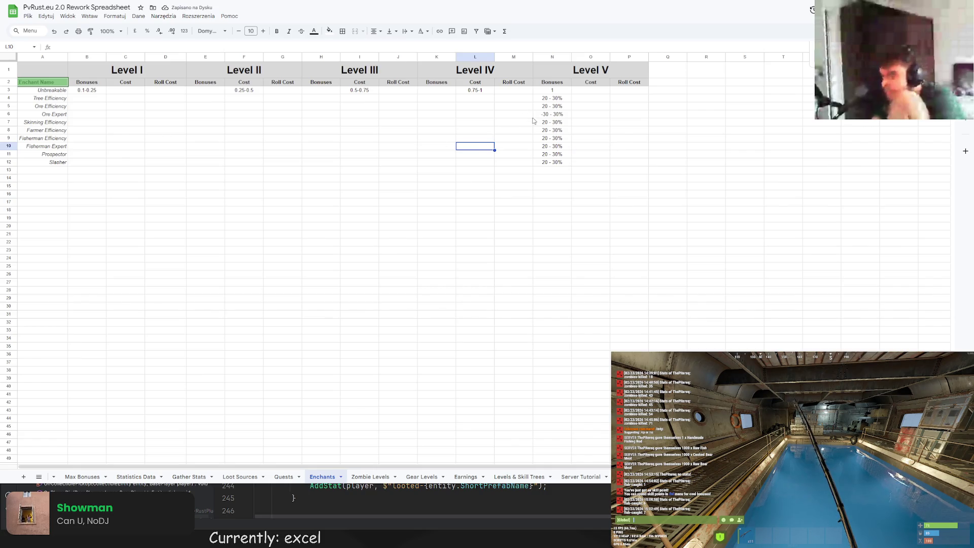
{"action": "left_click", "coordinate": [550, 115]}
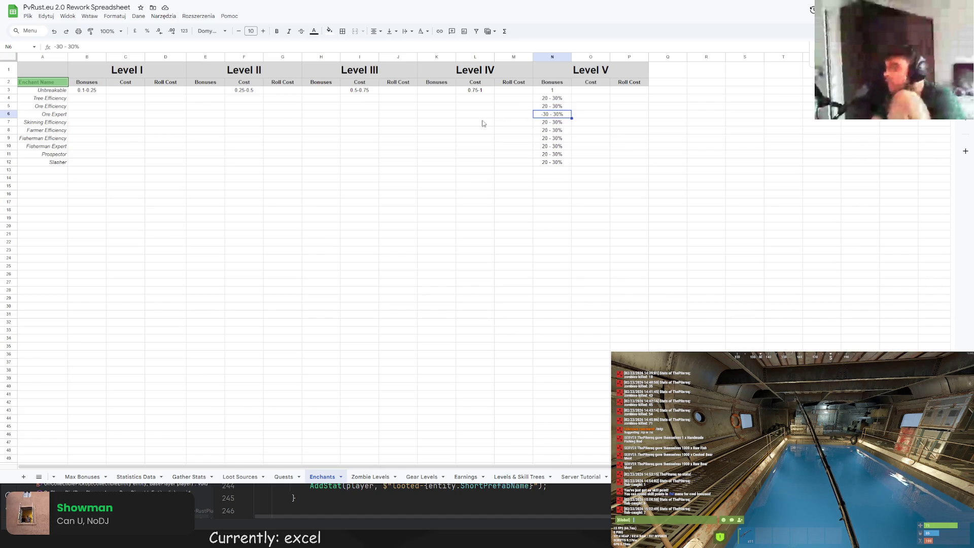
Give Ore Expert -20 - 20% at Level IV and -15 - 15% at Level III
{"action": "left_click", "coordinate": [445, 115]}
{"action": "type", "text": "-30 - 30%"}
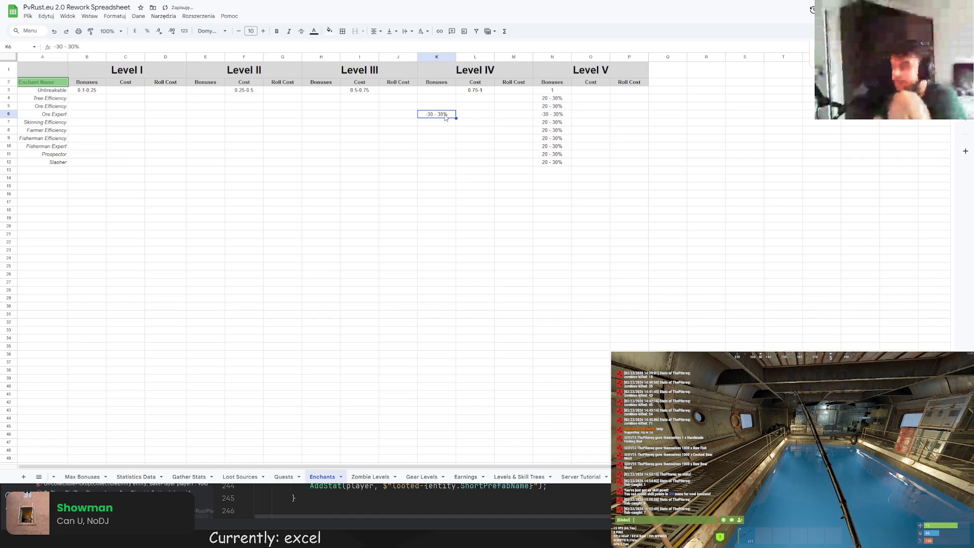
{"action": "double_click", "coordinate": [430, 114]}
{"action": "key", "text": "BackSpace"}
{"action": "type", "text": "2"}
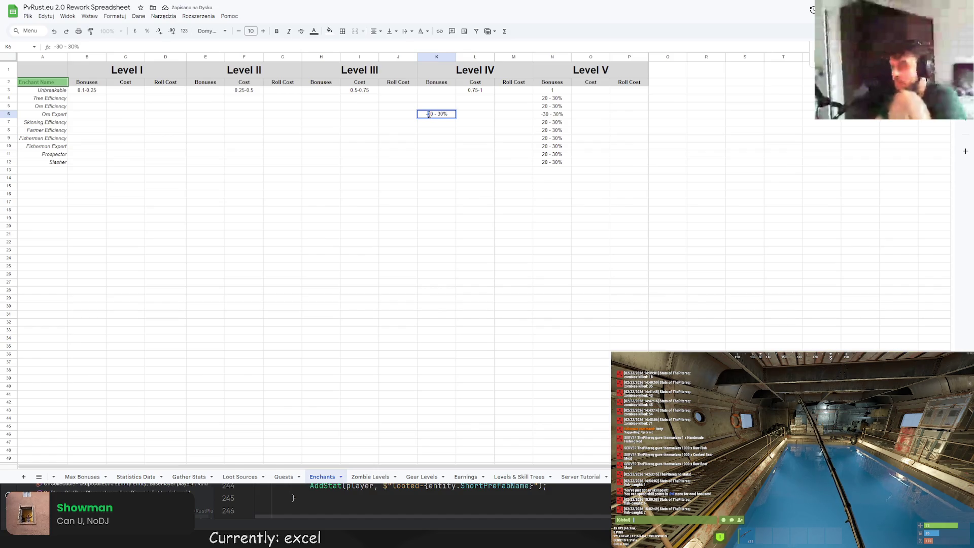
{"action": "left_click", "coordinate": [325, 118]}
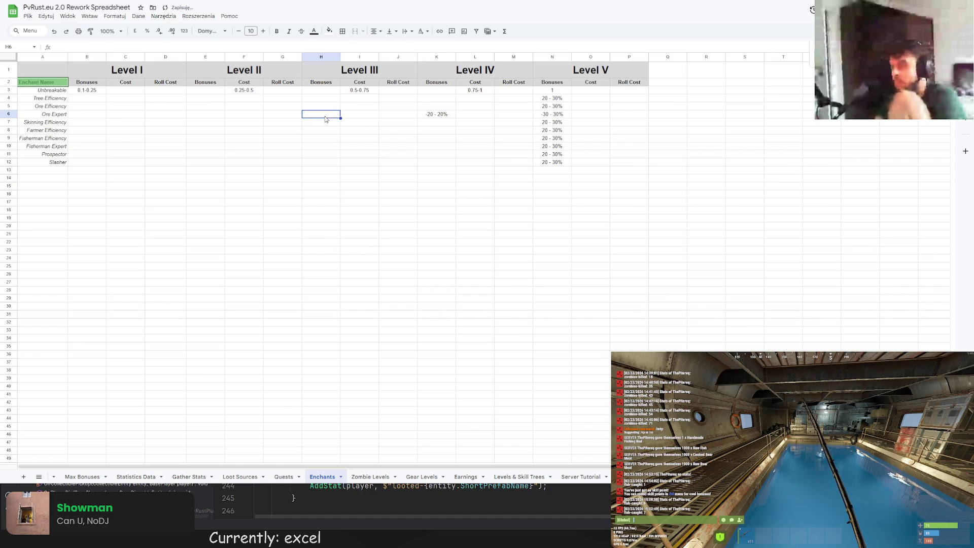
{"action": "type", "text": "-30 - 30%"}
{"action": "double_click", "coordinate": [316, 116]}
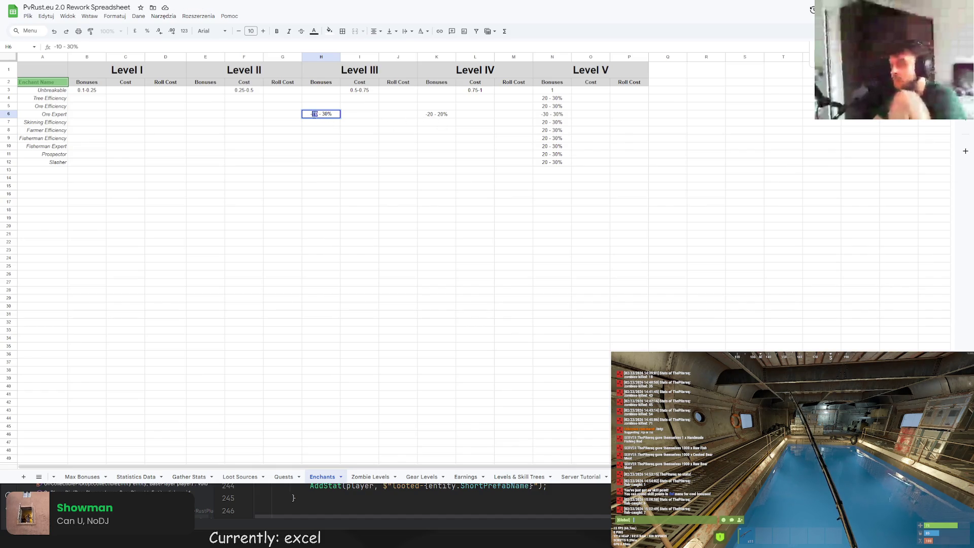
{"action": "double_click", "coordinate": [327, 115]}
{"action": "left_click", "coordinate": [204, 116]}
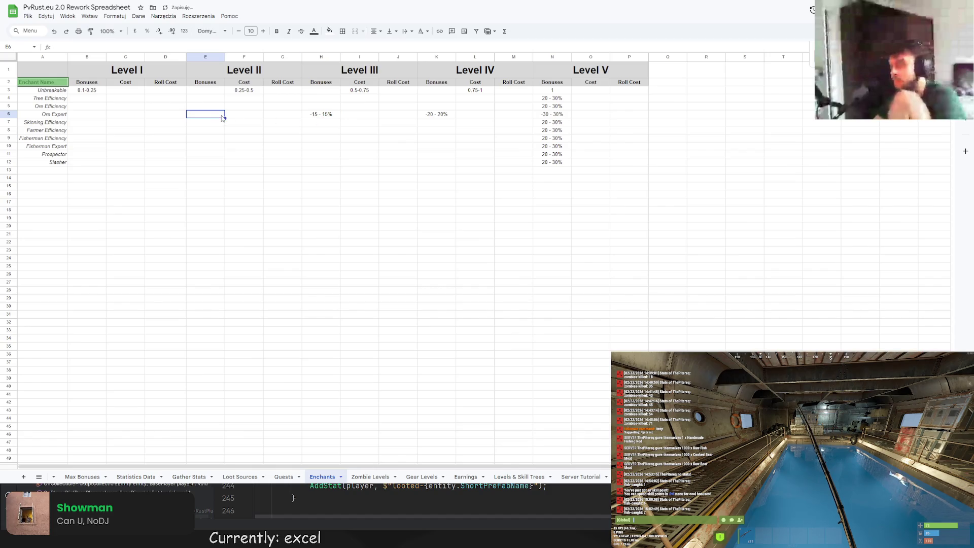
Give Ore Expert -10 - 10% at Level II and -5 - 5% at Level I
{"action": "type", "text": "-30 - 30%"}
{"action": "double_click", "coordinate": [200, 116]}
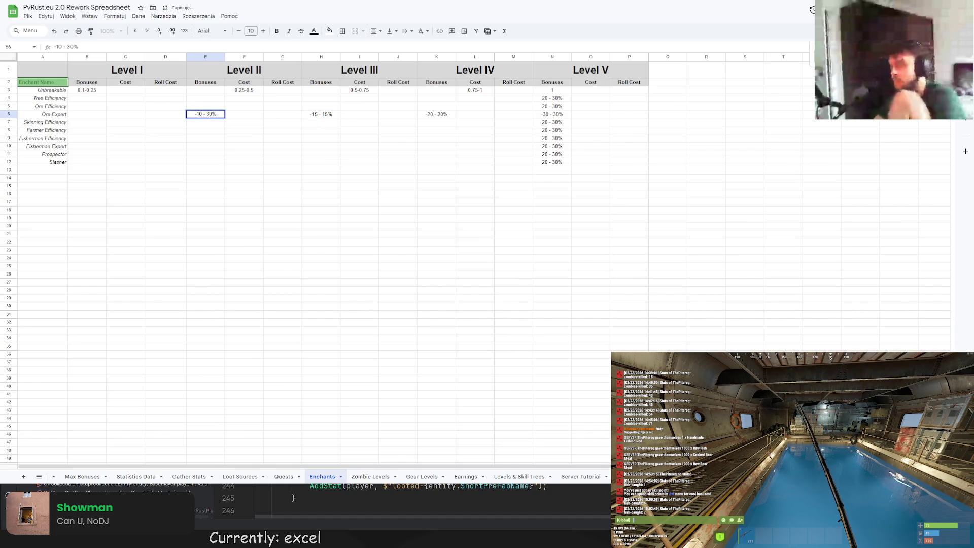
{"action": "left_click", "coordinate": [185, 114]}
{"action": "left_click", "coordinate": [91, 115]}
{"action": "type", "text": "-30 - 30%"}
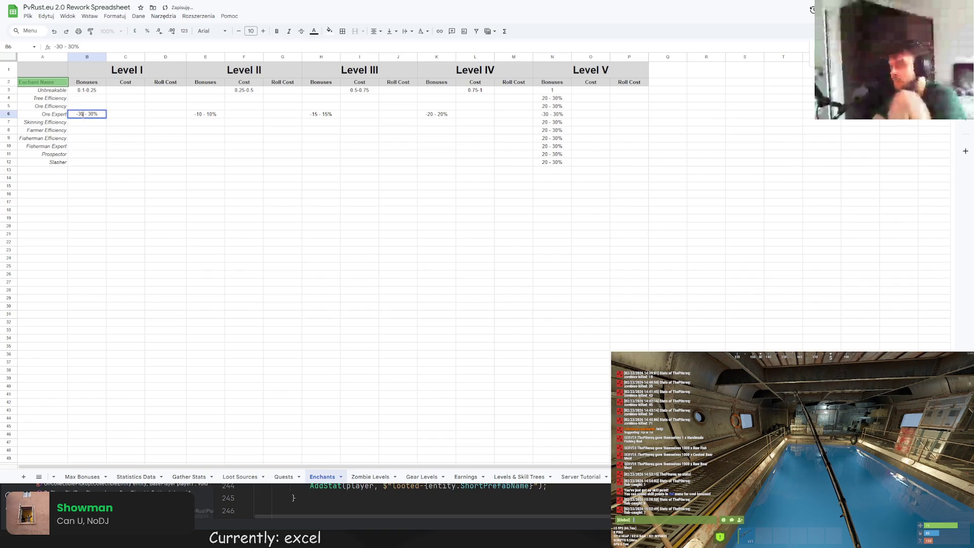
{"action": "double_click", "coordinate": [84, 115]}
{"action": "type", "text": "5 - 5"}
{"action": "left_click", "coordinate": [104, 107]}
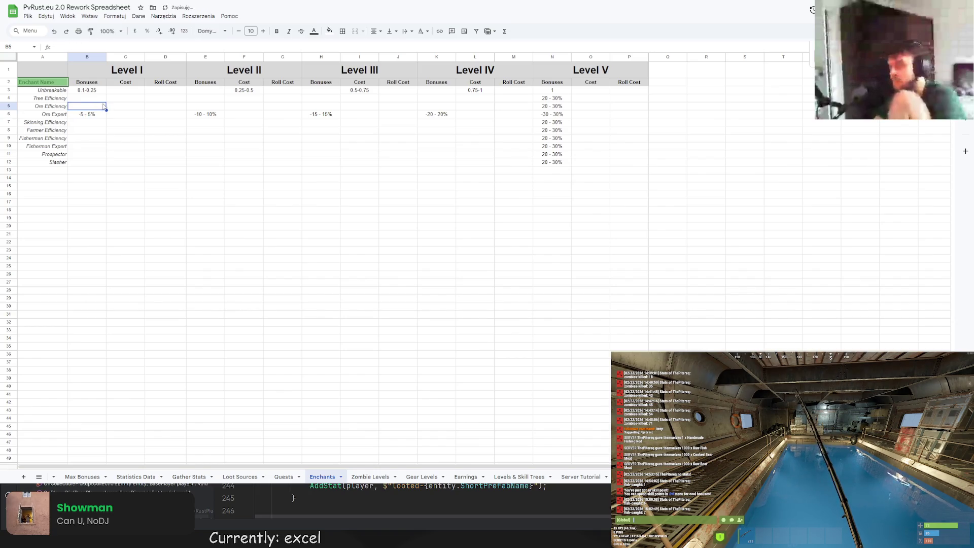
{"action": "left_click", "coordinate": [92, 98]}
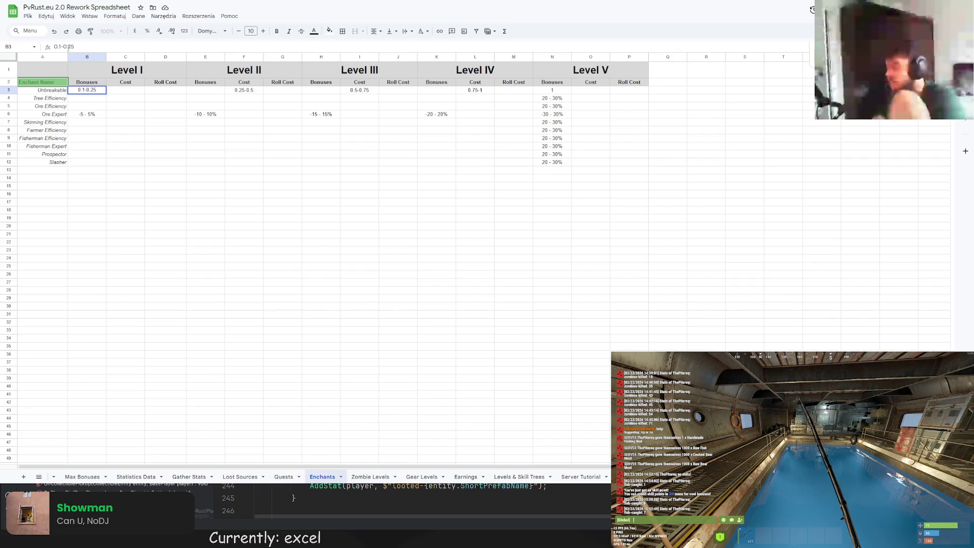
{"action": "type", "text": "1-"}
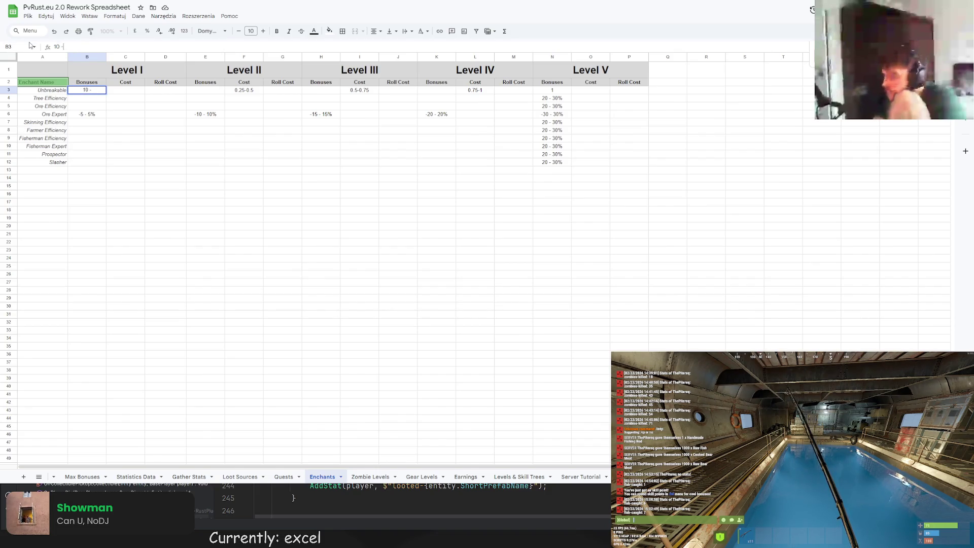
{"action": "type", "text": "%"}
Rewrite Unbreakable's Level I–III values as percentage ranges starting from 10 - 25%
{"action": "key", "text": "Return"}
{"action": "left_click", "coordinate": [91, 93]}
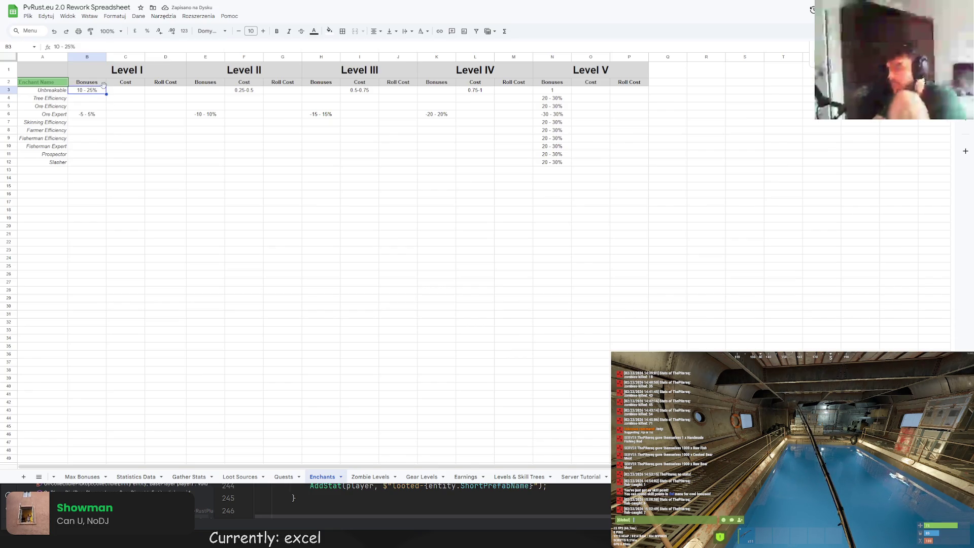
{"action": "left_click", "coordinate": [243, 90]}
{"action": "left_click_drag", "start_coordinate": [76, 46], "coordinate": [7, 45]}
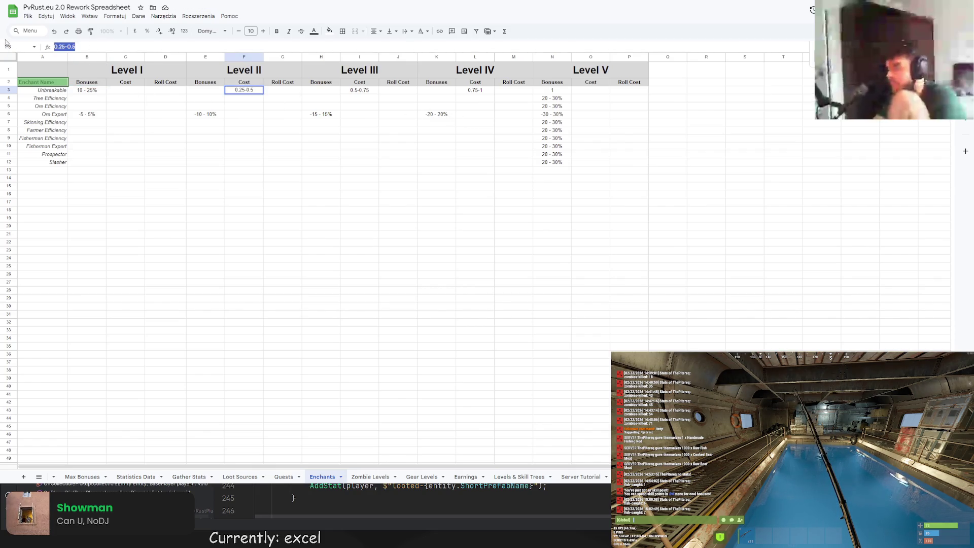
{"action": "type", "text": "25 - 50%"}
{"action": "key", "text": "Return"}
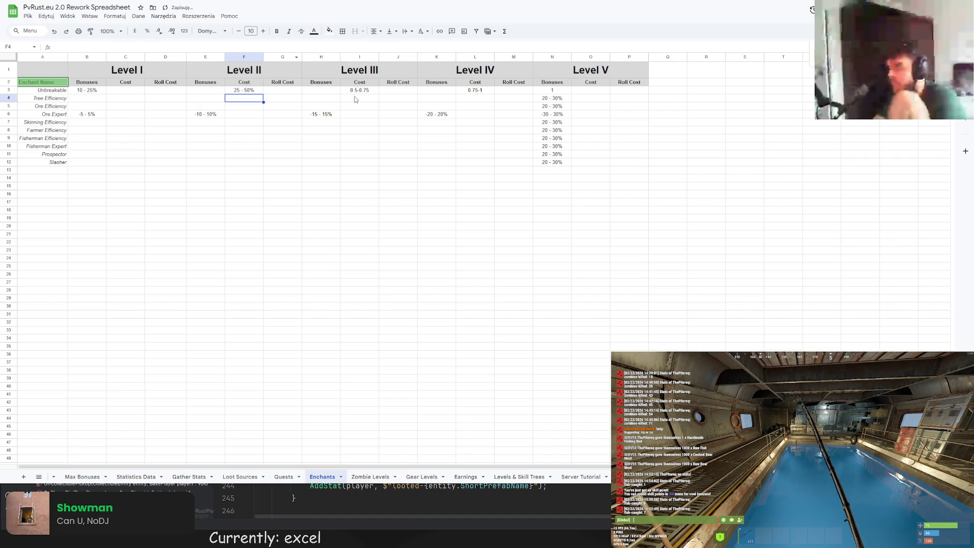
{"action": "left_click", "coordinate": [360, 90]}
{"action": "left_click_drag", "start_coordinate": [76, 46], "coordinate": [10, 47]}
{"action": "type", "text": "5"}
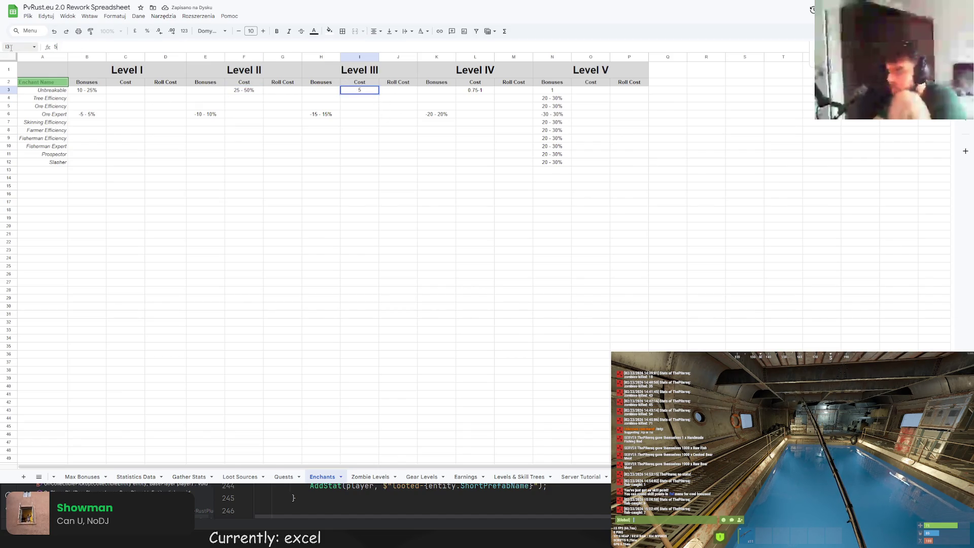
{"action": "type", "text": "0"}
{"action": "type", "text": " - 75%"}
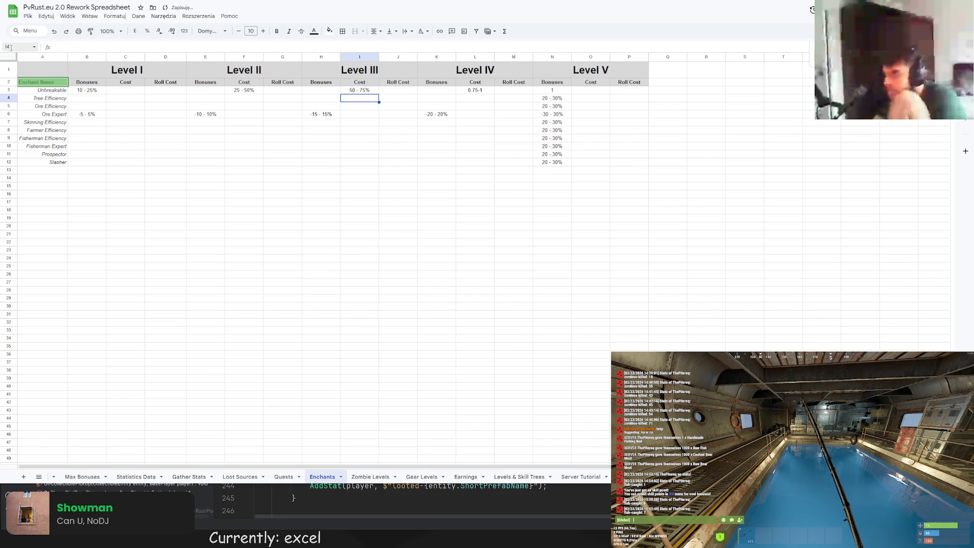
{"action": "key", "text": "Right"}
{"action": "key", "text": "Right"}
{"action": "key", "text": "Right"}
Convert Unbreakable's Level IV range to a percentage and set Level V to 100%
{"action": "left_click_drag", "start_coordinate": [77, 46], "coordinate": [53, 46]}
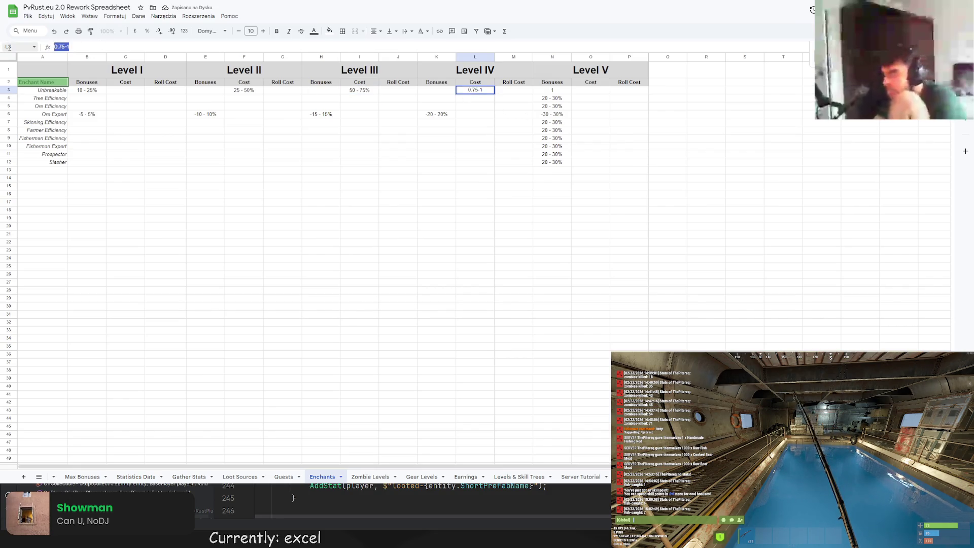
{"action": "type", "text": "75 - 100%"}
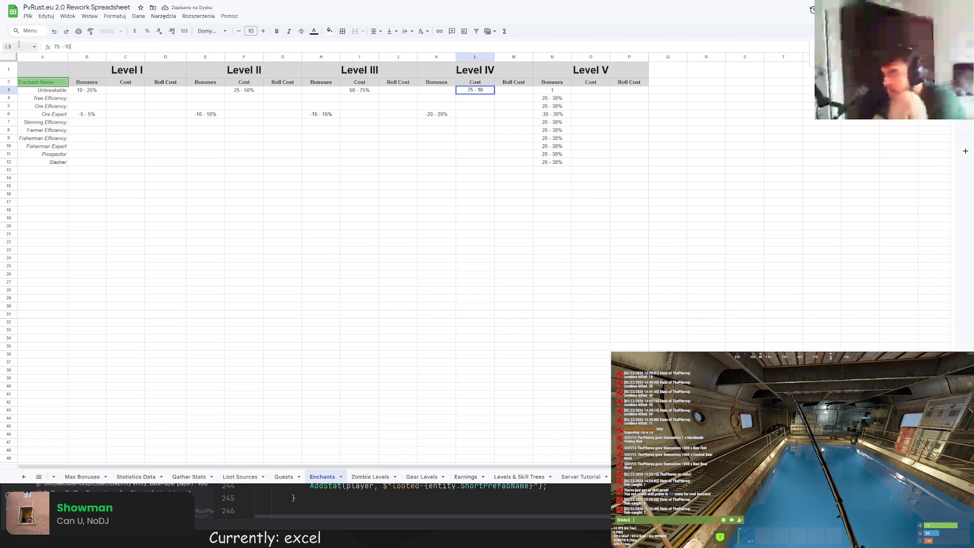
{"action": "key", "text": "Return"}
{"action": "key", "text": "Right"}
{"action": "key", "text": "Right"}
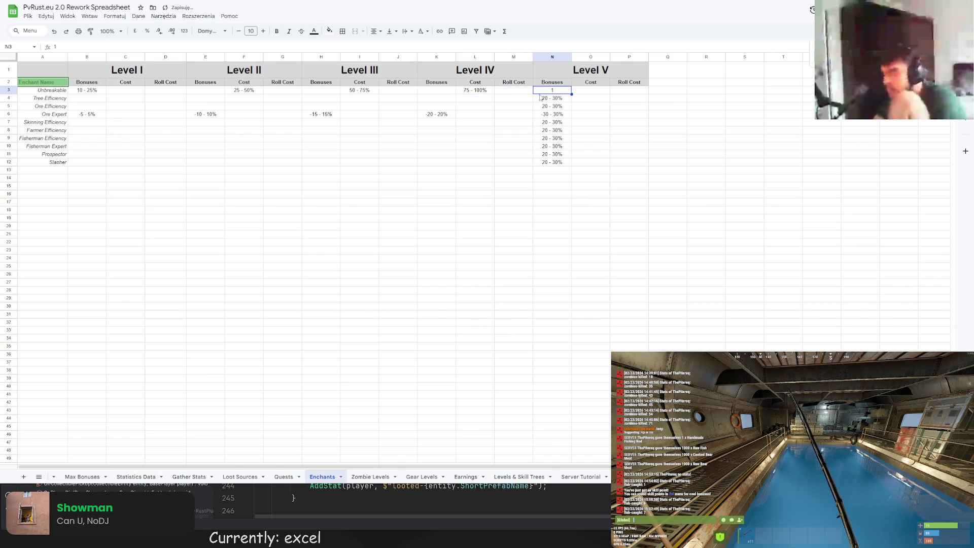
{"action": "key", "text": "Up"}
{"action": "type", "text": "100%"}
{"action": "key", "text": "Return"}
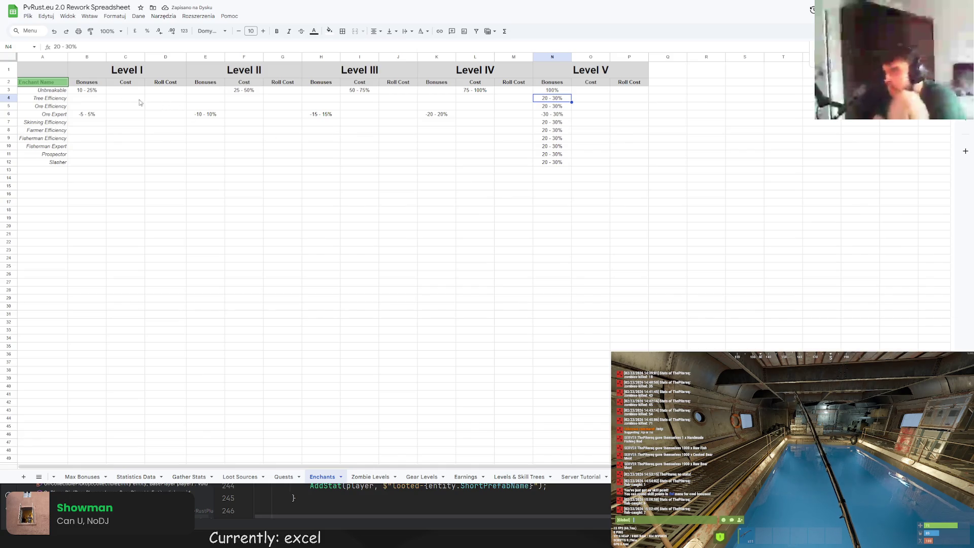
Enter 20 - 30% as Tree Efficiency's Level IV bonus
{"action": "left_click", "coordinate": [439, 100]}
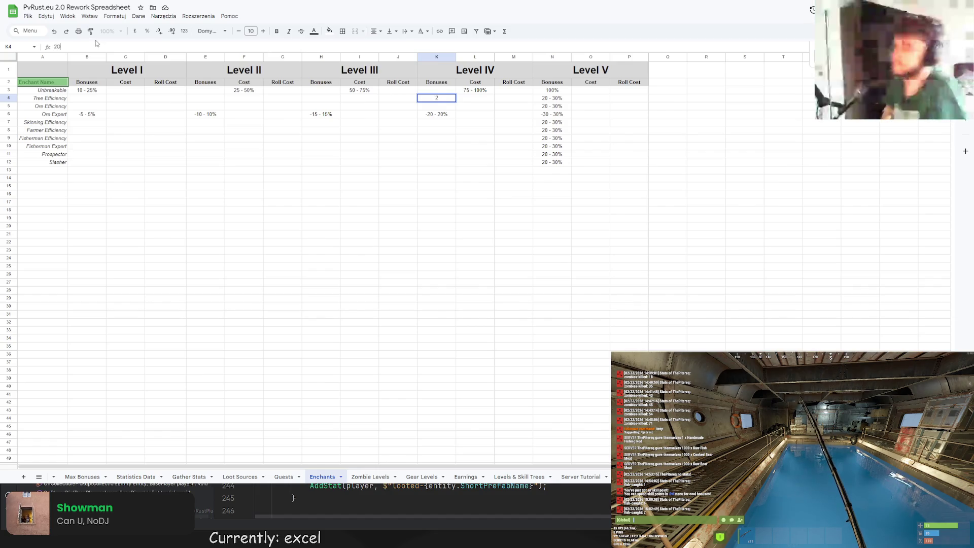
{"action": "type", "text": "20 30"}
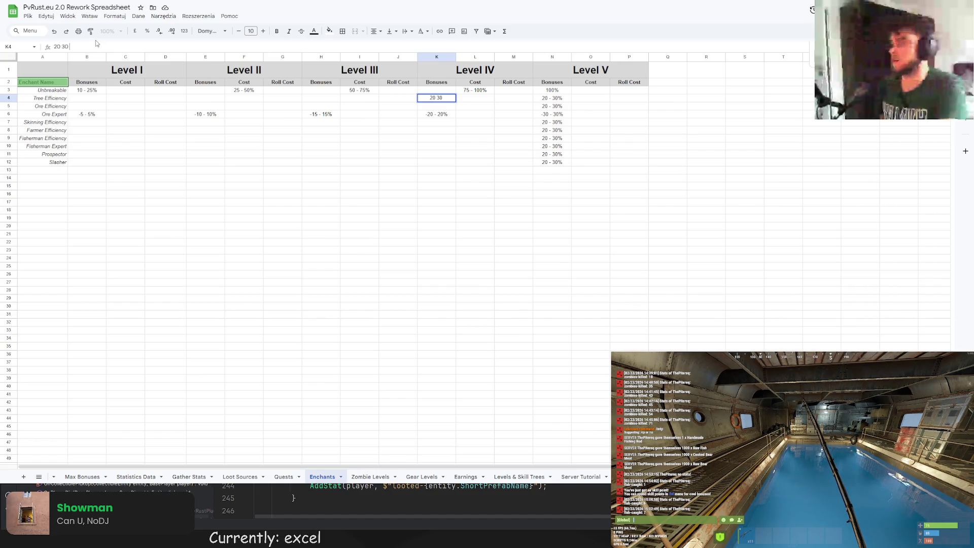
{"action": "key", "text": "BackSpace"}
{"action": "key", "text": "BackSpace"}
{"action": "type", "text": "-0"}
{"action": "key", "text": "BackSpace"}
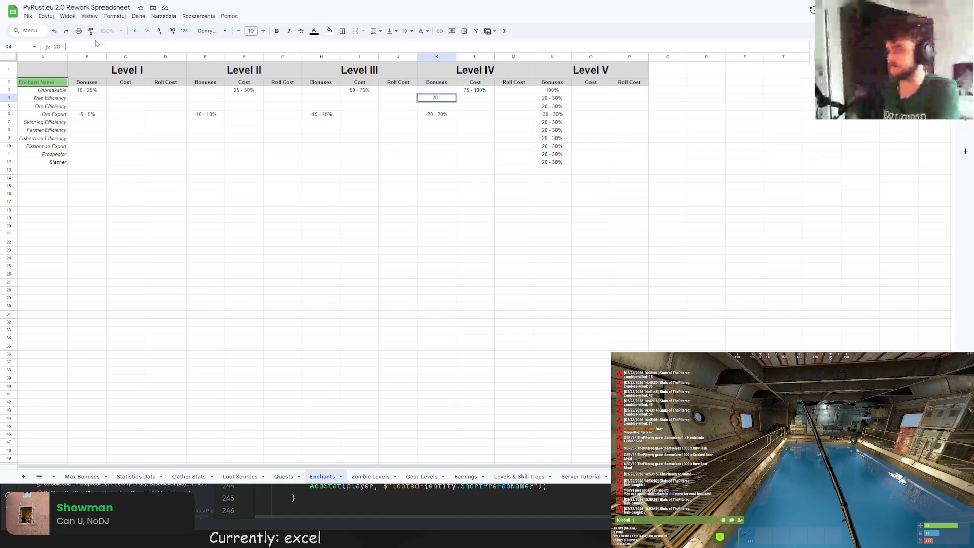
{"action": "type", "text": "30%"}
{"action": "key", "text": "Return"}
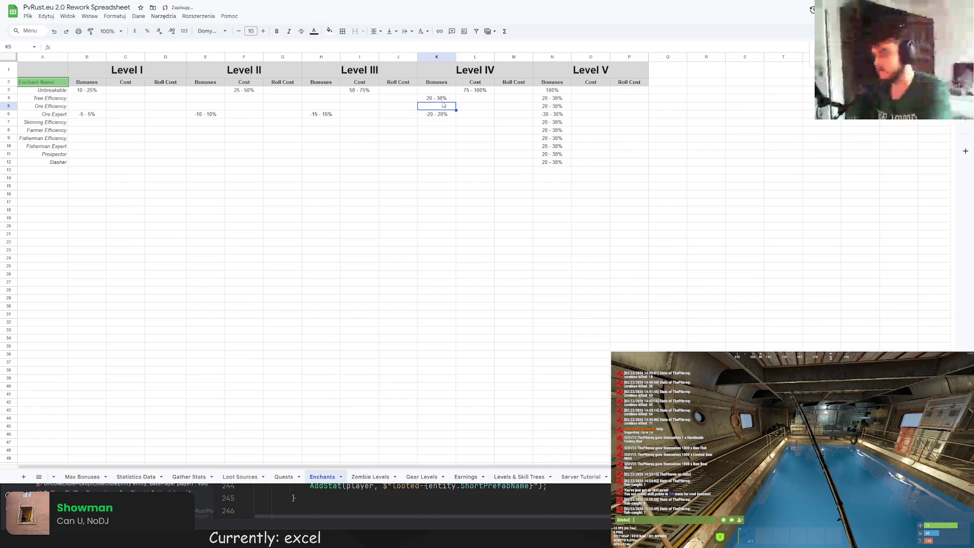
Copy 20 - 30% and fill Tree and Ore Efficiency bonuses for Levels I–III
{"action": "key", "text": "Up"}
{"action": "key", "text": "ctrl+c"}
{"action": "left_click", "coordinate": [322, 99]}
{"action": "key", "text": "ctrl+v"}
{"action": "key", "text": "ctrl+v"}
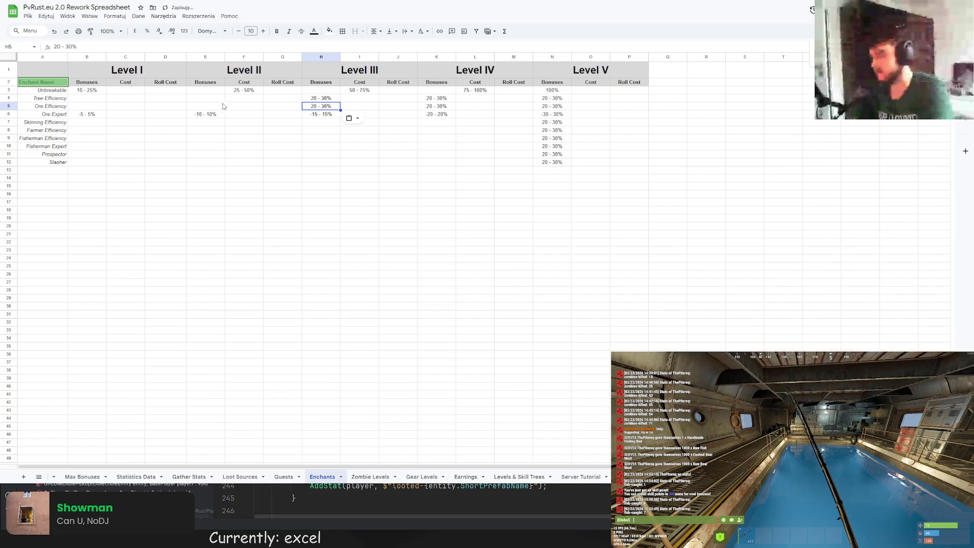
{"action": "left_click_drag", "start_coordinate": [206, 98], "coordinate": [206, 106]}
{"action": "key", "text": "ctrl+v"}
{"action": "left_click", "coordinate": [87, 99]}
{"action": "key", "text": "ctrl+v"}
{"action": "key", "text": "ctrl+v"}
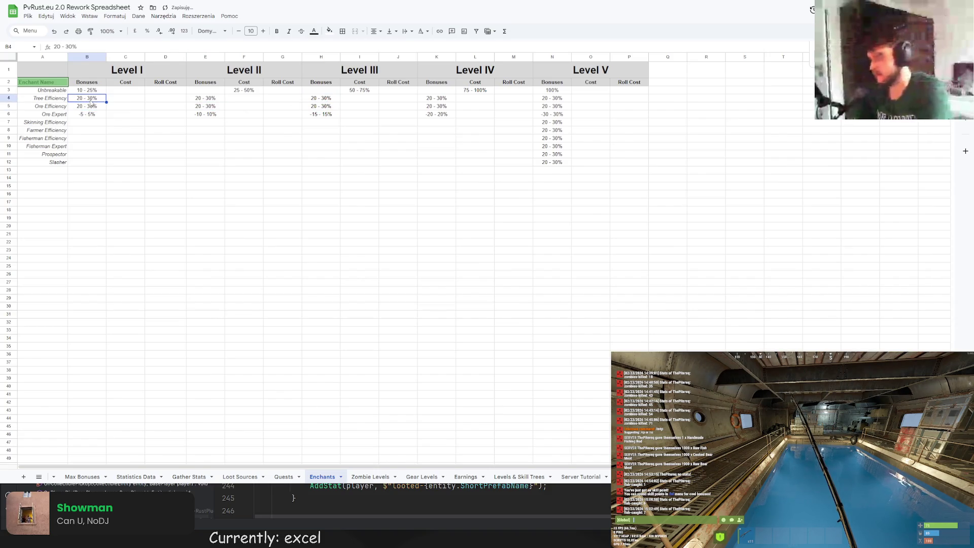
Fill Skinning and Farmer Levels II–III and the lower Level IV rows with 20 - 30%
{"action": "left_click_drag", "start_coordinate": [86, 122], "coordinate": [87, 131]}
{"action": "key", "text": "ctrl+v"}
{"action": "left_click_drag", "start_coordinate": [205, 122], "coordinate": [206, 131]}
{"action": "key", "text": "ctrl+v"}
{"action": "left_click_drag", "start_coordinate": [320, 121], "coordinate": [320, 130]}
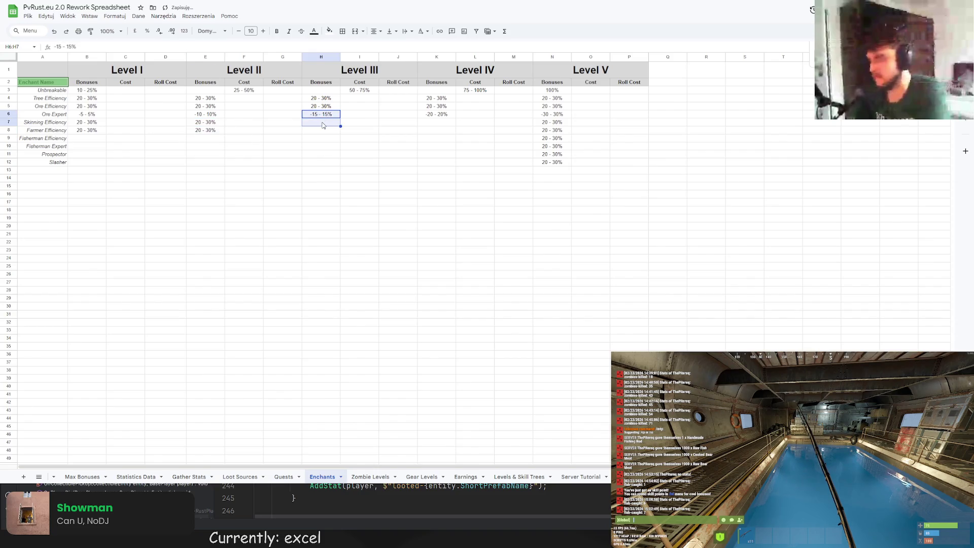
{"action": "key", "text": "ctrl+v"}
{"action": "left_click_drag", "start_coordinate": [436, 122], "coordinate": [440, 163]}
{"action": "key", "text": "ctrl+v"}
{"action": "left_click", "coordinate": [439, 139]}
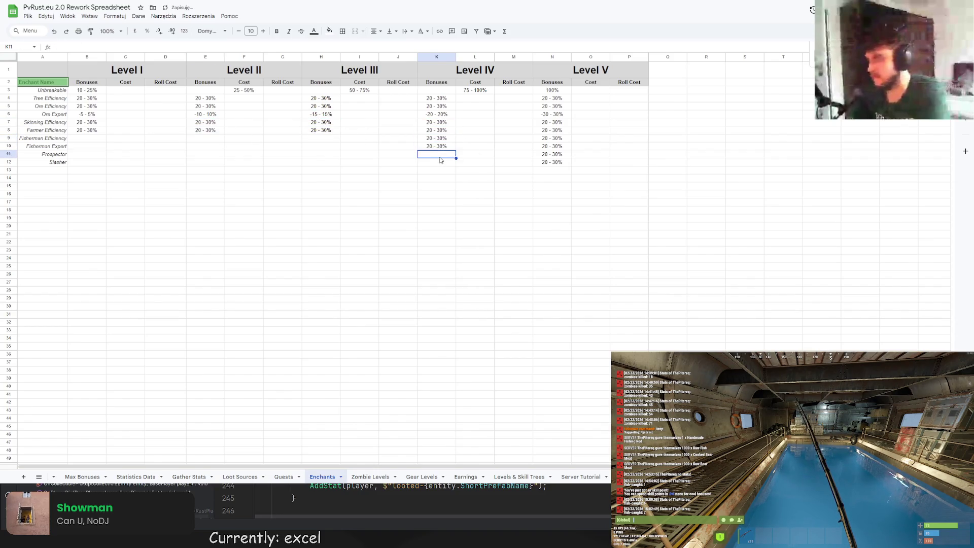
{"action": "key", "text": "ctrl+v"}
Fill the remaining bottom rows of Levels III, II and I with 20 - 30%
{"action": "left_click_drag", "start_coordinate": [440, 122], "coordinate": [439, 162]}
{"action": "left_click_drag", "start_coordinate": [320, 122], "coordinate": [320, 162]}
{"action": "key", "text": "ctrl+v"}
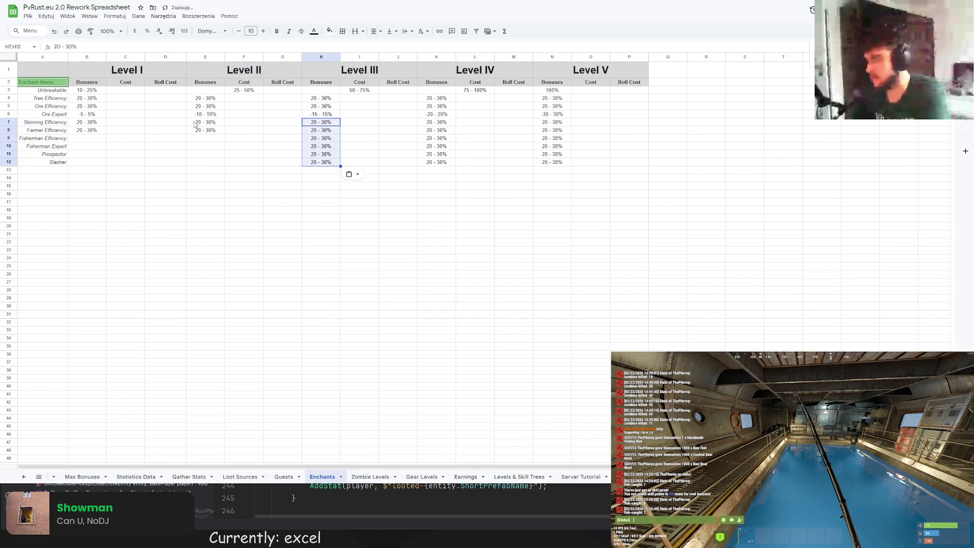
{"action": "left_click_drag", "start_coordinate": [206, 121], "coordinate": [206, 162]}
{"action": "key", "text": "ctrl+v"}
{"action": "left_click_drag", "start_coordinate": [87, 121], "coordinate": [87, 162]}
{"action": "key", "text": "ctrl+v"}
{"action": "left_click", "coordinate": [192, 188]}
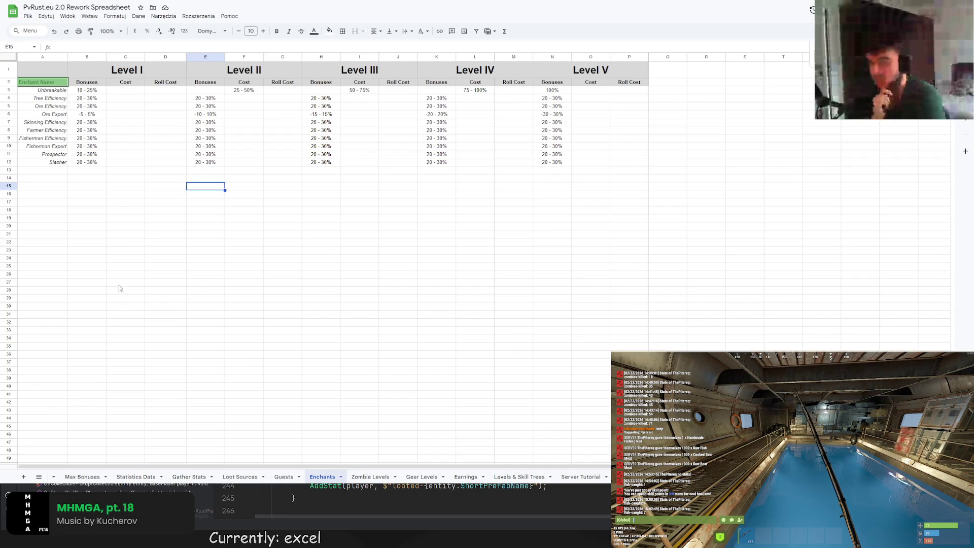
Check Tree Efficiency's Level I range, then switch to the Max Bonuses sheet
{"action": "left_click", "coordinate": [91, 98]}
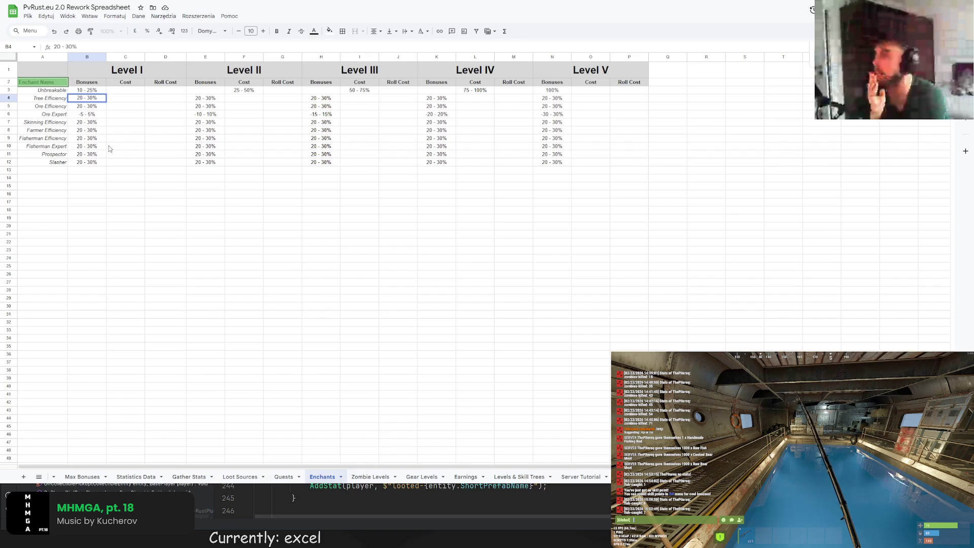
{"action": "left_click", "coordinate": [91, 477]}
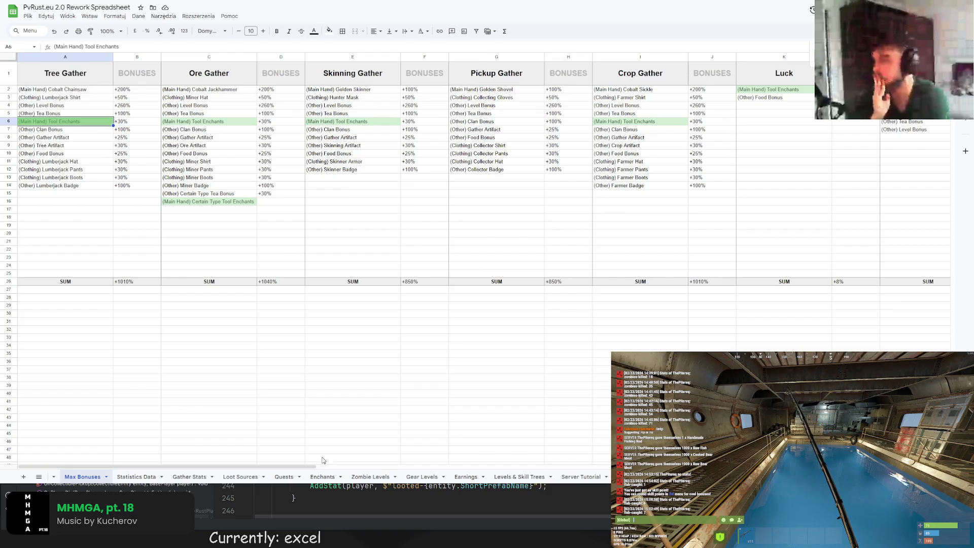
{"action": "left_click_drag", "start_coordinate": [217, 466], "coordinate": [591, 466]}
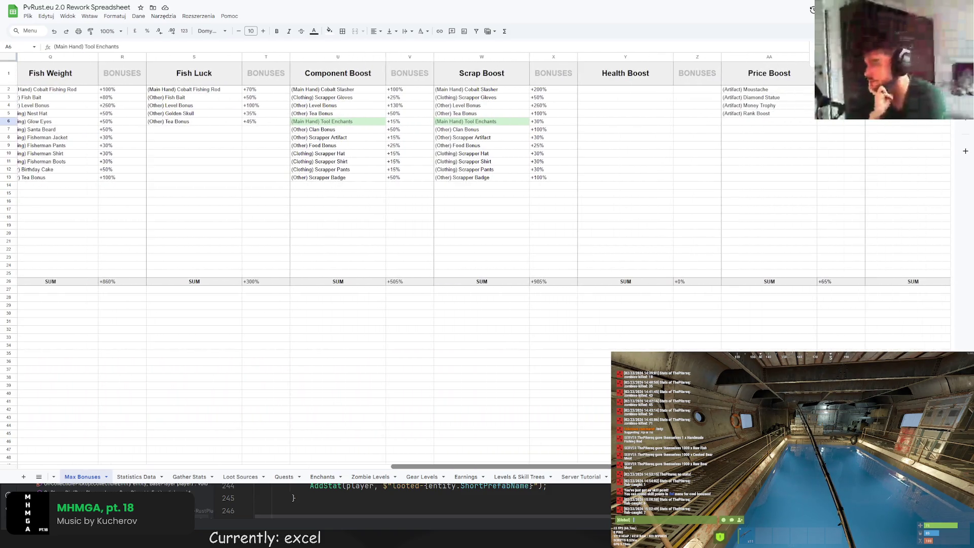
{"action": "scroll", "coordinate": [487, 176], "scroll_direction": "right", "scroll_amount": 5}
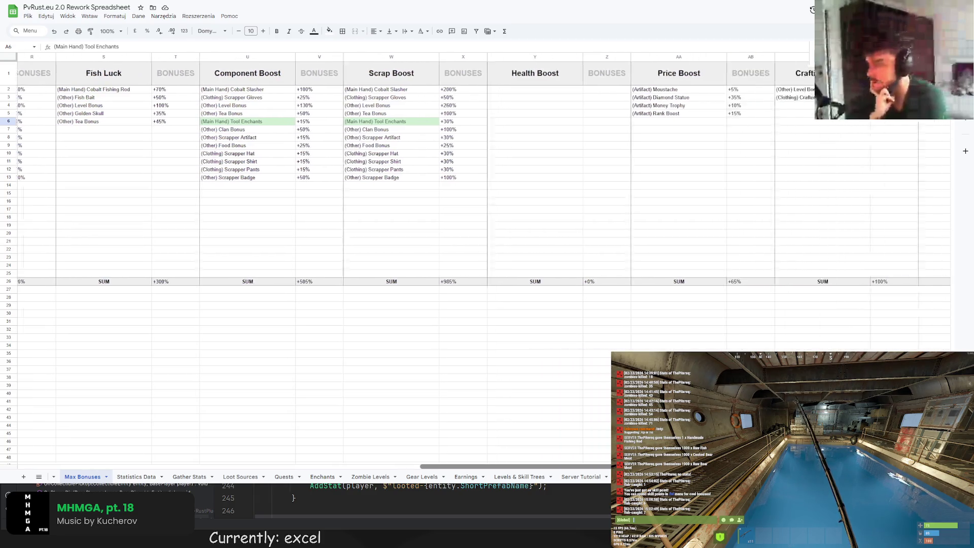
{"action": "scroll", "coordinate": [211, 430], "scroll_direction": "left", "scroll_amount": 1}
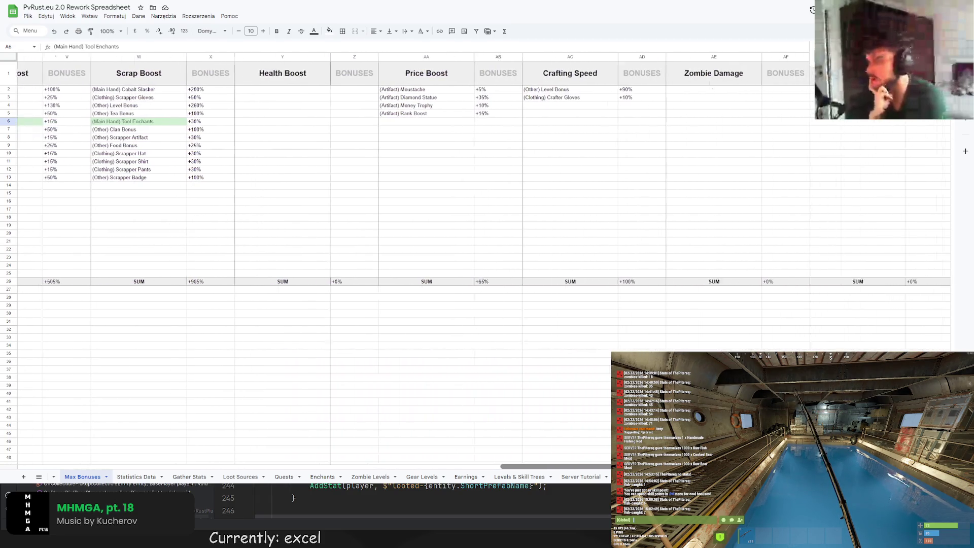
{"action": "scroll", "coordinate": [211, 430], "scroll_direction": "left", "scroll_amount": 5}
{"action": "scroll", "coordinate": [211, 430], "scroll_direction": "left", "scroll_amount": 3}
{"action": "scroll", "coordinate": [210, 431], "scroll_direction": "left", "scroll_amount": 3}
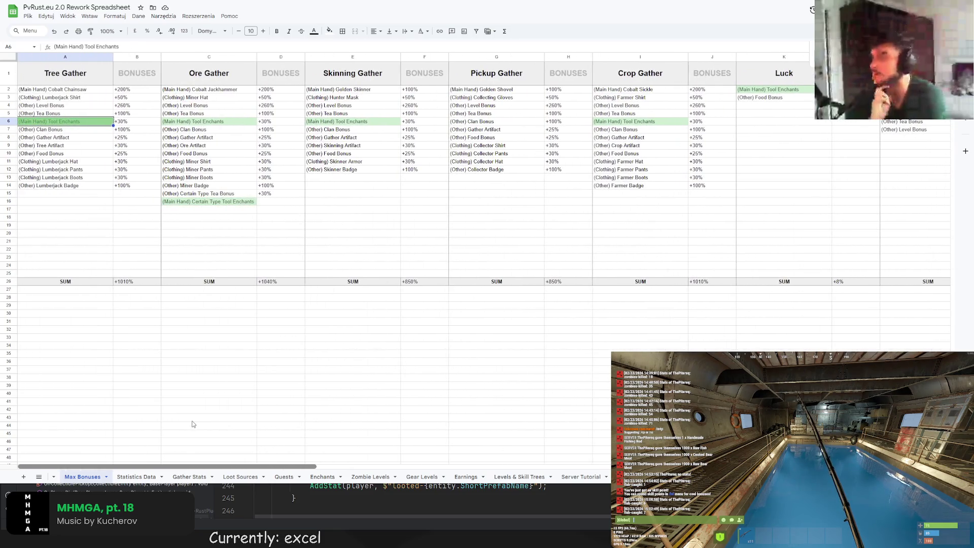
{"action": "left_click_drag", "start_coordinate": [222, 467], "coordinate": [487, 467]}
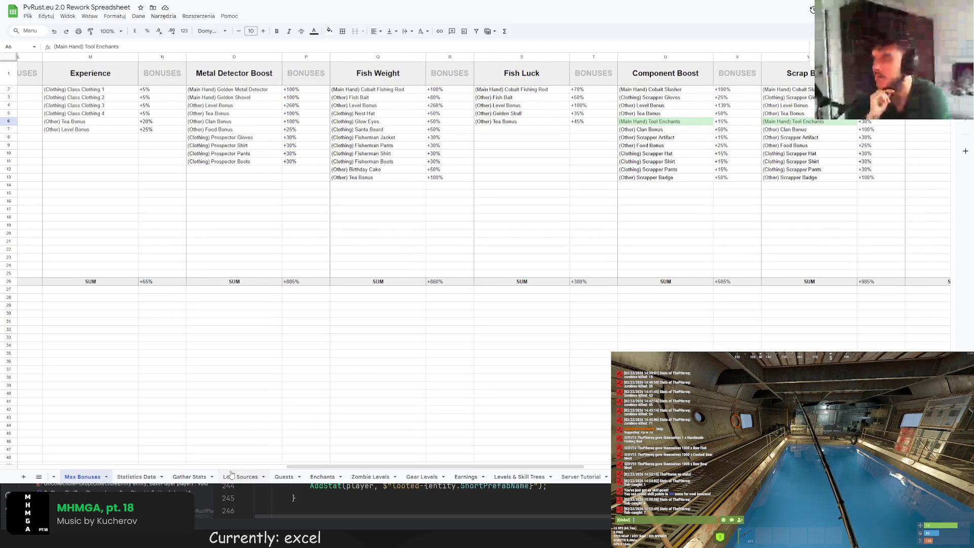
{"action": "left_click", "coordinate": [322, 476]}
Revise Tree Efficiency's Level IV and III ranges, setting H4 to 10 - 15%
{"action": "left_click", "coordinate": [165, 194]}
{"action": "left_click", "coordinate": [103, 110]}
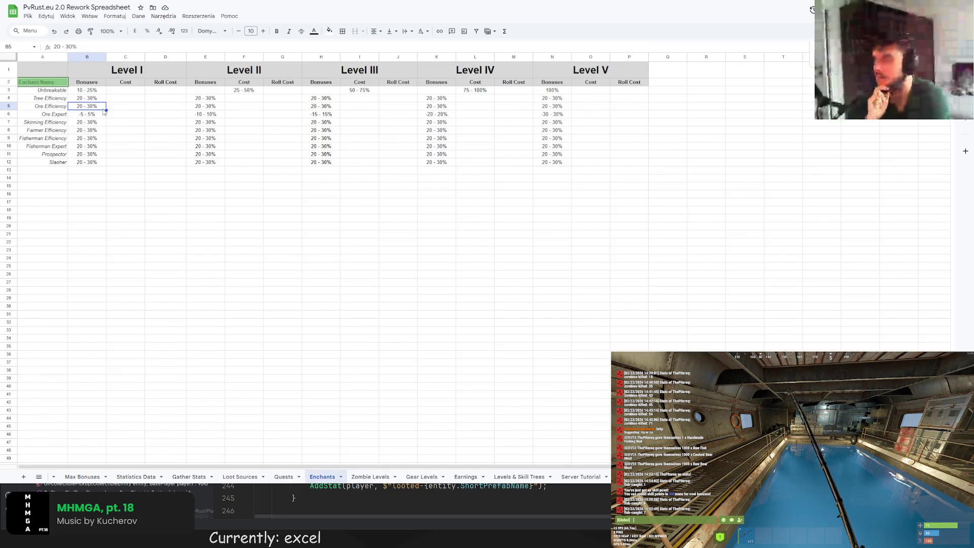
{"action": "left_click", "coordinate": [88, 48]}
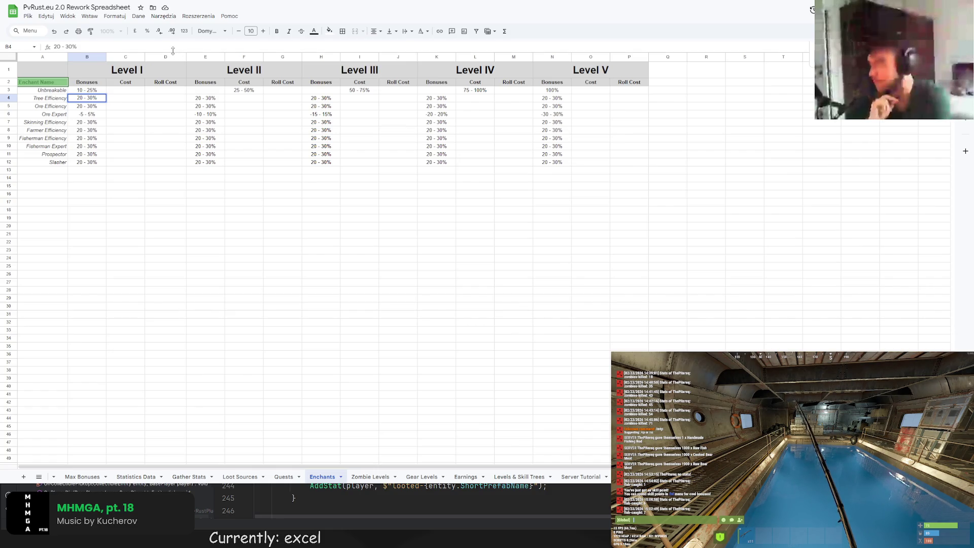
{"action": "left_click", "coordinate": [321, 98]}
{"action": "double_click", "coordinate": [56, 46]}
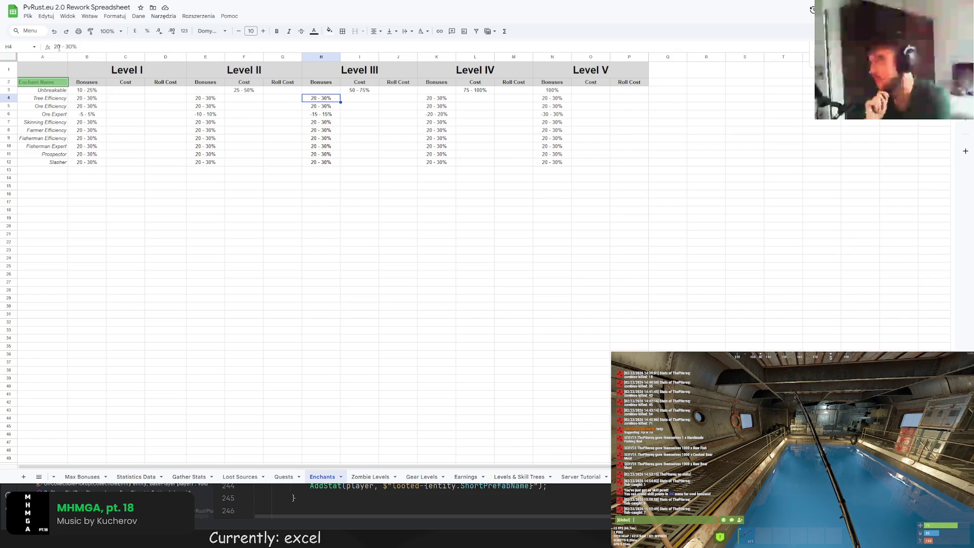
{"action": "left_click", "coordinate": [438, 98]}
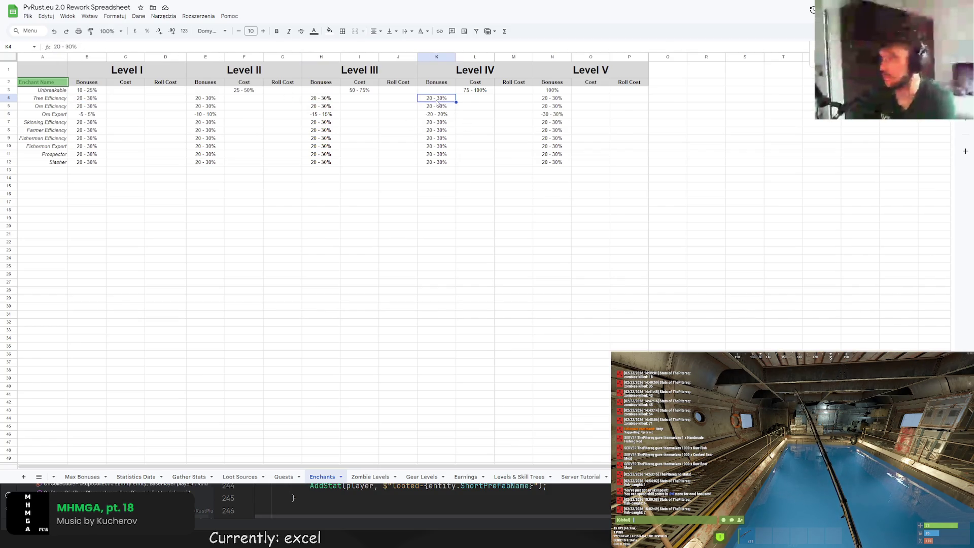
{"action": "double_click", "coordinate": [57, 46]}
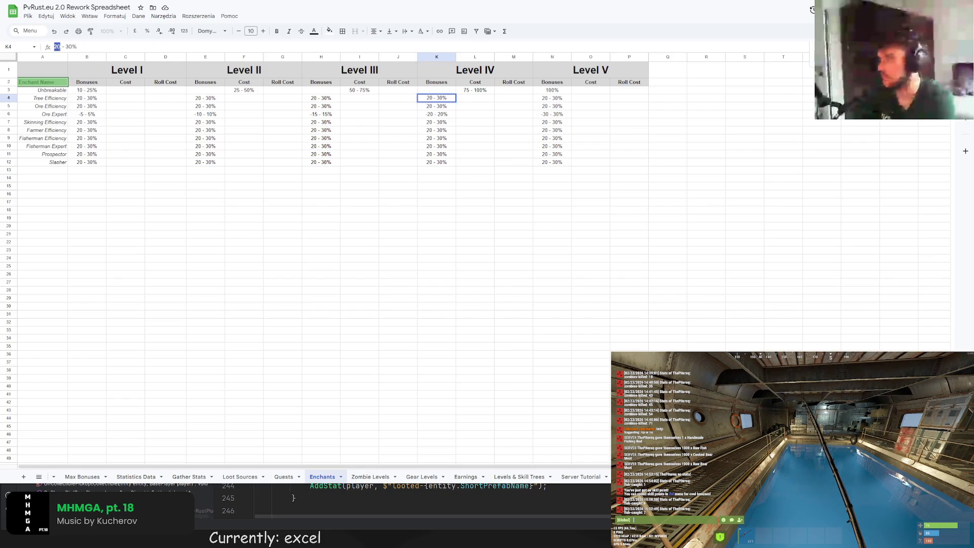
{"action": "key", "text": "shift+Right"}
{"action": "key", "text": "shift+Right"}
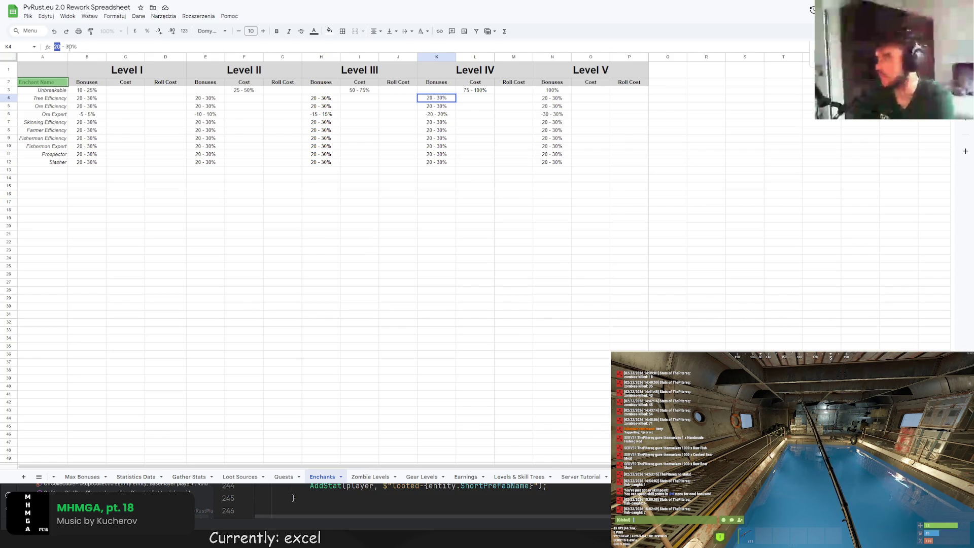
{"action": "type", "text": "15 - "}
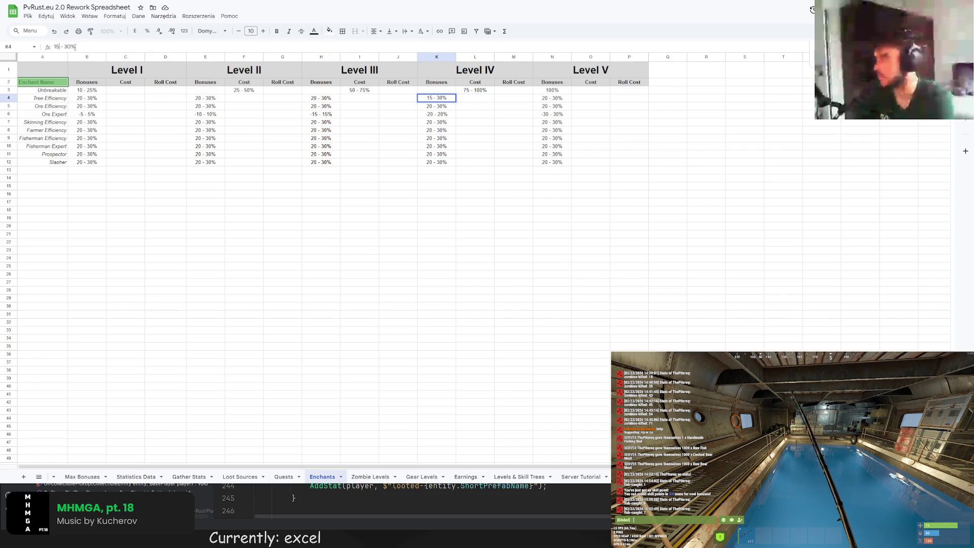
{"action": "type", "text": "2"}
{"action": "key", "text": "Return"}
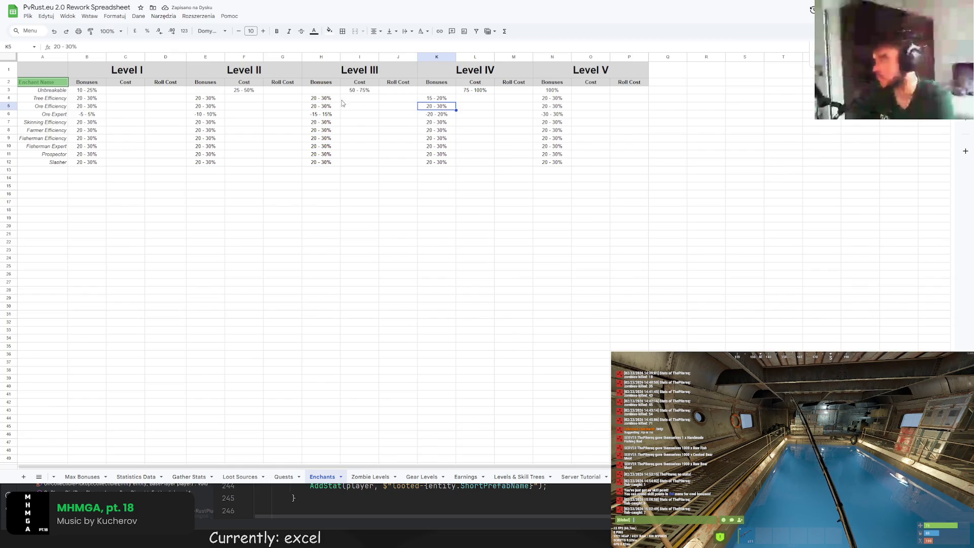
{"action": "left_click", "coordinate": [322, 99]}
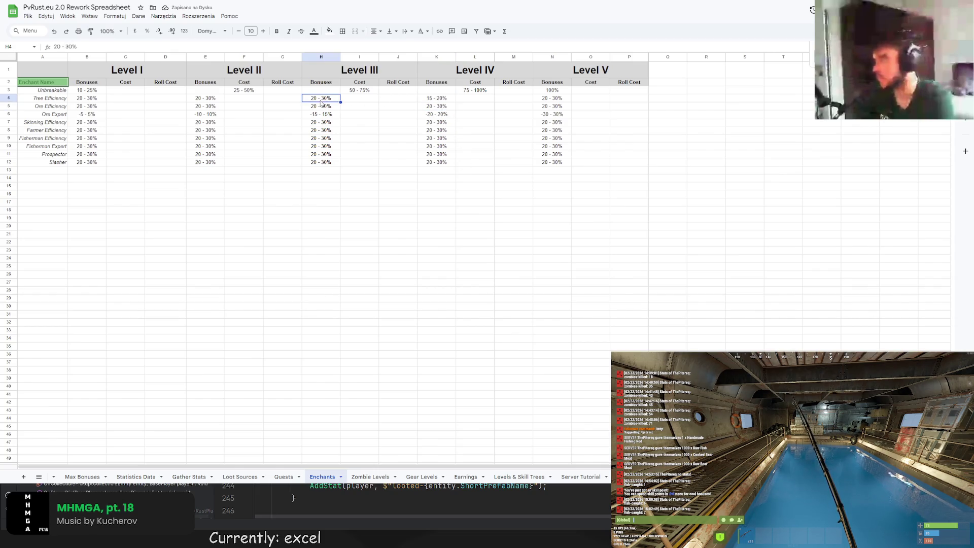
{"action": "double_click", "coordinate": [57, 46]}
{"action": "type", "text": "10"}
{"action": "double_click", "coordinate": [69, 47]}
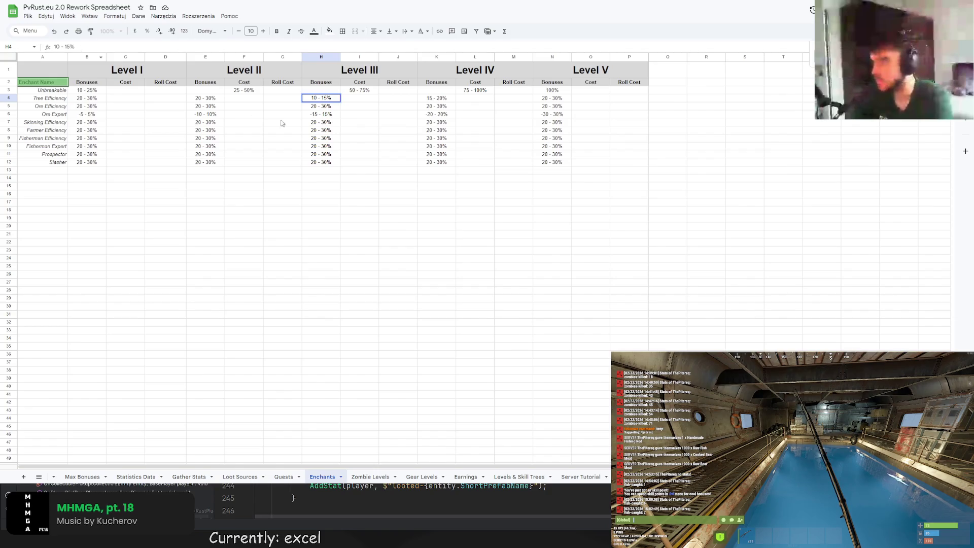
{"action": "left_click", "coordinate": [307, 130]}
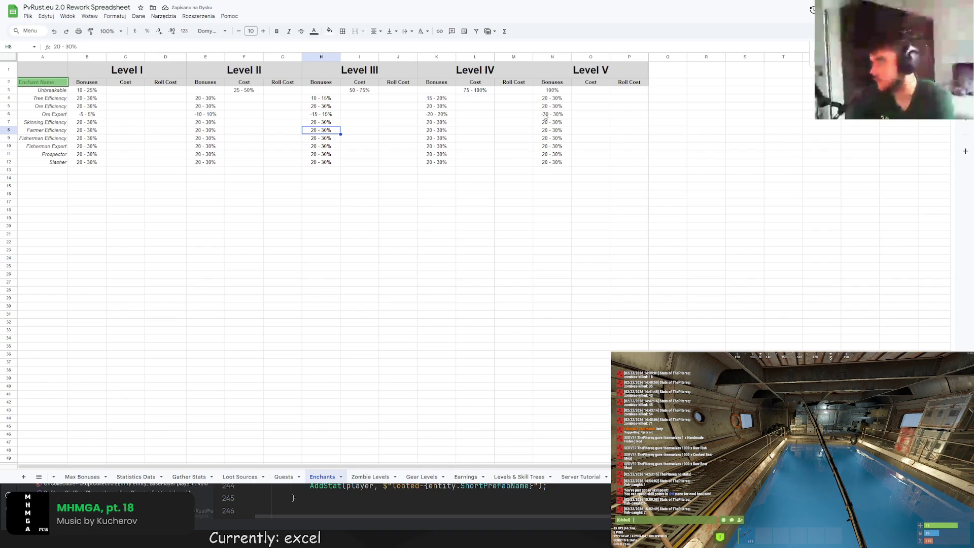
Set Tree Efficiency's Level I range to 0 - 5% and Level II to 5 - 10%
{"action": "left_click", "coordinate": [438, 116]}
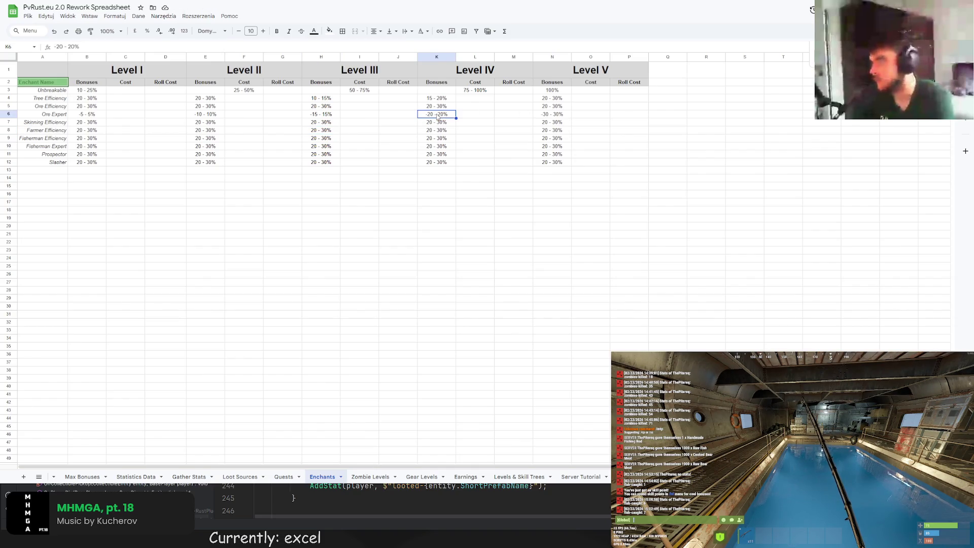
{"action": "left_click", "coordinate": [558, 100]}
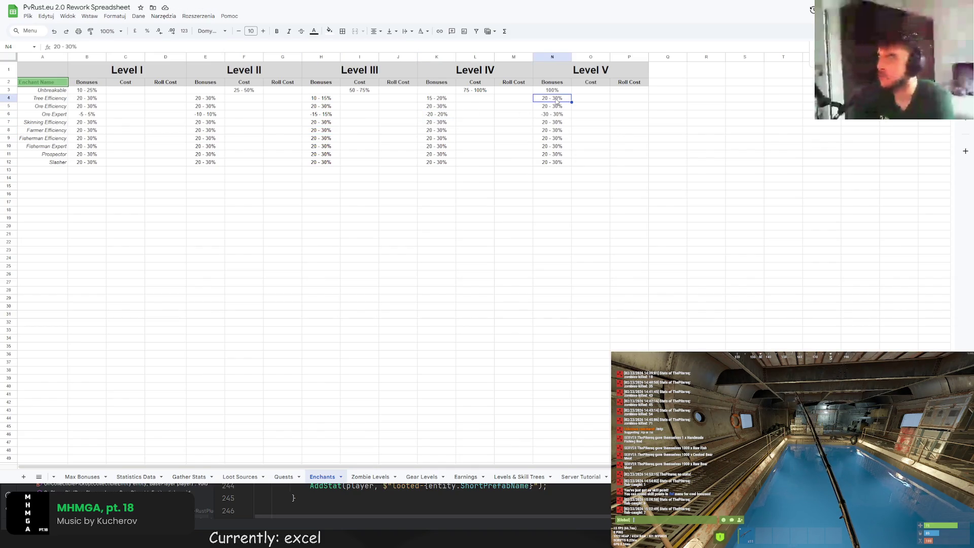
{"action": "left_click", "coordinate": [87, 98]}
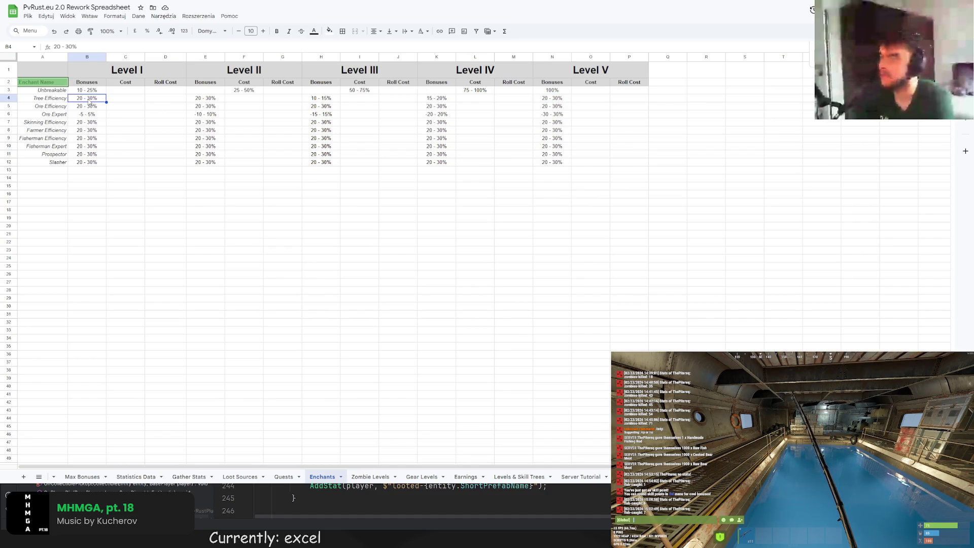
{"action": "left_click", "coordinate": [60, 46]}
{"action": "key", "text": "BackSpace"}
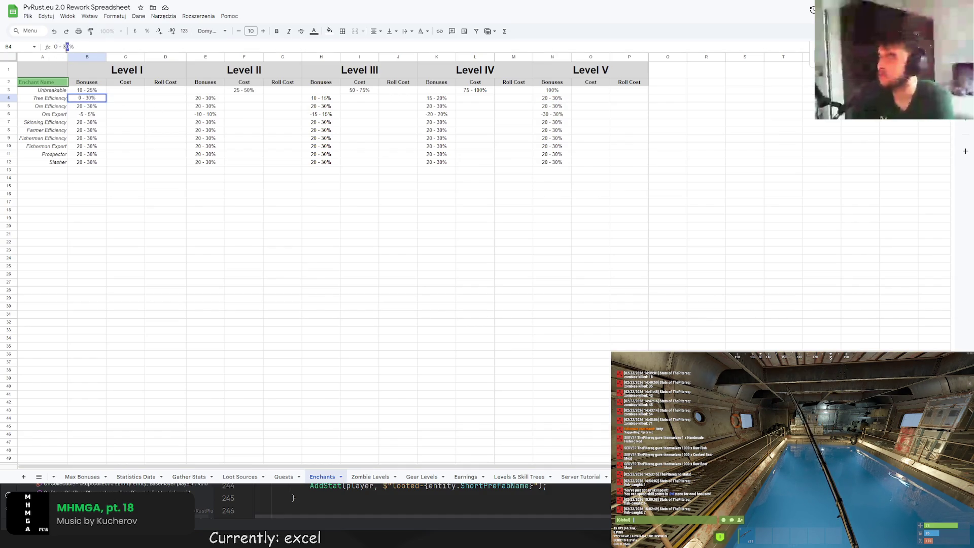
{"action": "key", "text": "BackSpace"}
{"action": "key", "text": "BackSpace"}
{"action": "type", "text": "5"}
{"action": "key", "text": "Tab"}
{"action": "key", "text": "Tab"}
{"action": "key", "text": "Tab"}
{"action": "double_click", "coordinate": [56, 47]}
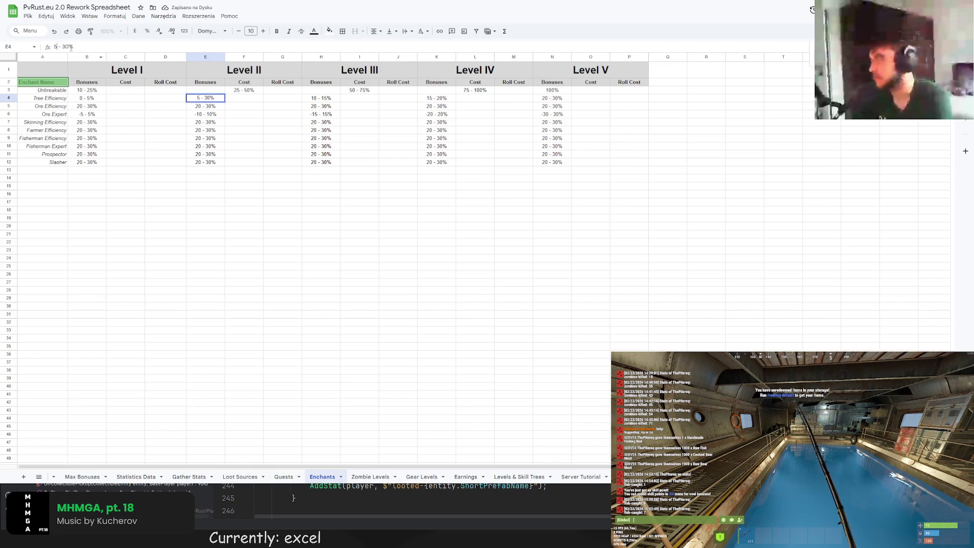
{"action": "double_click", "coordinate": [67, 46]}
{"action": "type", "text": "10"}
{"action": "key", "text": "Tab"}
{"action": "key", "text": "Tab"}
{"action": "key", "text": "Tab"}
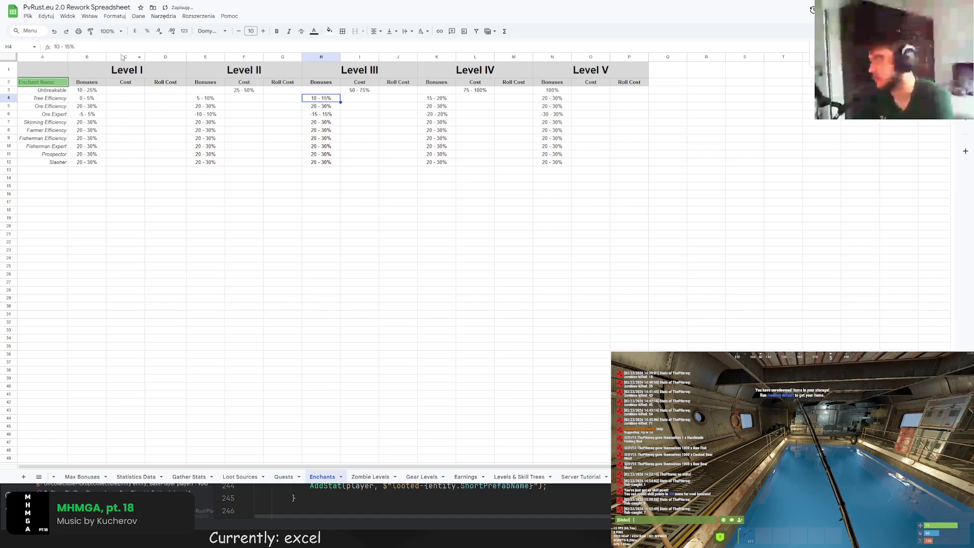
Finalize Tree Efficiency's Levels II–V as 1 - 10%, 2 - 15%, 5 - 20% and 10 - 30%
{"action": "double_click", "coordinate": [56, 47]}
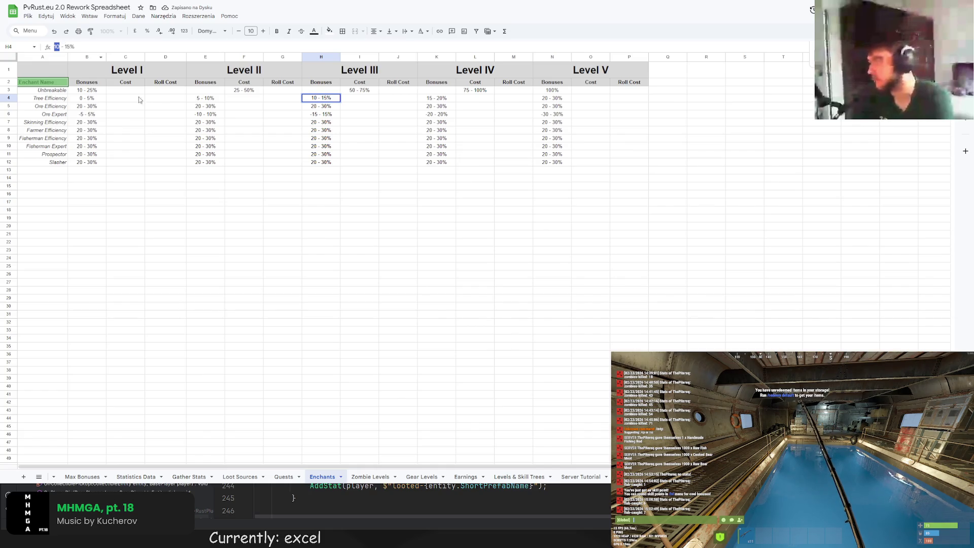
{"action": "left_click", "coordinate": [192, 98]}
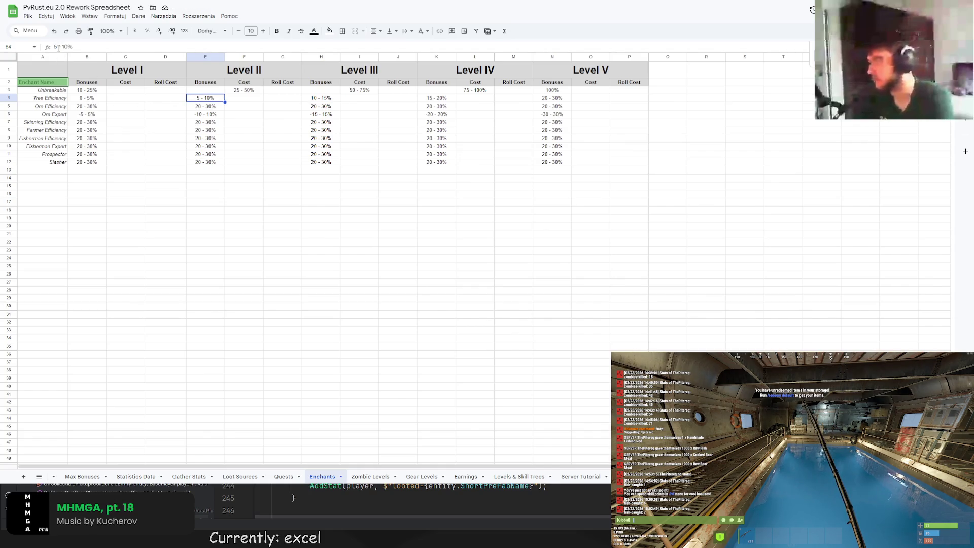
{"action": "double_click", "coordinate": [57, 47]}
{"action": "type", "text": "1"}
{"action": "left_click", "coordinate": [321, 97]}
{"action": "double_click", "coordinate": [56, 46]}
{"action": "type", "text": "2"}
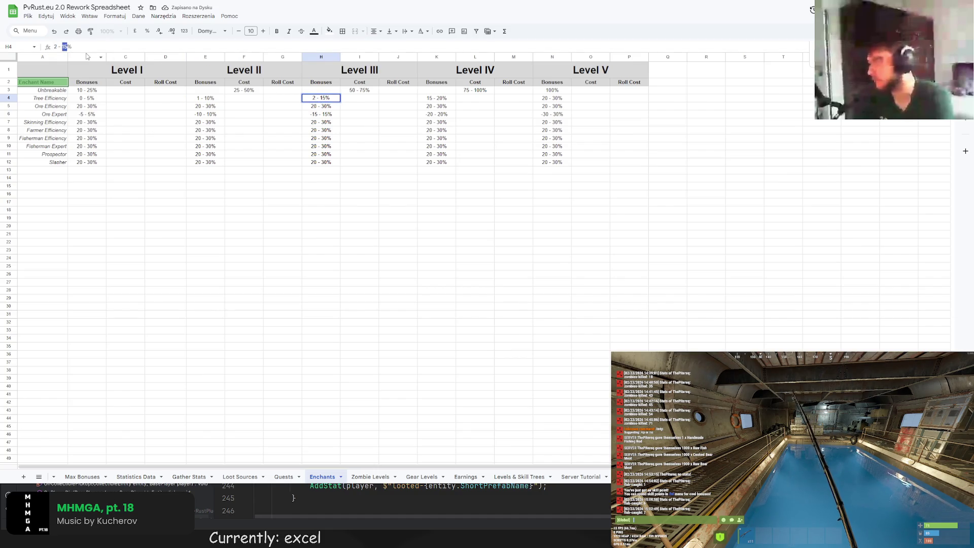
{"action": "left_click", "coordinate": [446, 101]}
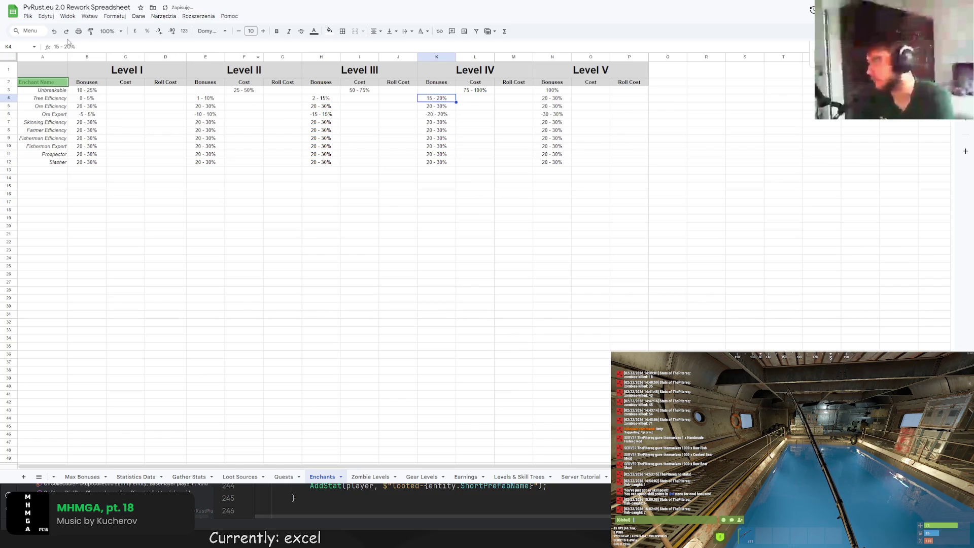
{"action": "double_click", "coordinate": [58, 46]}
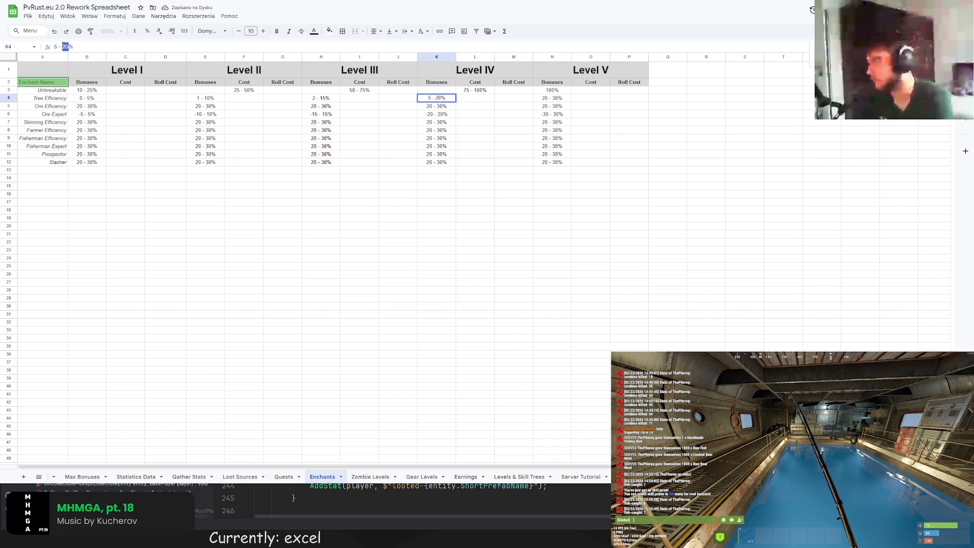
{"action": "left_click", "coordinate": [567, 101]}
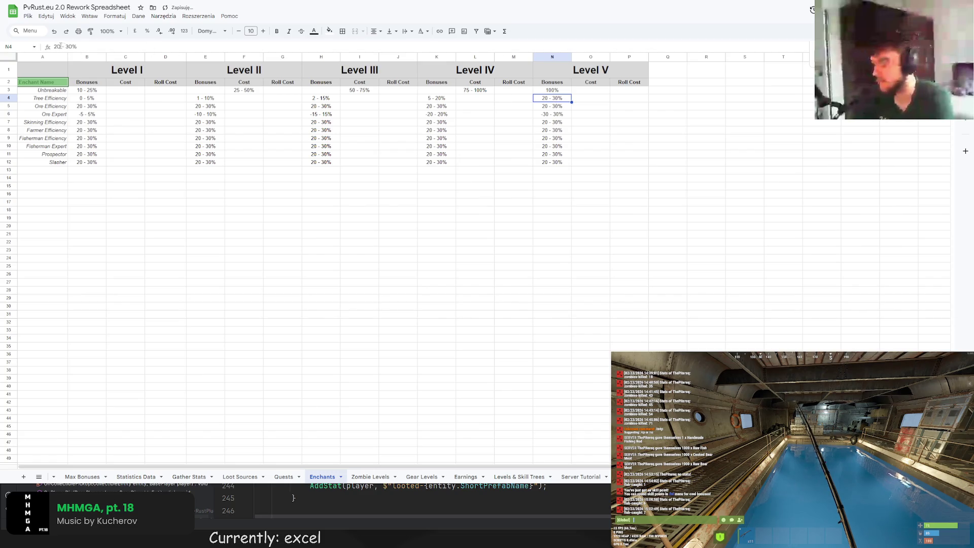
{"action": "key", "text": "BackSpace"}
{"action": "type", "text": "1"}
Copy 10 - 30% from N4 down the Level V bonuses for rows 5 and 7–12
{"action": "left_click", "coordinate": [321, 113]}
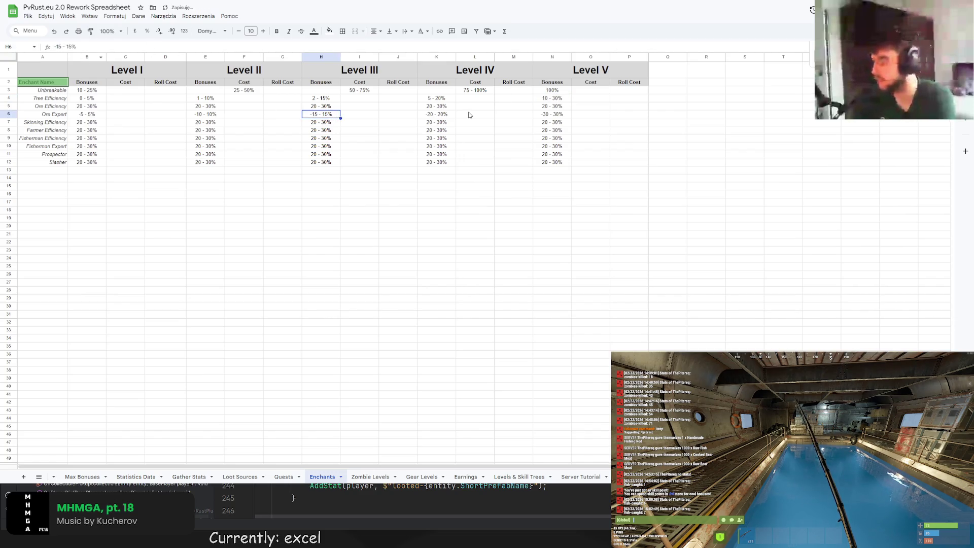
{"action": "left_click", "coordinate": [548, 101]}
{"action": "key", "text": "ctrl+c"}
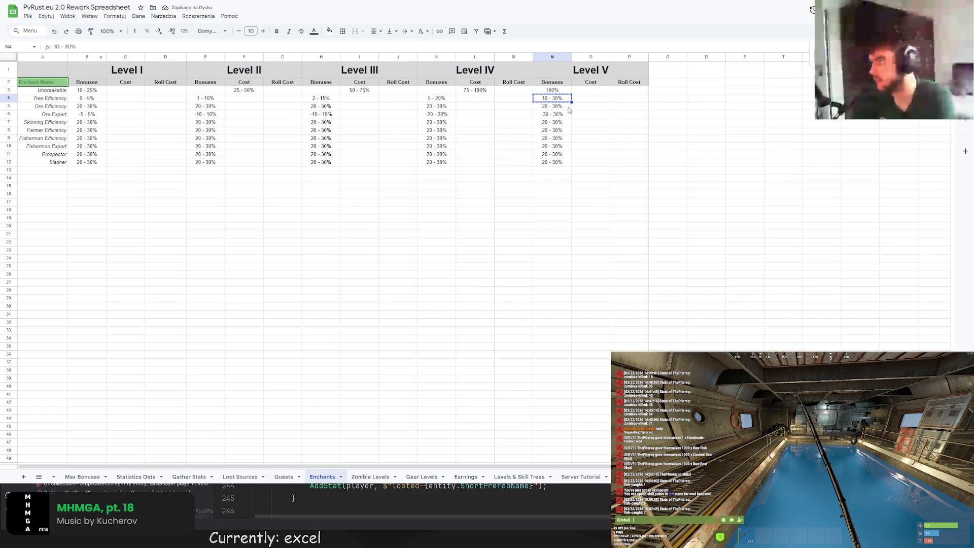
{"action": "left_click", "coordinate": [568, 106]}
{"action": "key", "text": "ctrl+v"}
{"action": "key", "text": "ctrl+v"}
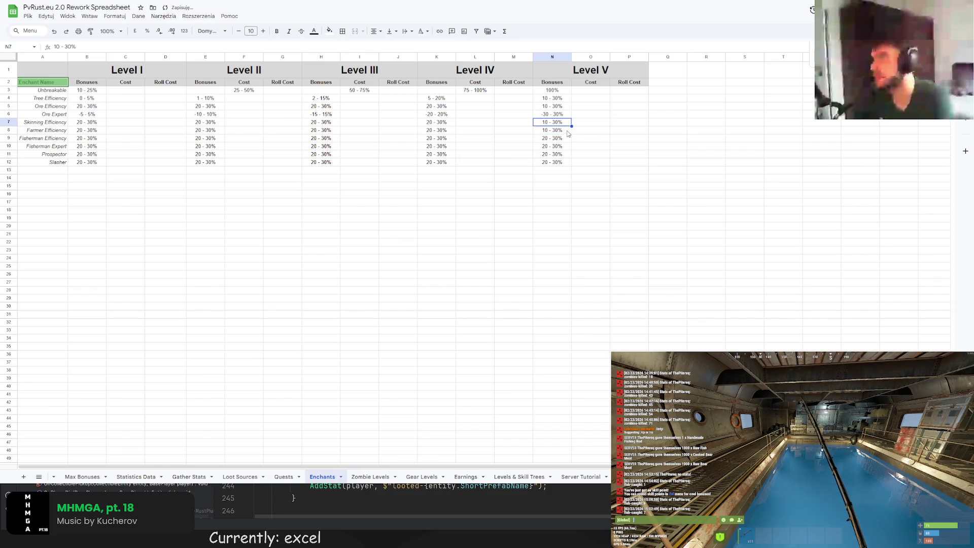
{"action": "left_click_drag", "start_coordinate": [571, 126], "coordinate": [571, 163]}
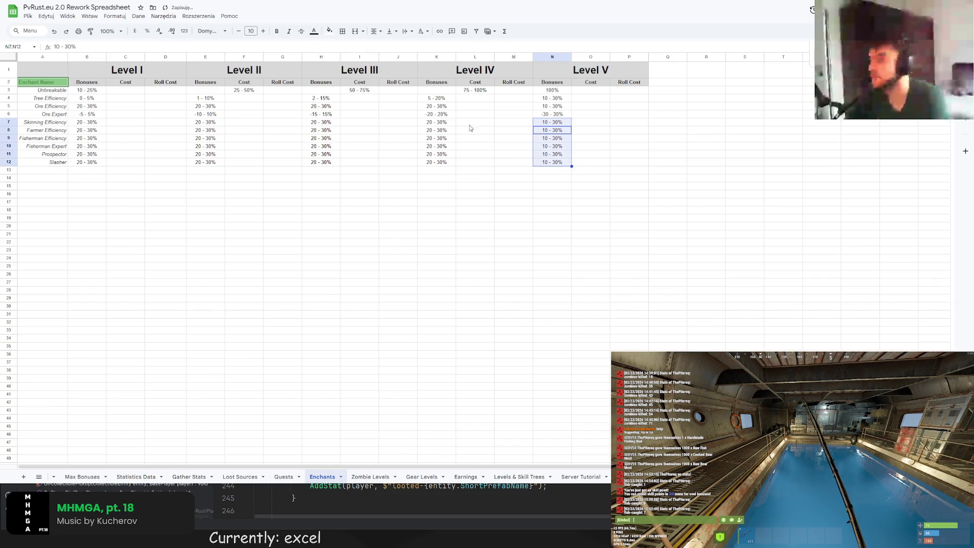
Fill the Level IV bonuses for rows 5 and 7–12 with 5 - 20%
{"action": "left_click", "coordinate": [441, 107]}
{"action": "mouse_move", "coordinate": [456, 102]}
{"action": "left_mouse_down"}
{"action": "mouse_move", "coordinate": [440, 123]}
{"action": "mouse_move", "coordinate": [456, 150]}
{"action": "mouse_move", "coordinate": [440, 154]}
{"action": "left_mouse_up"}
{"action": "left_click", "coordinate": [440, 131]}
{"action": "key", "text": "ctrl+v"}
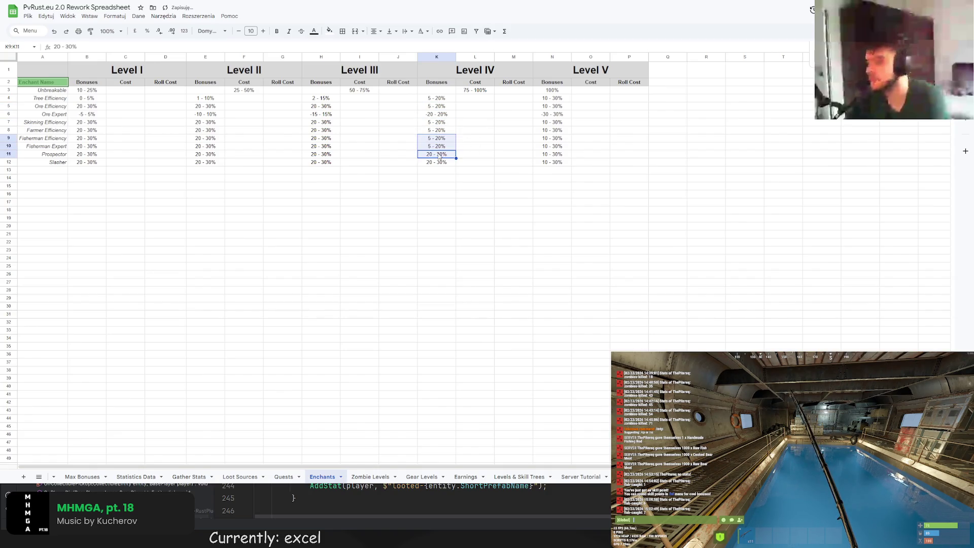
{"action": "key", "text": "ctrl+v"}
{"action": "left_click", "coordinate": [438, 162]}
{"action": "key", "text": "ctrl+v"}
Fill the Level III bonuses for rows 5 and 7–12 with 2 - 15%
{"action": "left_click", "coordinate": [313, 98]}
{"action": "key", "text": "ctrl+c"}
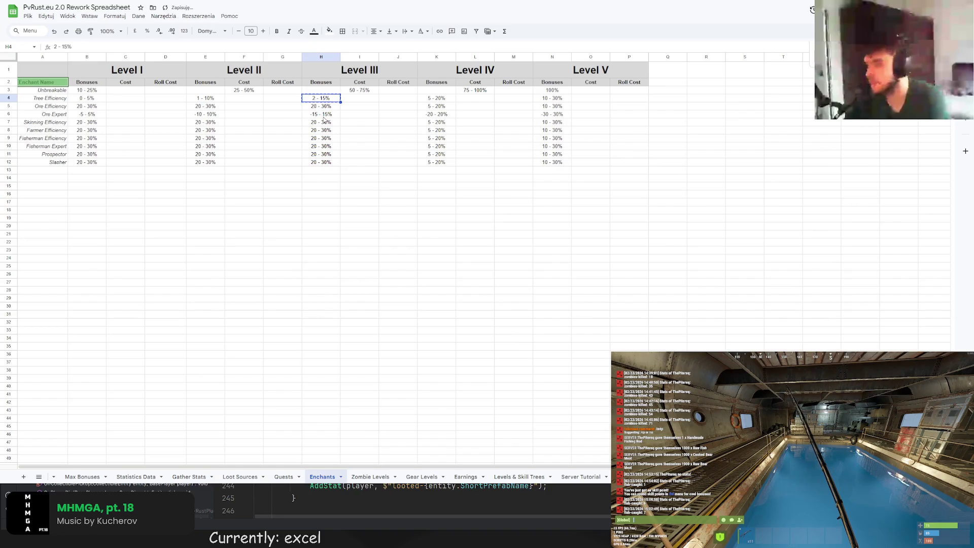
{"action": "key", "text": "ctrl+v"}
{"action": "left_click_drag", "start_coordinate": [321, 122], "coordinate": [327, 162]}
{"action": "key", "text": "ctrl+v"}
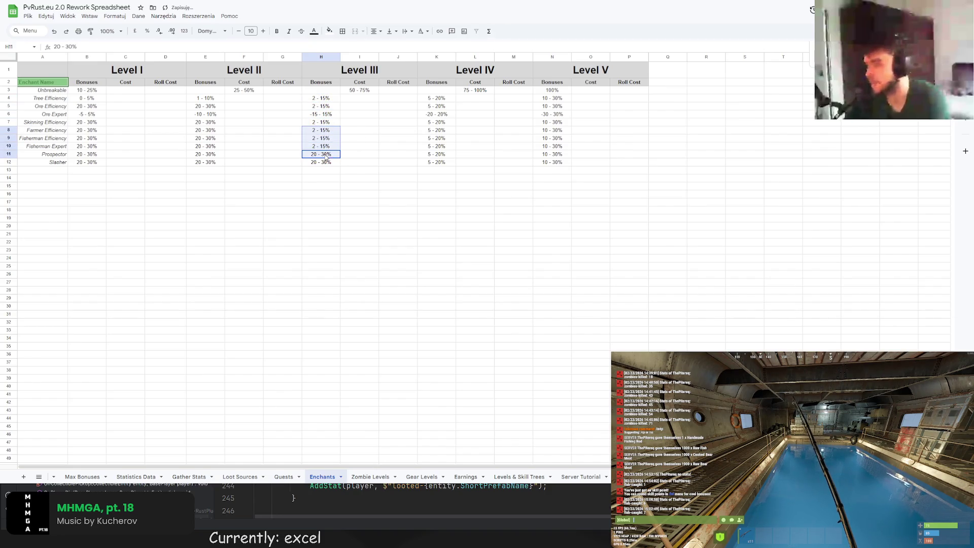
{"action": "key", "text": "ctrl+v"}
Fill the Level II bonuses for rows 5 and 7–12 with 1 - 10%
{"action": "left_click", "coordinate": [218, 101]}
{"action": "key", "text": "ctrl+c"}
{"action": "key", "text": "ctrl+v"}
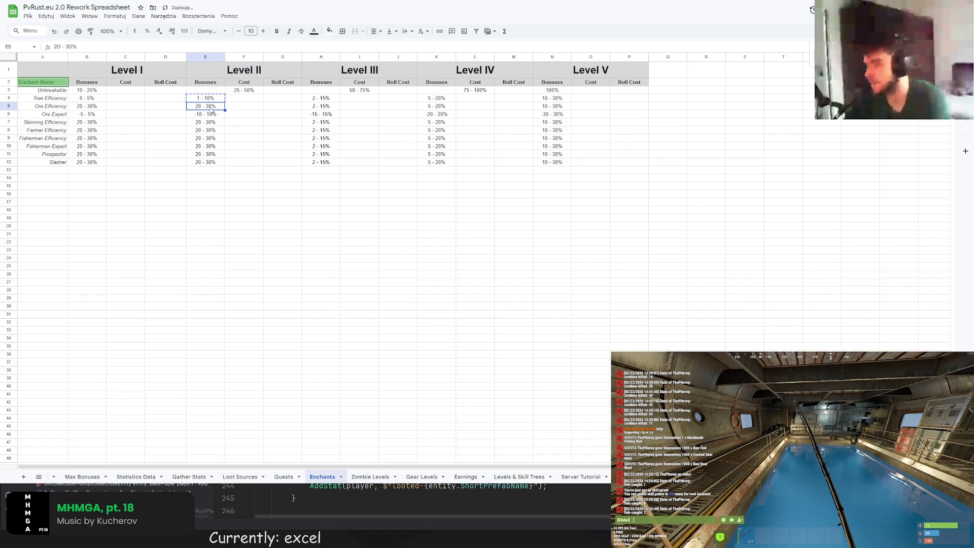
{"action": "key", "text": "ctrl+v"}
{"action": "left_click_drag", "start_coordinate": [206, 122], "coordinate": [205, 162]}
{"action": "key", "text": "ctrl+v"}
{"action": "key", "text": "ctrl+v"}
{"action": "left_click", "coordinate": [244, 138]}
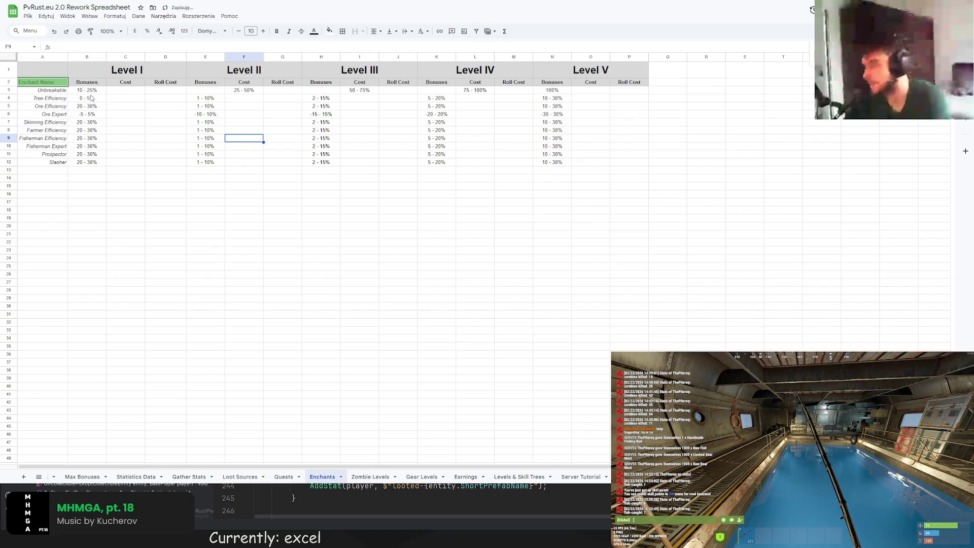
Move Unbreakable's 25 - 50%, 50 - 75% and 75 - 100% ranges under the Level II–IV Bonuses columns
{"action": "left_click", "coordinate": [92, 98]}
{"action": "left_click", "coordinate": [244, 90]}
{"action": "key", "text": "ctrl+c"}
{"action": "left_click", "coordinate": [208, 92]}
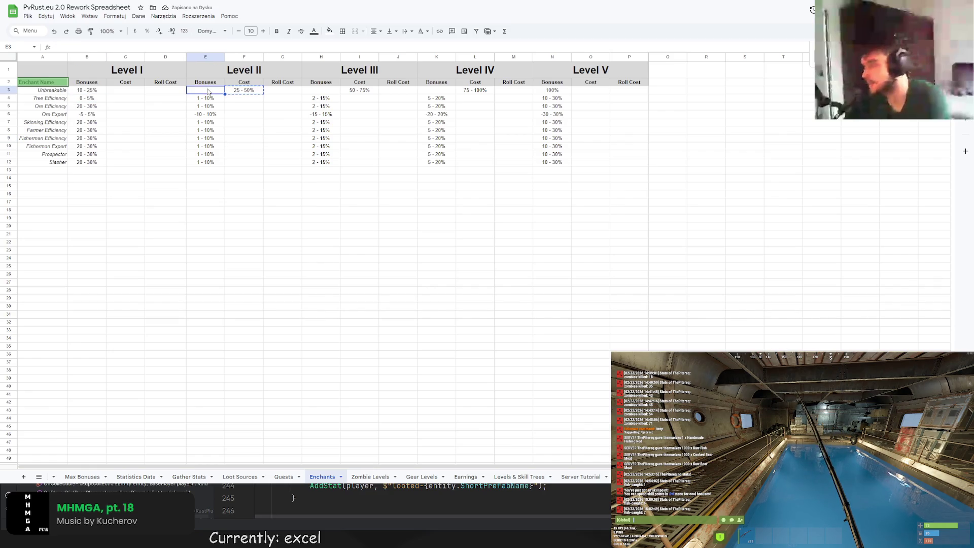
{"action": "key", "text": "ctrl+v"}
{"action": "left_click", "coordinate": [359, 90]}
{"action": "key", "text": "ctrl+x"}
{"action": "left_click", "coordinate": [317, 89]}
{"action": "key", "text": "ctrl+v"}
{"action": "left_click", "coordinate": [476, 89]}
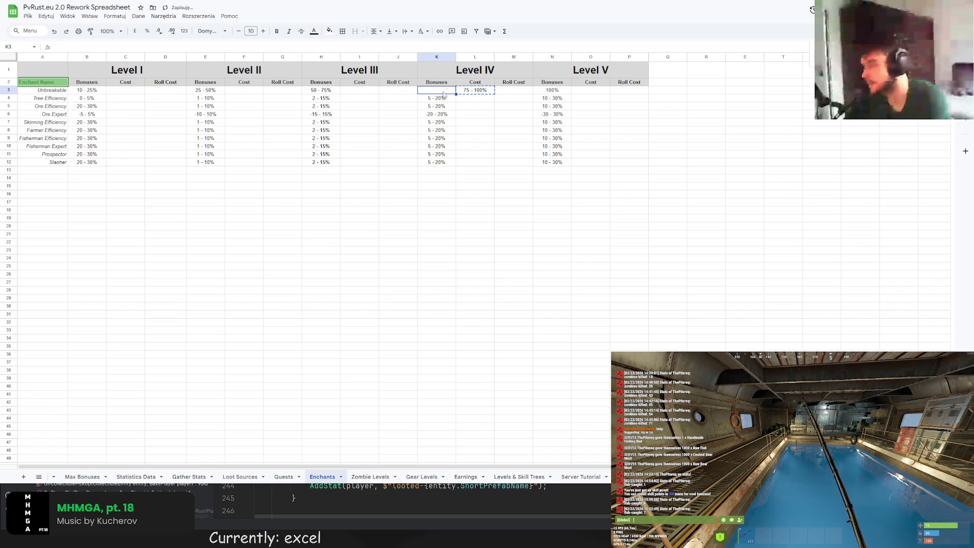
{"action": "key", "text": "ctrl+v"}
Set Tree Efficiency's Level I bonus to 1 - 5%
{"action": "left_click", "coordinate": [320, 146]}
{"action": "left_click", "coordinate": [204, 122]}
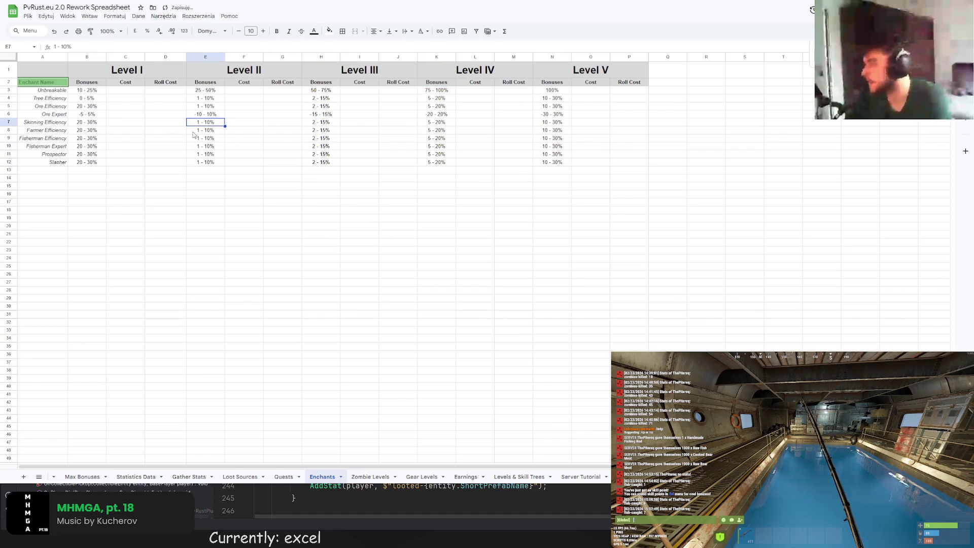
{"action": "left_click", "coordinate": [85, 100]}
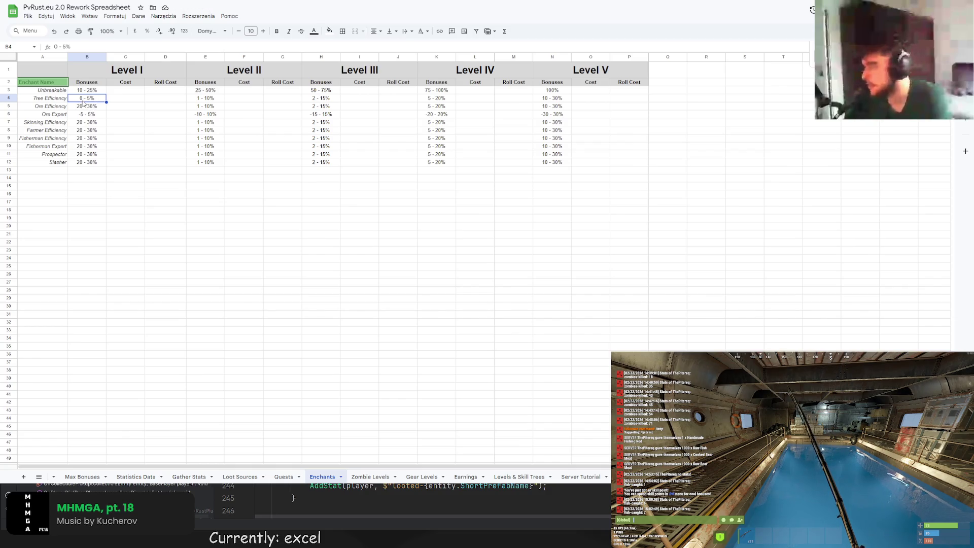
{"action": "key", "text": "Return"}
{"action": "key", "text": "BackSpace"}
{"action": "type", "text": "1"}
{"action": "left_click", "coordinate": [202, 99]}
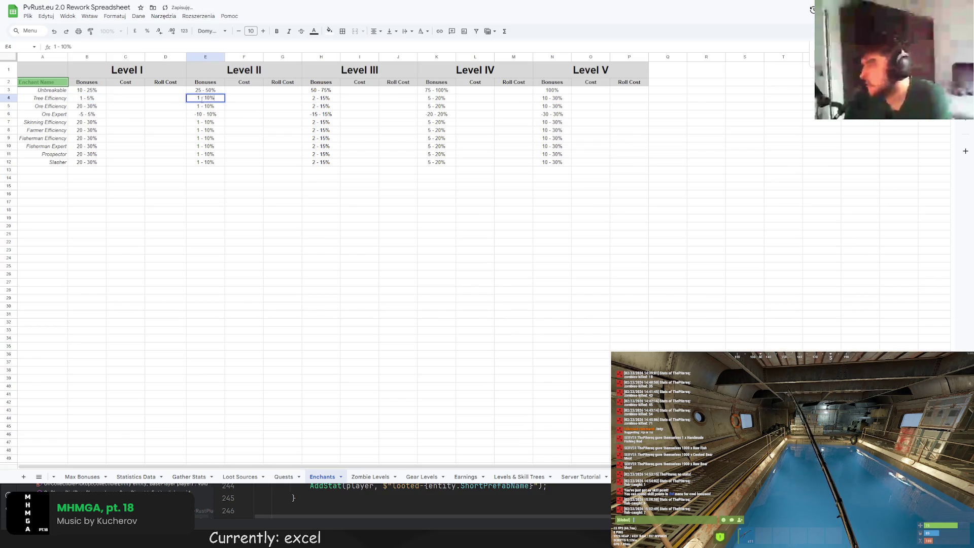
{"action": "type", "text": "2"}
Set Tree Efficiency's Level III bonus to 3 - 15% and fill it down rows 5 and 7–12
{"action": "left_click", "coordinate": [325, 106]}
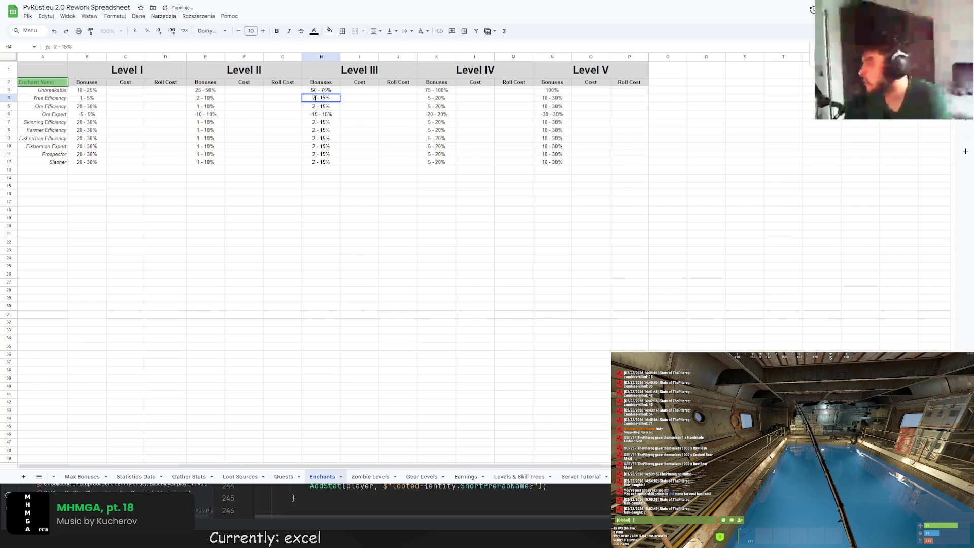
{"action": "type", "text": "3"}
{"action": "key", "text": "Return"}
{"action": "key", "text": "F2"}
{"action": "key", "text": "Home"}
{"action": "key", "text": "Delete"}
{"action": "type", "text": "3"}
{"action": "key", "text": "Return"}
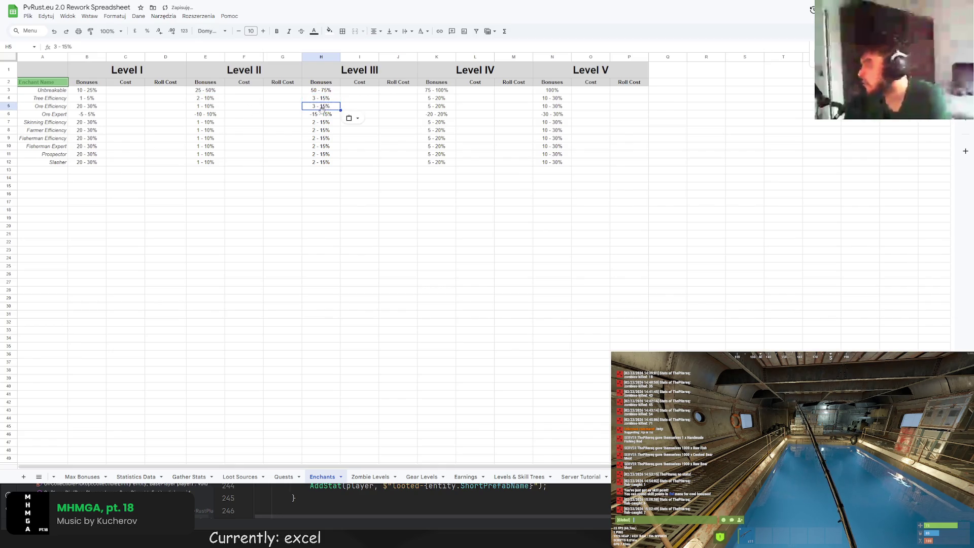
{"action": "key", "text": "Down"}
{"action": "left_click_drag", "start_coordinate": [322, 122], "coordinate": [322, 163]}
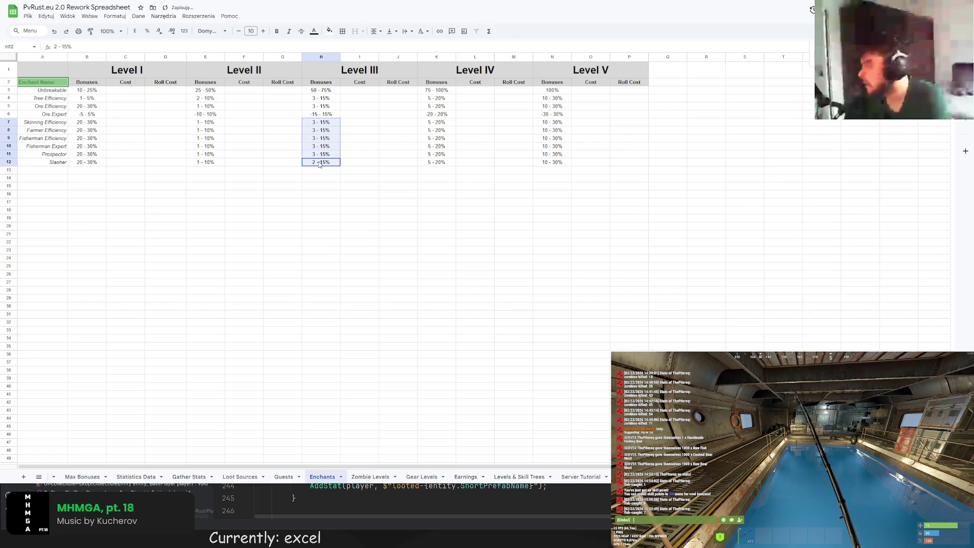
{"action": "key", "text": "ctrl+v"}
Fill the Level II bonuses for rows 5 and 7–12 with 2 - 10%
{"action": "left_click", "coordinate": [206, 106]}
{"action": "key", "text": "ctrl+d"}
{"action": "key", "text": "ctrl+c"}
{"action": "left_click_drag", "start_coordinate": [206, 122], "coordinate": [205, 162]}
{"action": "key", "text": "ctrl+v"}
{"action": "left_click", "coordinate": [205, 146]}
{"action": "key", "text": "ctrl+v"}
Fill the Level I bonuses for rows 5 and 7–12 with 1 - 5%
{"action": "left_click", "coordinate": [87, 98]}
{"action": "key", "text": "ctrl+c"}
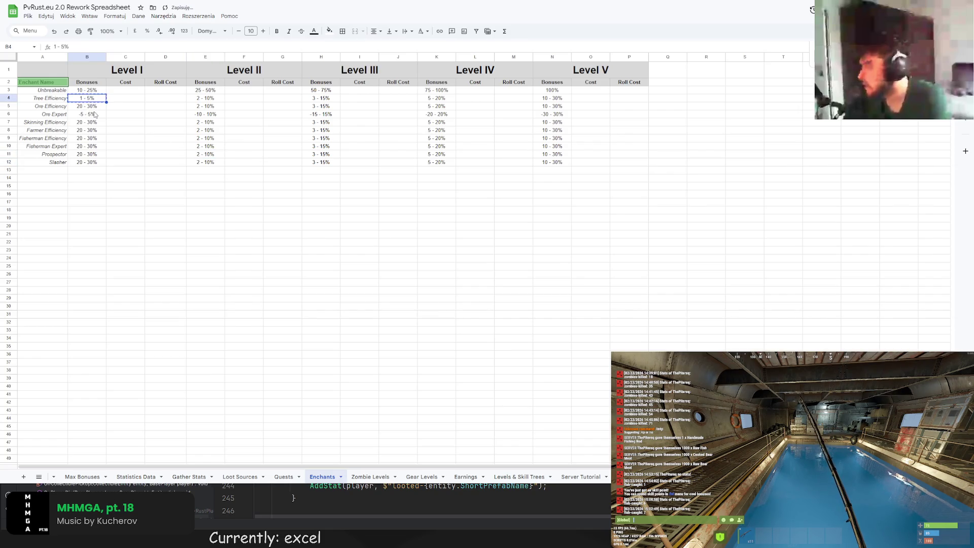
{"action": "key", "text": "ctrl+v"}
{"action": "left_click", "coordinate": [95, 124]}
{"action": "key", "text": "ctrl+v"}
{"action": "left_click_drag", "start_coordinate": [89, 130], "coordinate": [92, 162]}
{"action": "key", "text": "ctrl+v"}
{"action": "left_click", "coordinate": [91, 156]}
{"action": "key", "text": "ctrl+v"}
{"action": "left_click", "coordinate": [144, 156]}
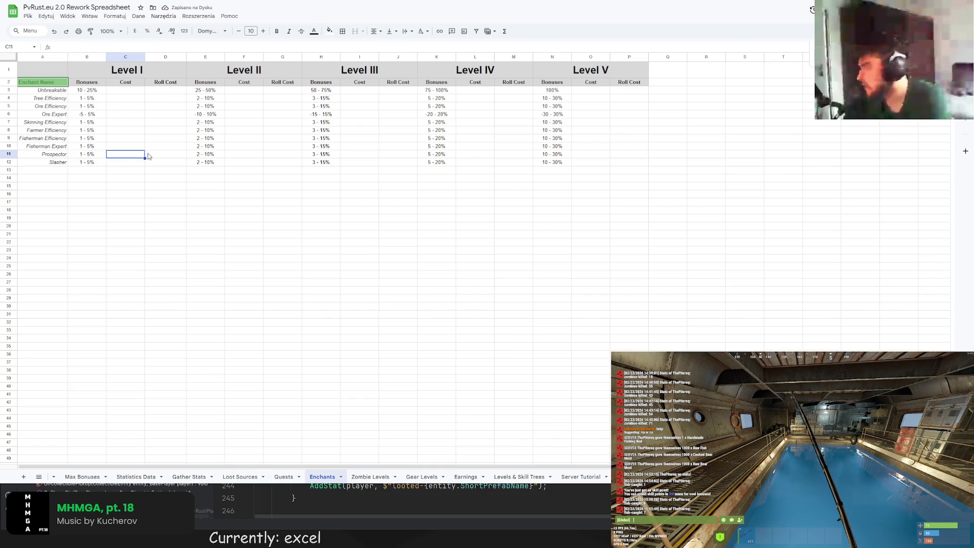
{"action": "left_click", "coordinate": [95, 99]}
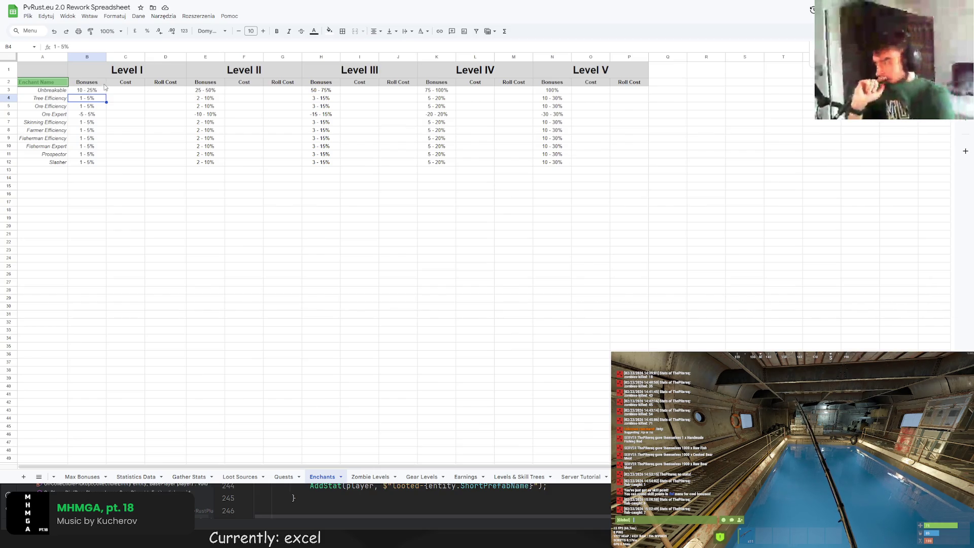
Insert an empty column before the Level I Cost column
{"action": "left_click", "coordinate": [105, 84]}
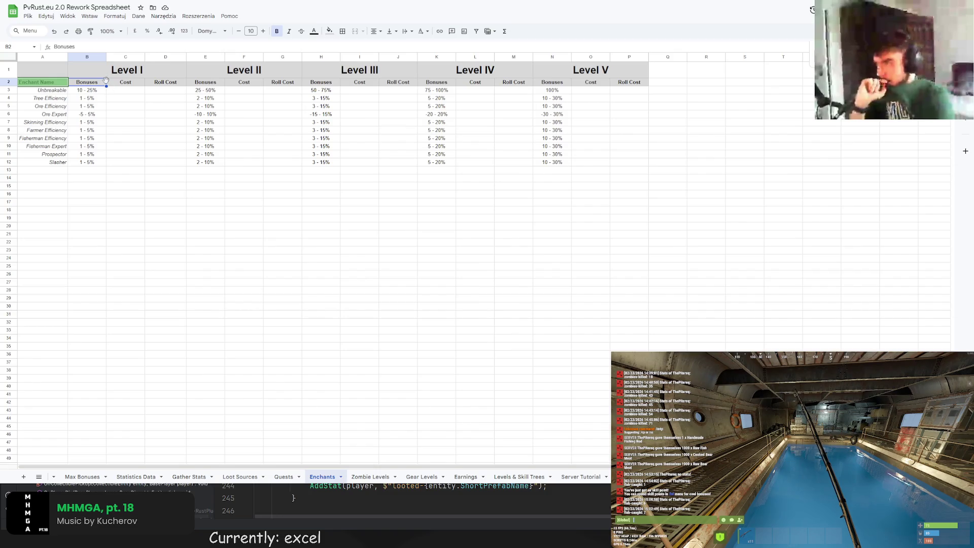
{"action": "right_click", "coordinate": [105, 84]}
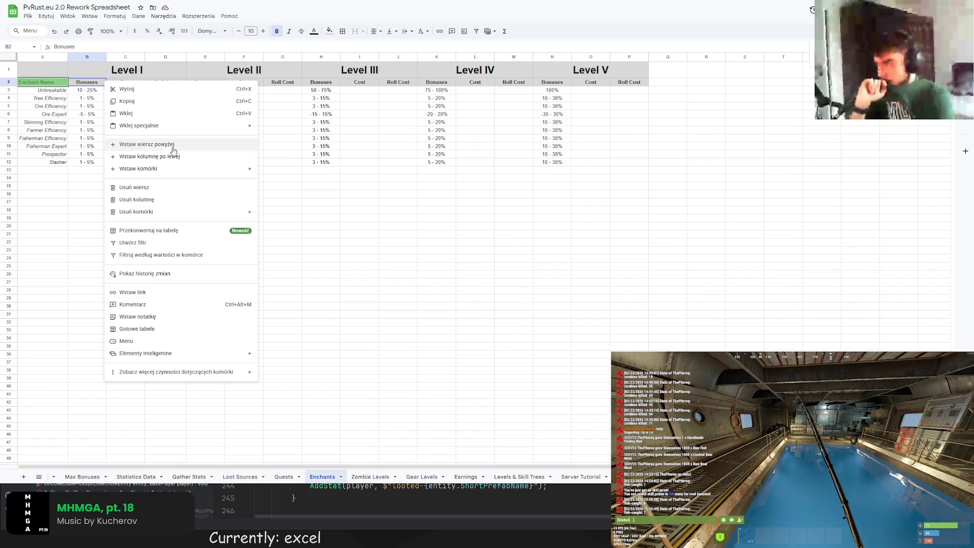
{"action": "left_click", "coordinate": [113, 83]}
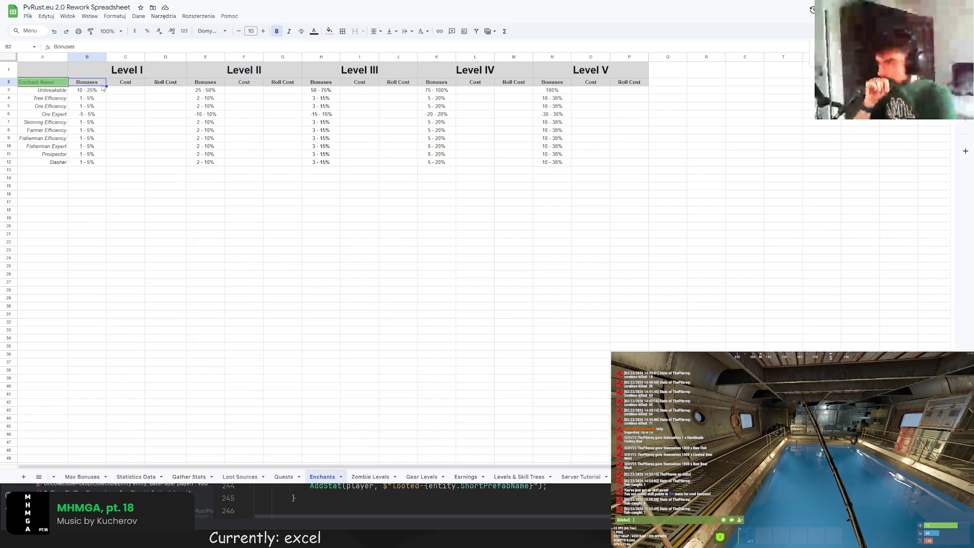
{"action": "right_click", "coordinate": [112, 84]}
{"action": "left_click", "coordinate": [180, 160]}
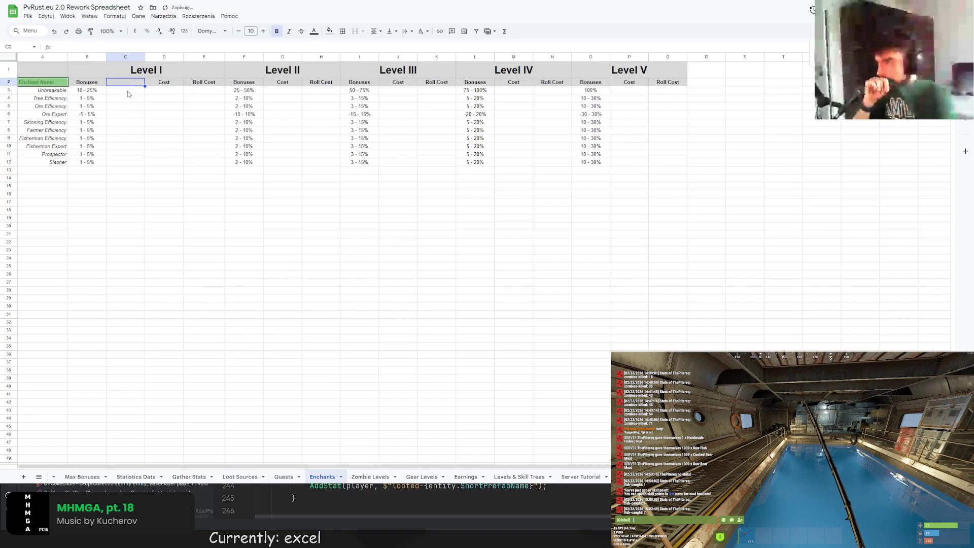
Rename the Bonuses header to Bonus #1 and label the new column Bonus #2
{"action": "left_click", "coordinate": [100, 82]}
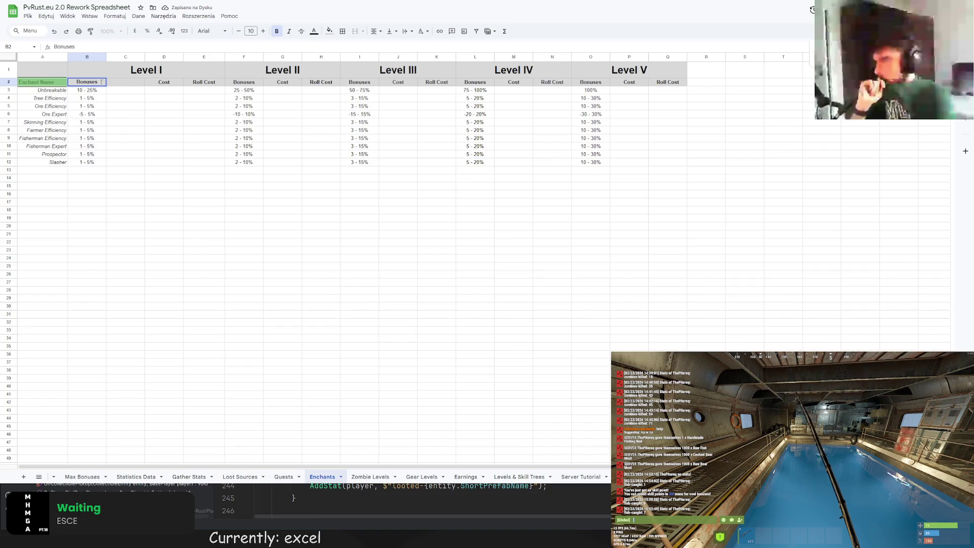
{"action": "type", "text": "#1"}
{"action": "key", "text": "Return"}
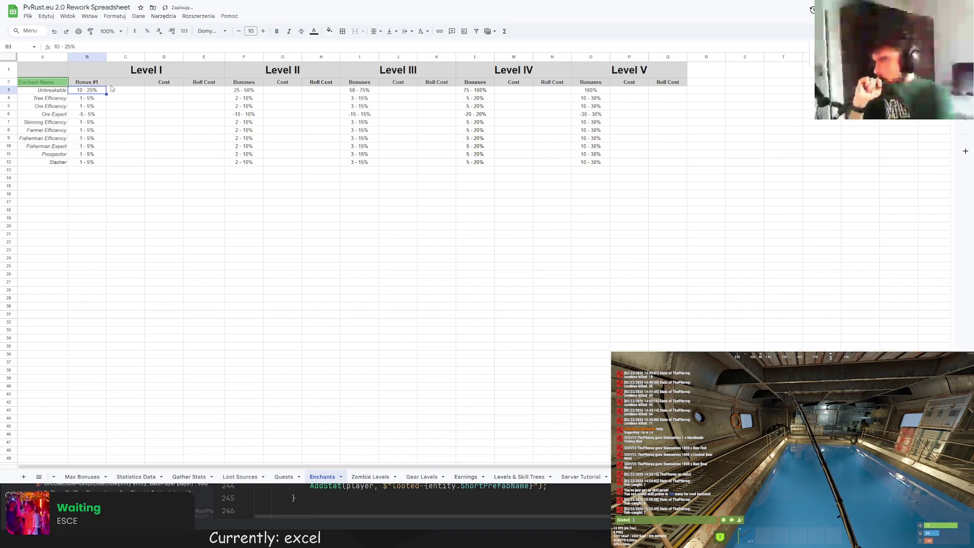
{"action": "double_click", "coordinate": [111, 86]}
{"action": "type", "text": "Bonus"}
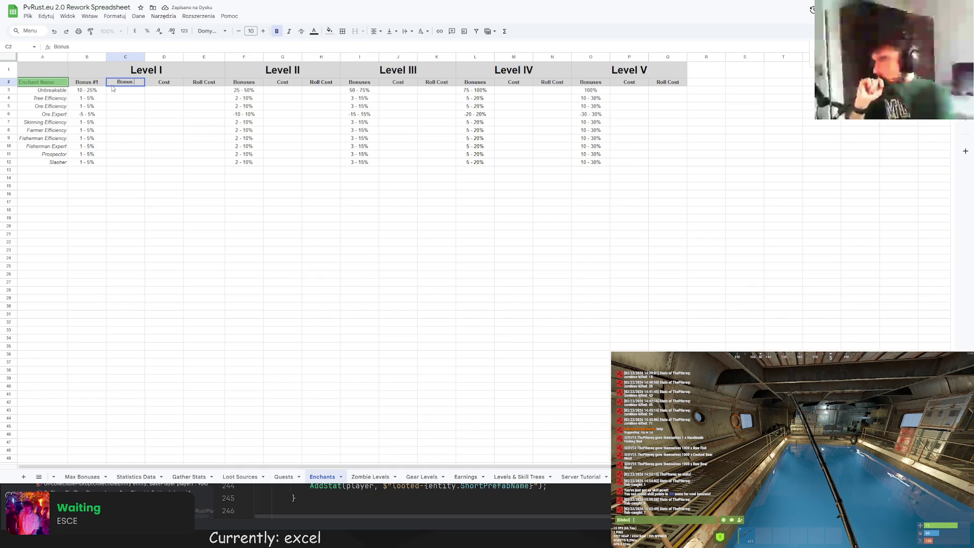
{"action": "type", "text": "#2"}
{"action": "key", "text": "Return"}
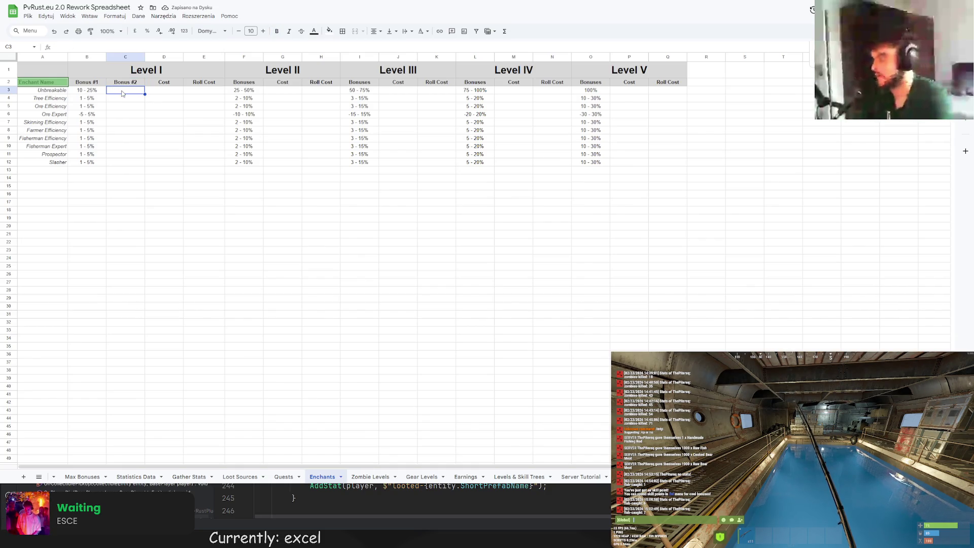
Enter 1% as Bonus #2 for Tree, Ore, Skinning, Farmer and Fisherman Efficiency
{"action": "left_click", "coordinate": [123, 101]}
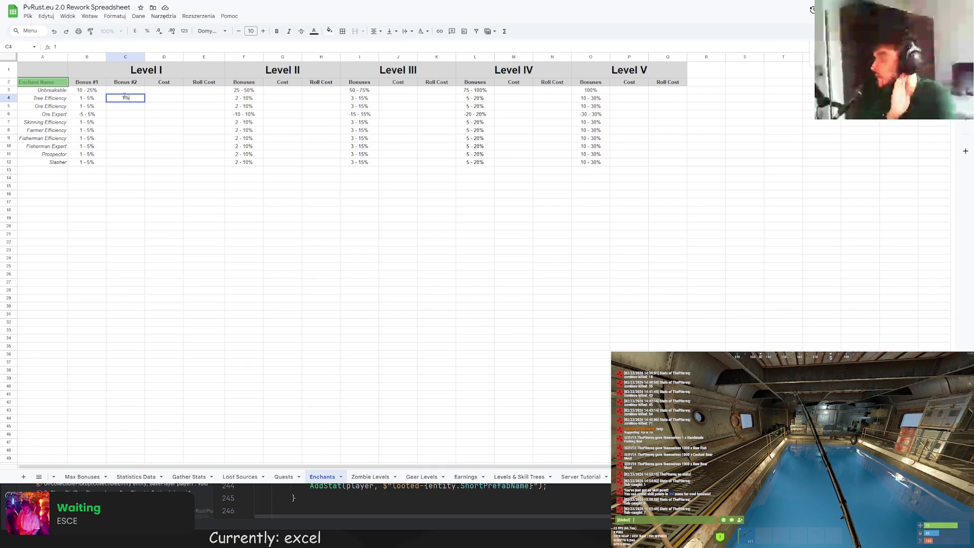
{"action": "type", "text": "1%"}
{"action": "key", "text": "ctrl+c"}
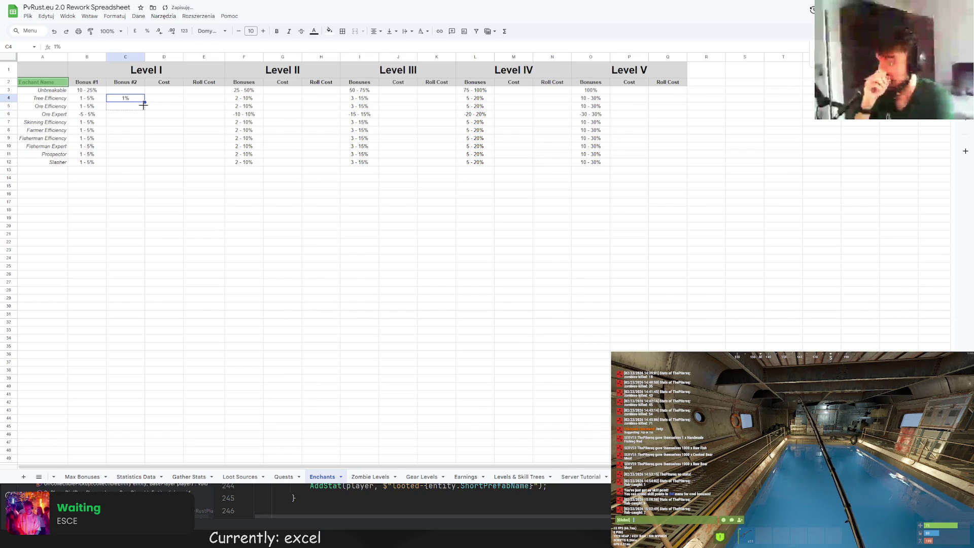
{"action": "left_click", "coordinate": [124, 107]}
{"action": "key", "text": "ctrl+v"}
{"action": "left_click", "coordinate": [123, 122]}
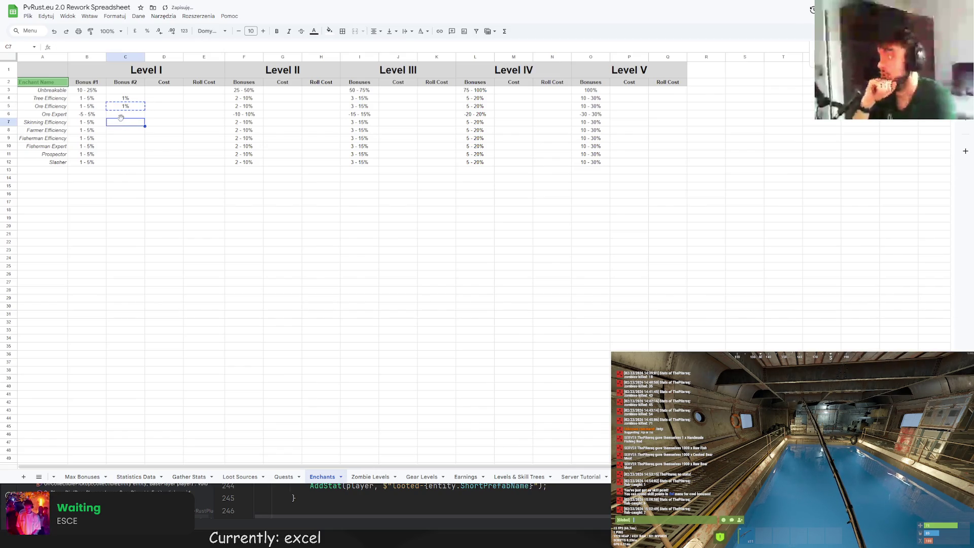
{"action": "key", "text": "ctrl+v"}
{"action": "left_click", "coordinate": [122, 129]}
{"action": "key", "text": "ctrl+v"}
{"action": "key", "text": "ctrl+v"}
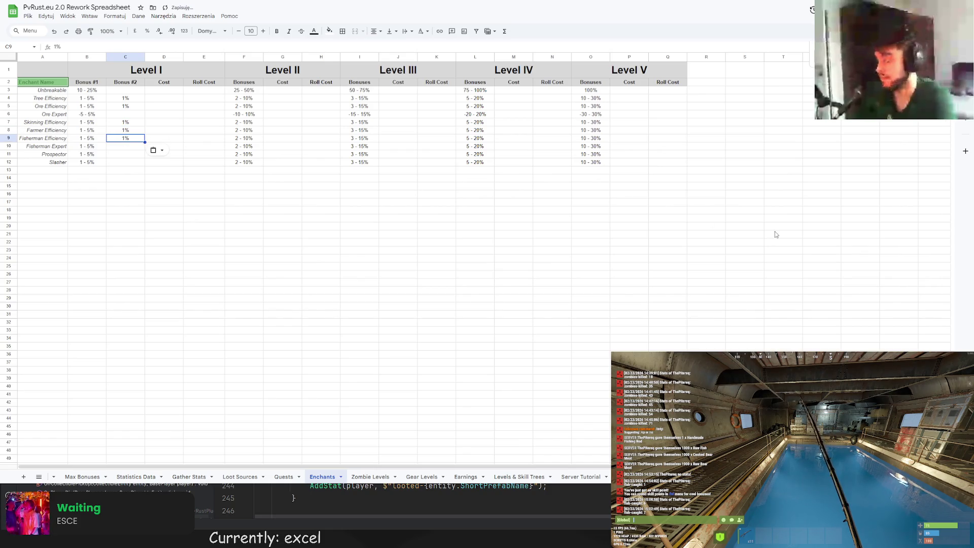
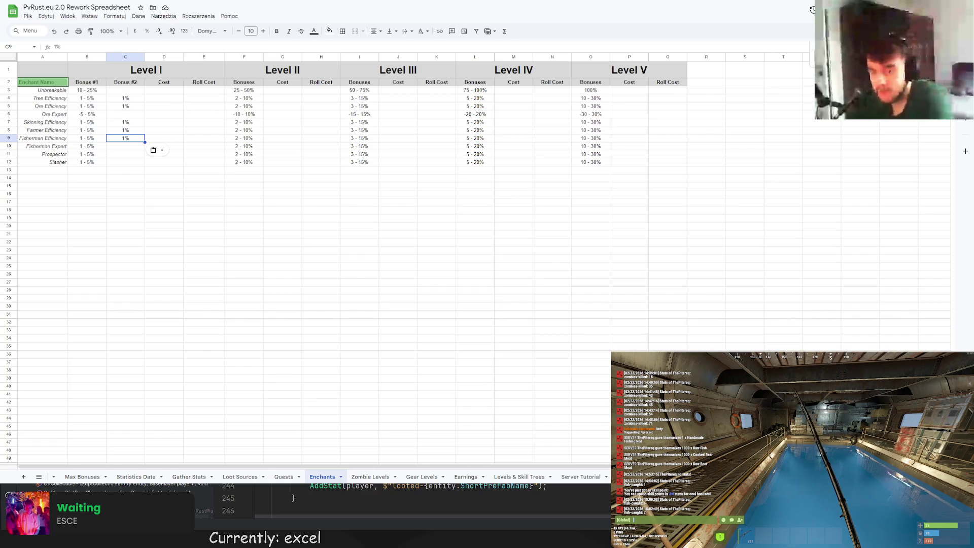
Enter 1% for Slasher and copy Fisherman Expert's 1 - 5% range into its Level I Bonus #2 cell
{"action": "left_click", "coordinate": [125, 162]}
{"action": "type", "text": "1%"}
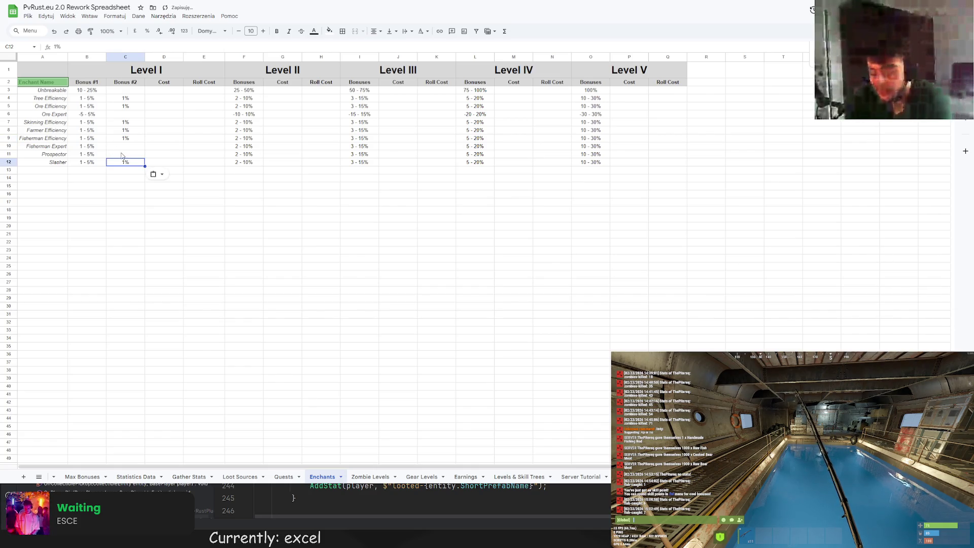
{"action": "left_click", "coordinate": [122, 147]}
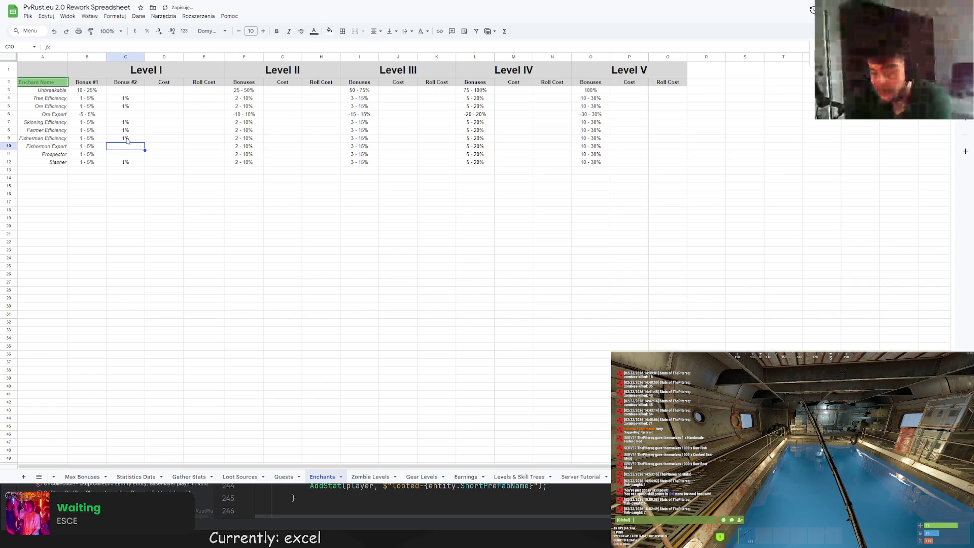
{"action": "left_click", "coordinate": [92, 148]}
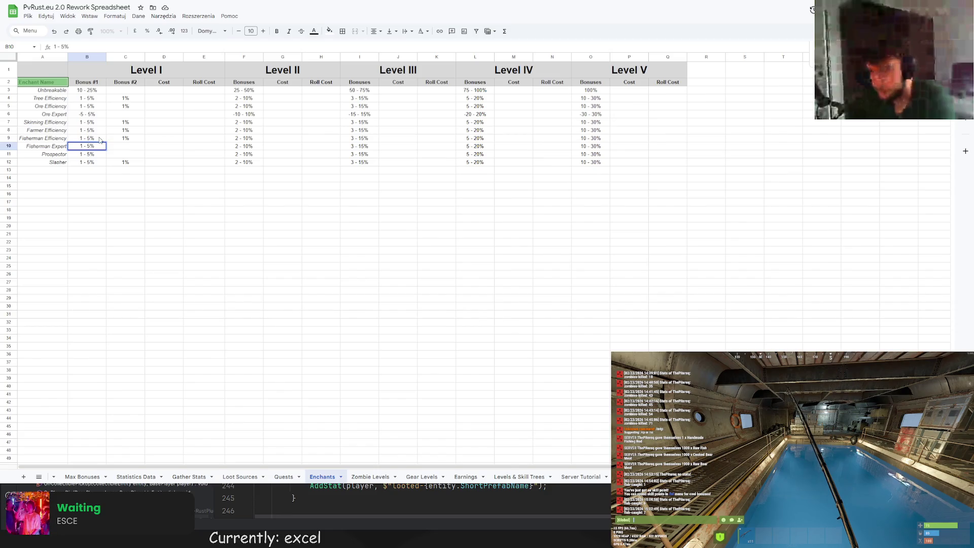
{"action": "left_click", "coordinate": [156, 181]}
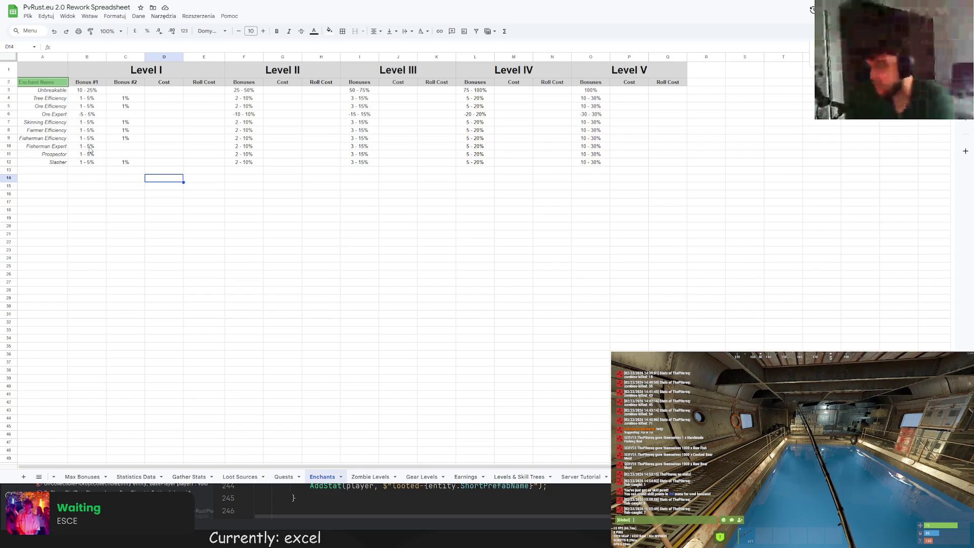
{"action": "left_click", "coordinate": [90, 149]}
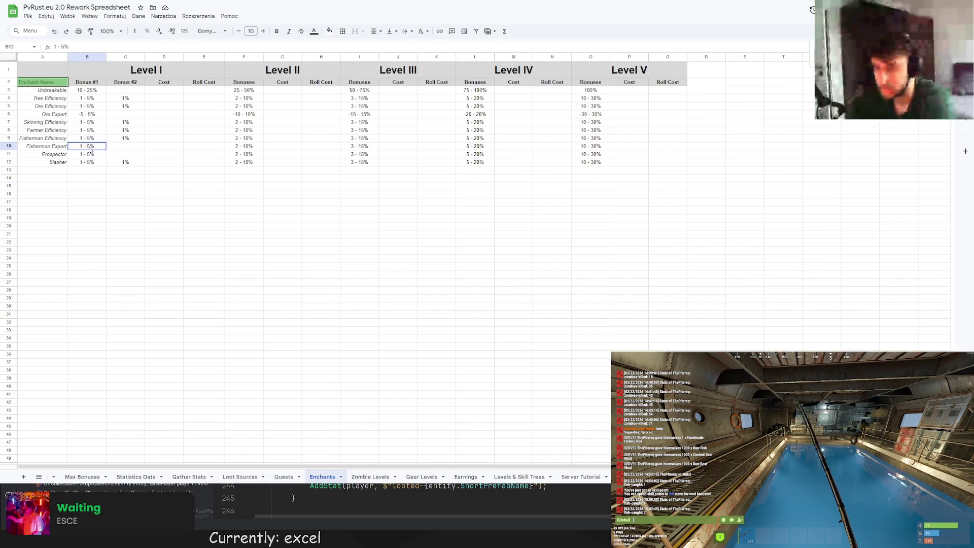
{"action": "key", "text": "ctrl+c"}
{"action": "left_click", "coordinate": [125, 145]}
{"action": "key", "text": "ctrl+v"}
Copy Fisherman Expert's Level II value into the adjacent cell the same way
{"action": "left_click", "coordinate": [279, 147]}
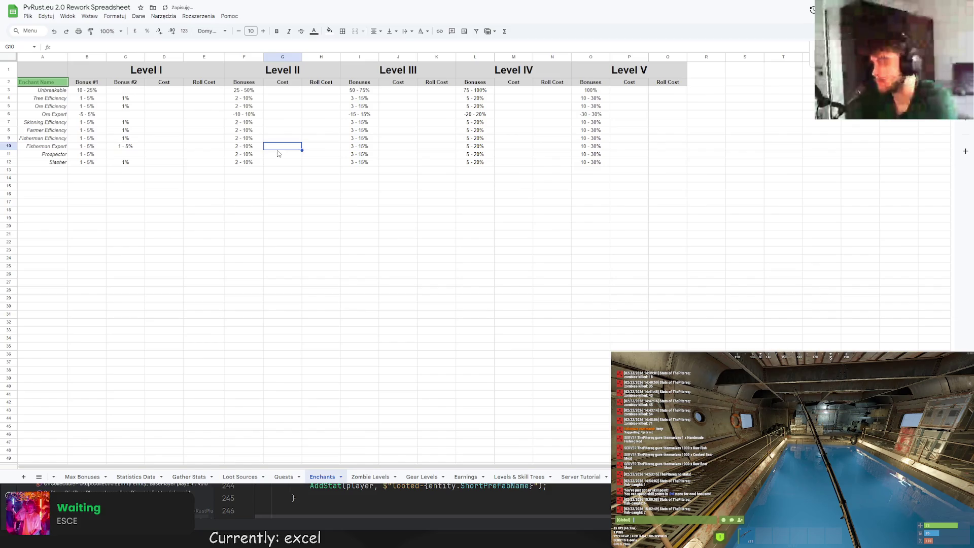
{"action": "key", "text": "Left"}
{"action": "key", "text": "ctrl+c"}
{"action": "key", "text": "Right"}
{"action": "key", "text": "ctrl+v"}
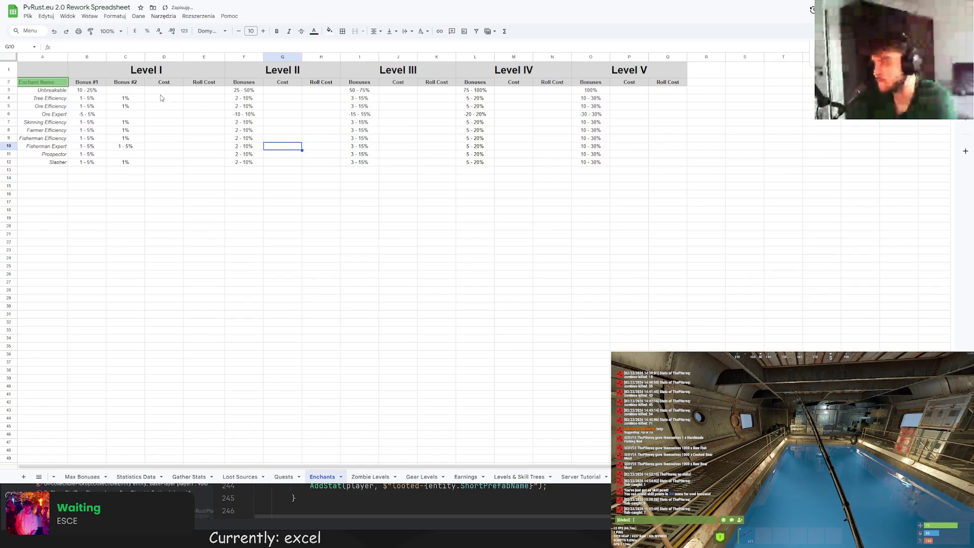
{"action": "left_click", "coordinate": [134, 85]}
Insert an empty column left of each Cost column for Levels II–V
{"action": "right_click", "coordinate": [135, 84]}
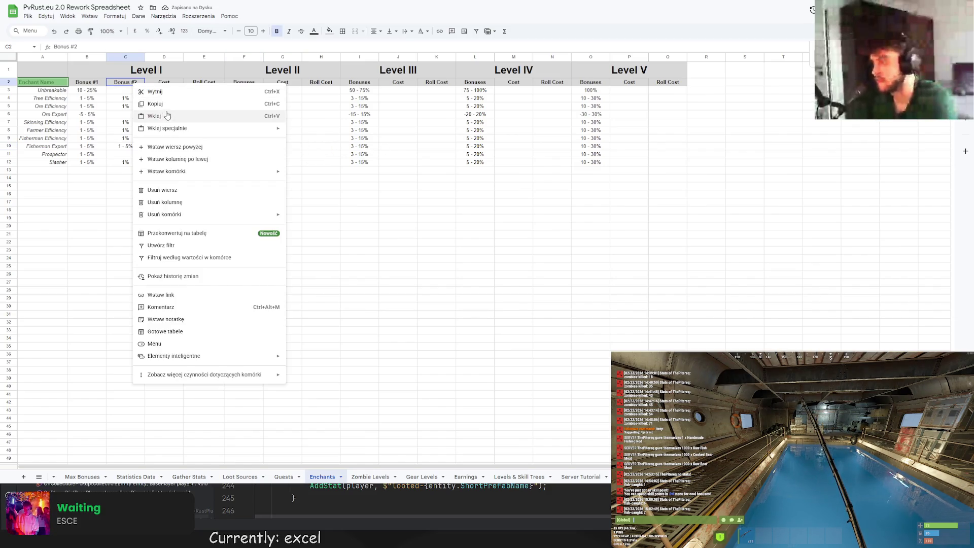
{"action": "left_click", "coordinate": [245, 82]}
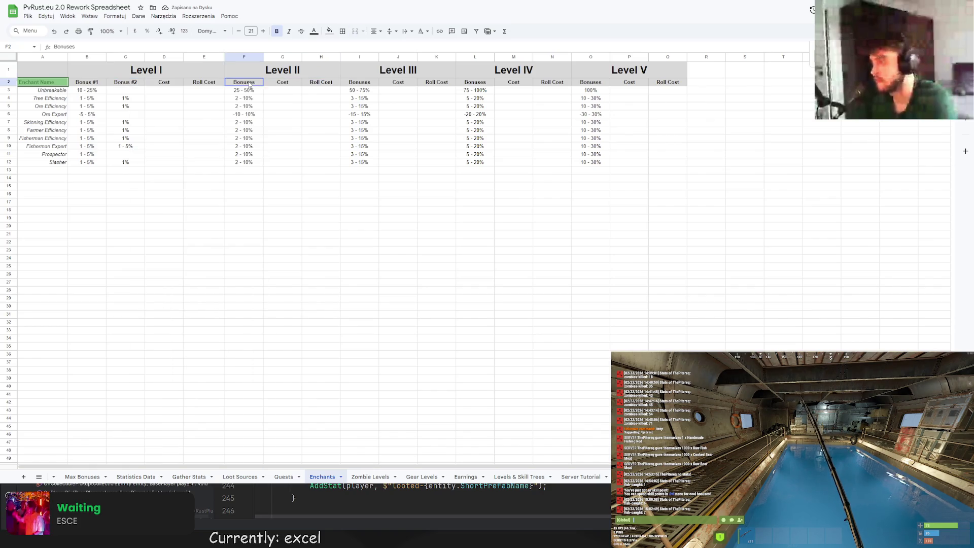
{"action": "right_click", "coordinate": [248, 85]}
{"action": "left_click", "coordinate": [277, 83]}
{"action": "right_click", "coordinate": [277, 84]}
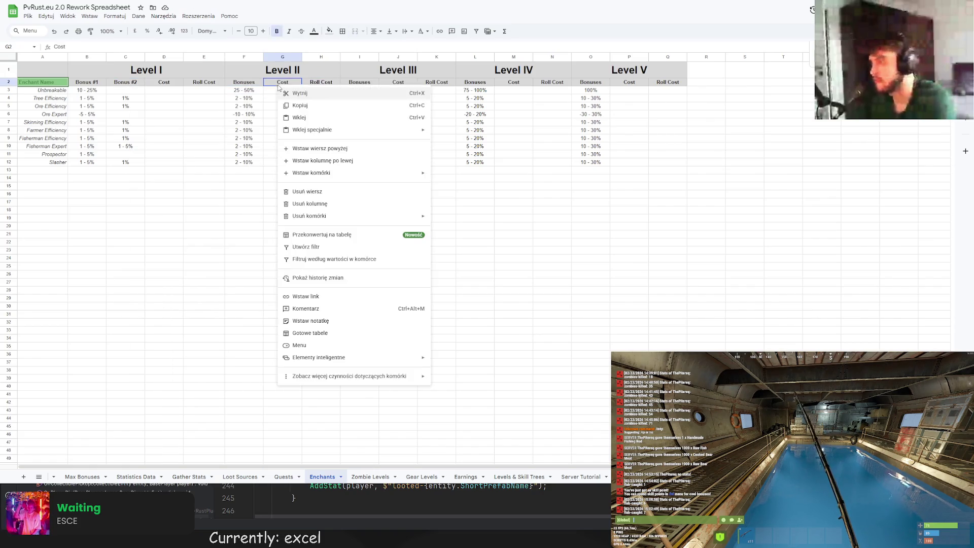
{"action": "left_click", "coordinate": [342, 161]}
{"action": "right_click", "coordinate": [420, 83]}
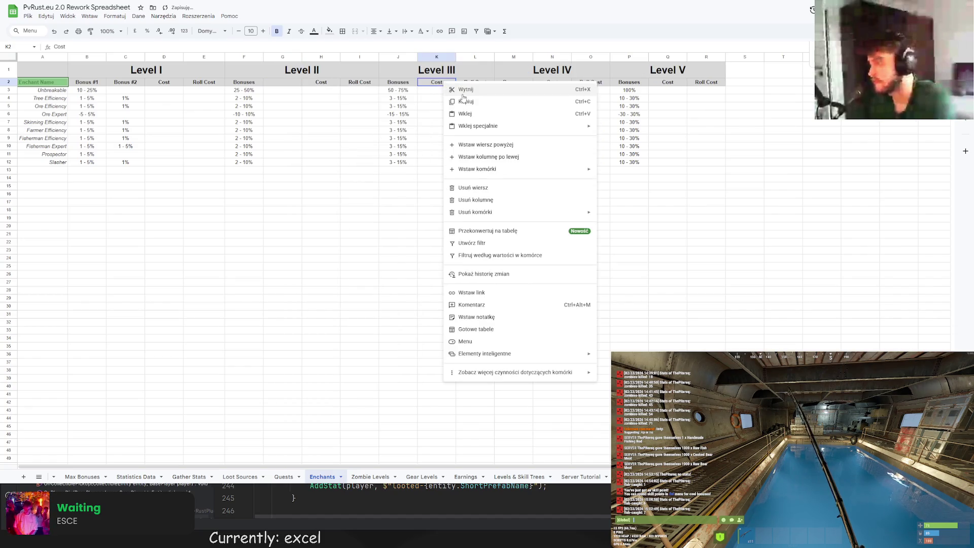
{"action": "left_click", "coordinate": [466, 158]}
{"action": "right_click", "coordinate": [599, 84]}
{"action": "left_click", "coordinate": [646, 158]}
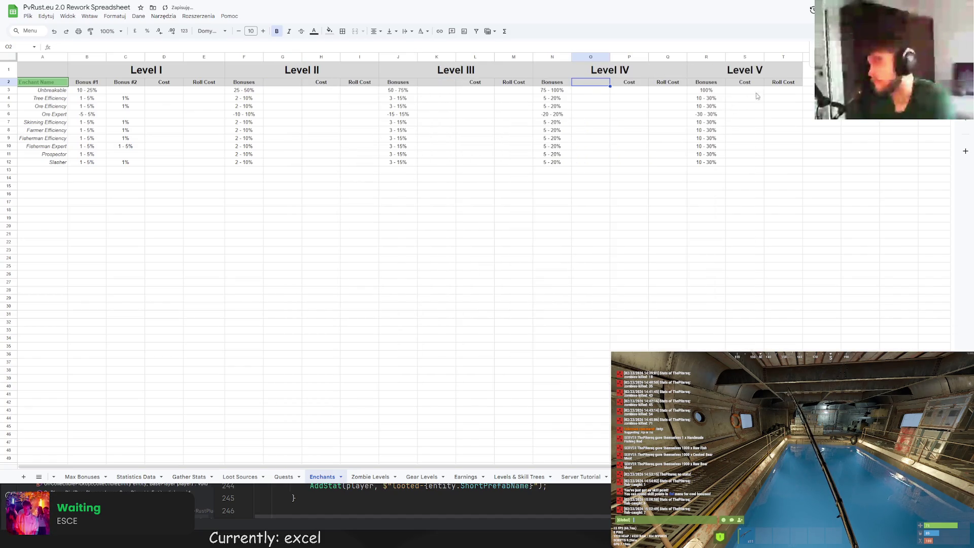
{"action": "right_click", "coordinate": [757, 84]}
{"action": "left_click", "coordinate": [799, 159]}
Label the new Level II–IV columns 'Bonus #2' by pasting the Level I heading
{"action": "left_click", "coordinate": [127, 83]}
{"action": "key", "text": "ctrl+c"}
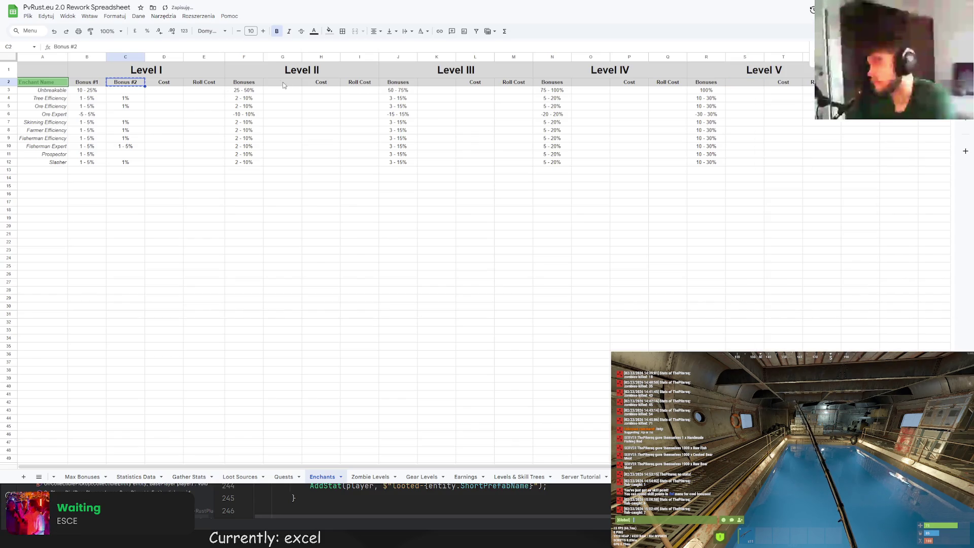
{"action": "left_click", "coordinate": [283, 81]}
{"action": "key", "text": "ctrl+v"}
{"action": "left_click", "coordinate": [436, 82]}
{"action": "key", "text": "ctrl+v"}
{"action": "left_click", "coordinate": [742, 83]}
{"action": "key", "text": "ctrl+v"}
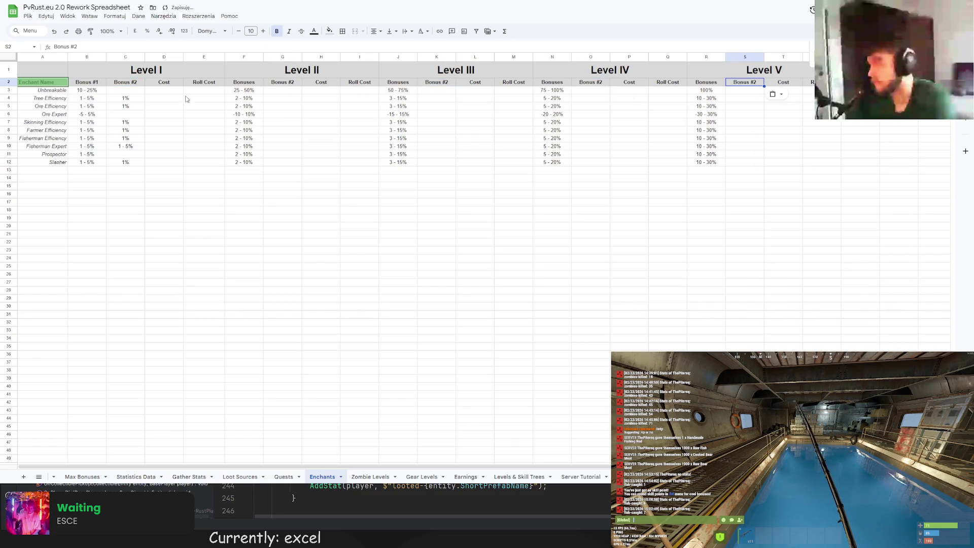
Rename the Levels II–IV 'Bonuses' headings to 'Bonus #1'
{"action": "left_click", "coordinate": [90, 82]}
{"action": "left_click", "coordinate": [243, 82]}
{"action": "key", "text": "ctrl+v"}
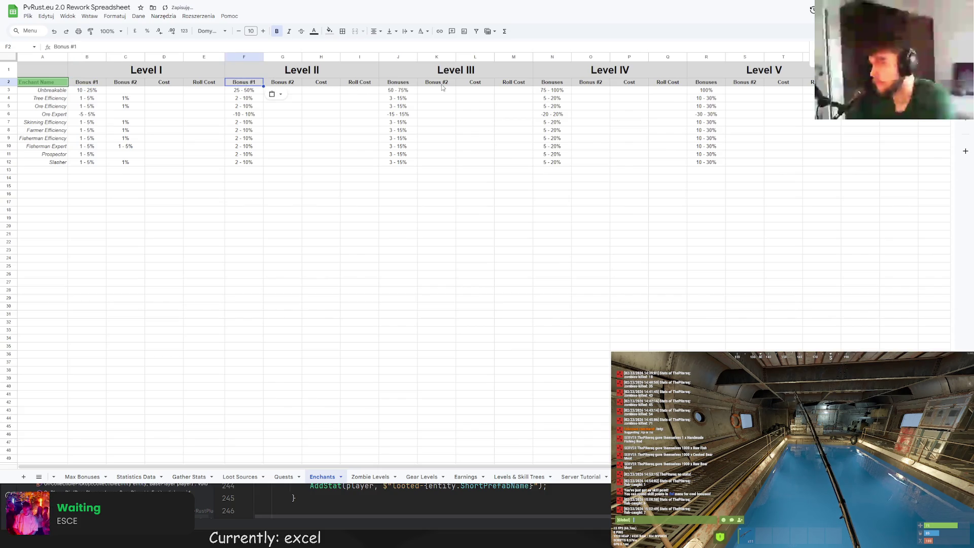
{"action": "left_click", "coordinate": [397, 82]}
{"action": "key", "text": "ctrl+v"}
{"action": "left_click", "coordinate": [552, 82]}
{"action": "key", "text": "ctrl+v"}
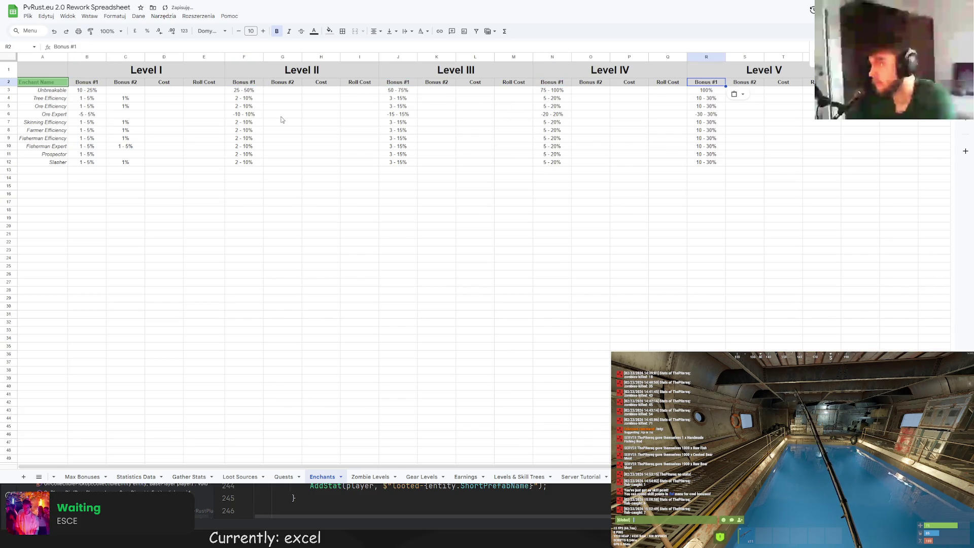
{"action": "left_click", "coordinate": [128, 98]}
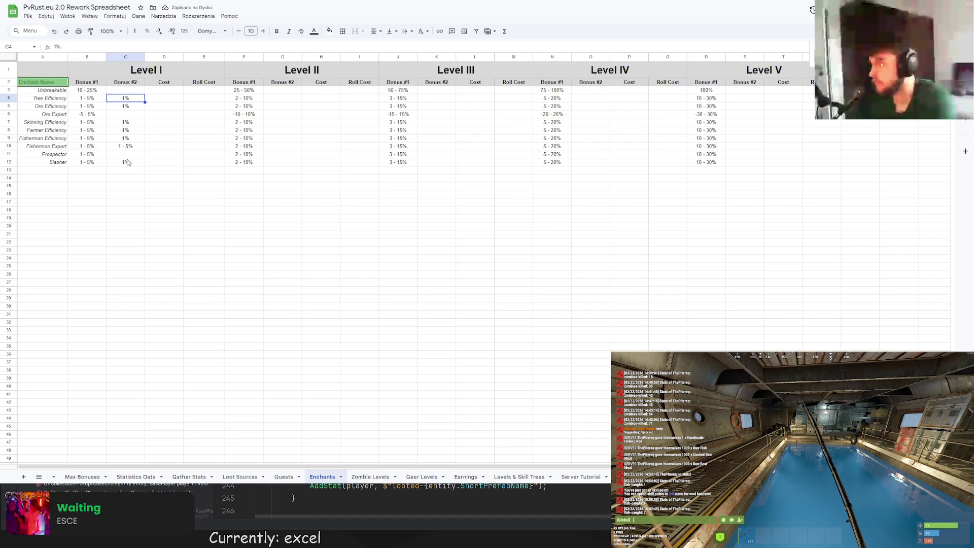
Fill 2% into the Level II Bonus #2 cells for the Efficiency enchants and Slasher
{"action": "left_click", "coordinate": [277, 99]}
{"action": "type", "text": "2"}
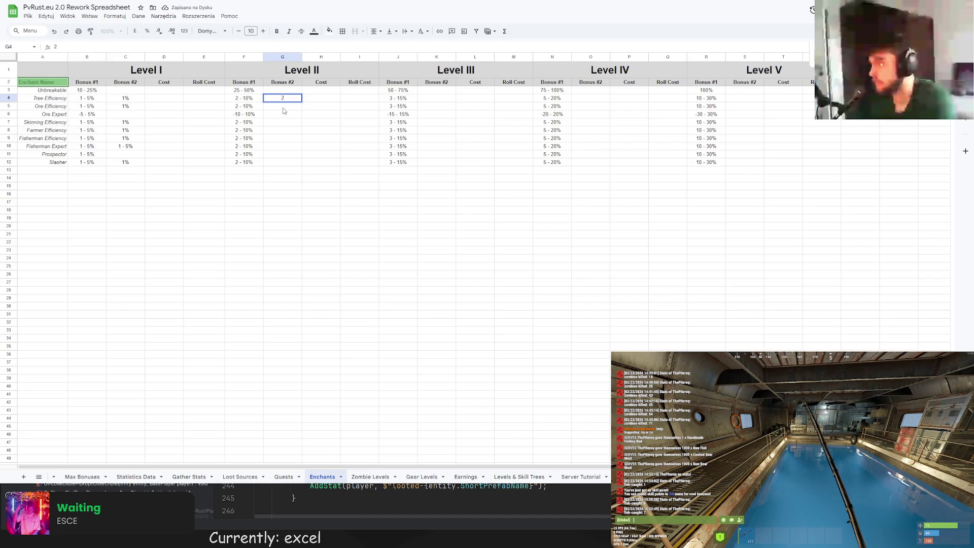
{"action": "type", "text": "%"}
{"action": "key", "text": "ctrl+Return"}
{"action": "key", "text": "ctrl+c"}
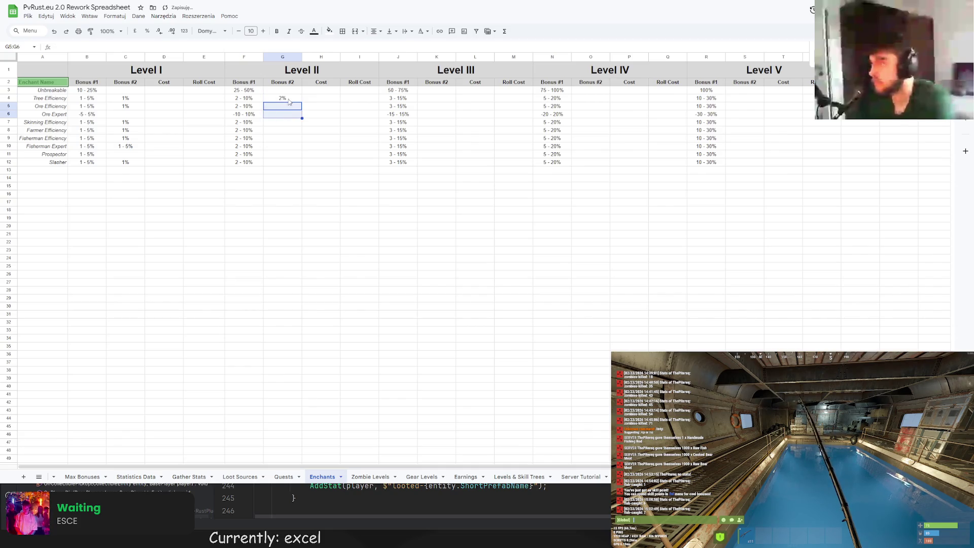
{"action": "key", "text": "Down"}
{"action": "key", "text": "ctrl+v"}
{"action": "left_click", "coordinate": [286, 123]}
{"action": "key", "text": "ctrl+v"}
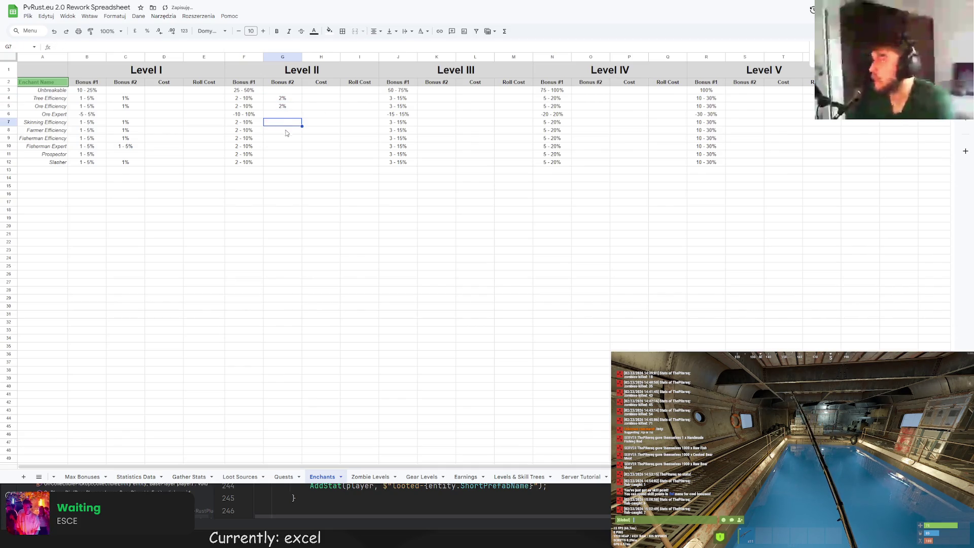
{"action": "key", "text": "ctrl+v"}
{"action": "left_click", "coordinate": [283, 163]}
{"action": "key", "text": "ctrl+v"}
Duplicate Fisherman Expert's ranges into Bonus #2: 2 - 10%, 3 - 15%, 5 - 20% and 10 - 30% for Levels II–V
{"action": "left_click", "coordinate": [244, 146]}
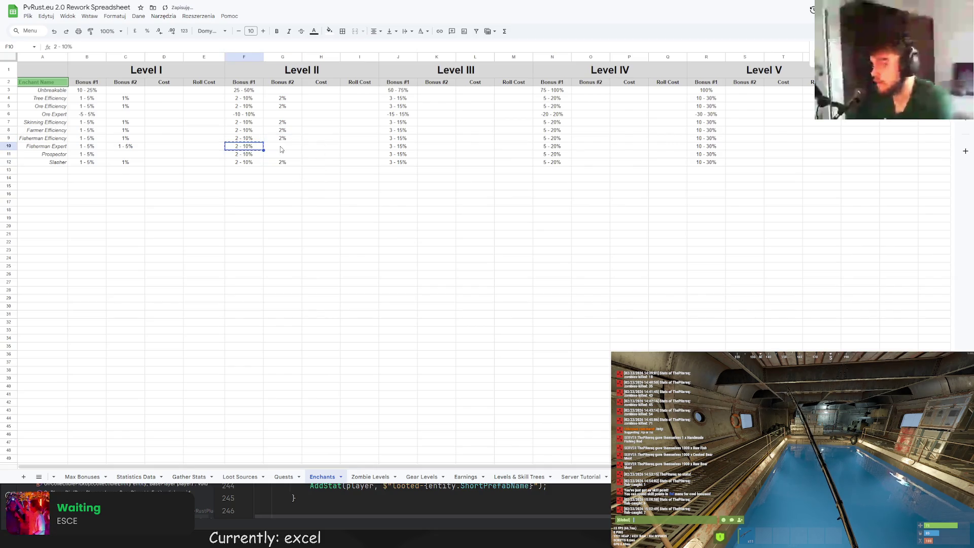
{"action": "key", "text": "ctrl+c"}
{"action": "left_click", "coordinate": [283, 146]}
{"action": "key", "text": "ctrl+v"}
{"action": "left_click", "coordinate": [397, 146]}
{"action": "left_click", "coordinate": [436, 146]}
{"action": "key", "text": "ctrl+v"}
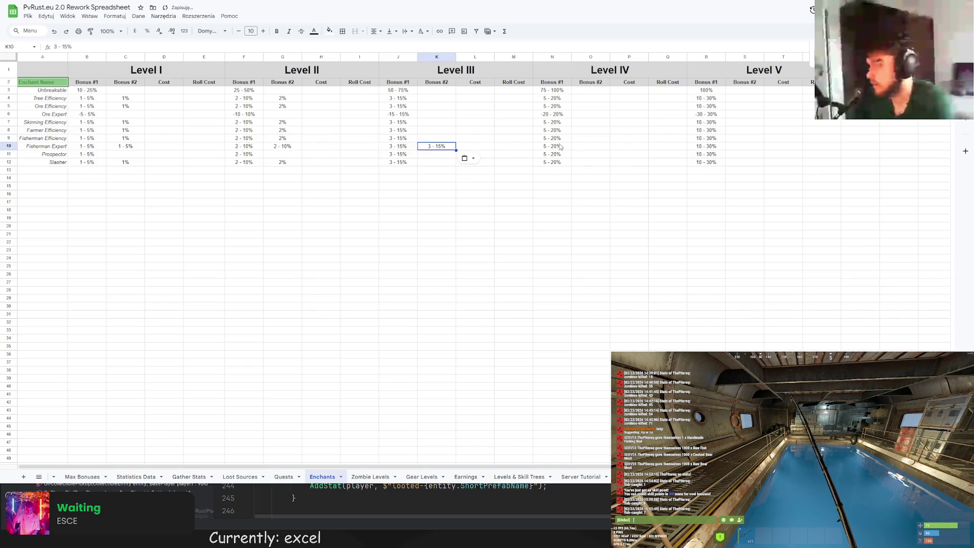
{"action": "left_click", "coordinate": [551, 146]}
{"action": "left_click", "coordinate": [591, 146]}
{"action": "key", "text": "ctrl+v"}
{"action": "left_click", "coordinate": [701, 147]}
{"action": "key", "text": "ctrl+c"}
{"action": "left_click", "coordinate": [746, 146]}
{"action": "key", "text": "ctrl+v"}
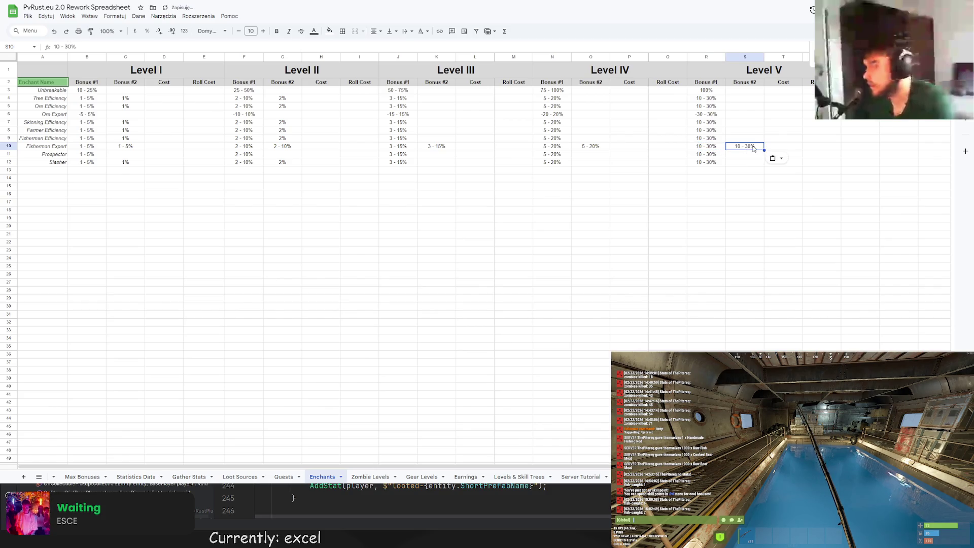
Fill 3% into the Level III Bonus #2 cells from Tree Efficiency down to Slasher
{"action": "left_click", "coordinate": [436, 97]}
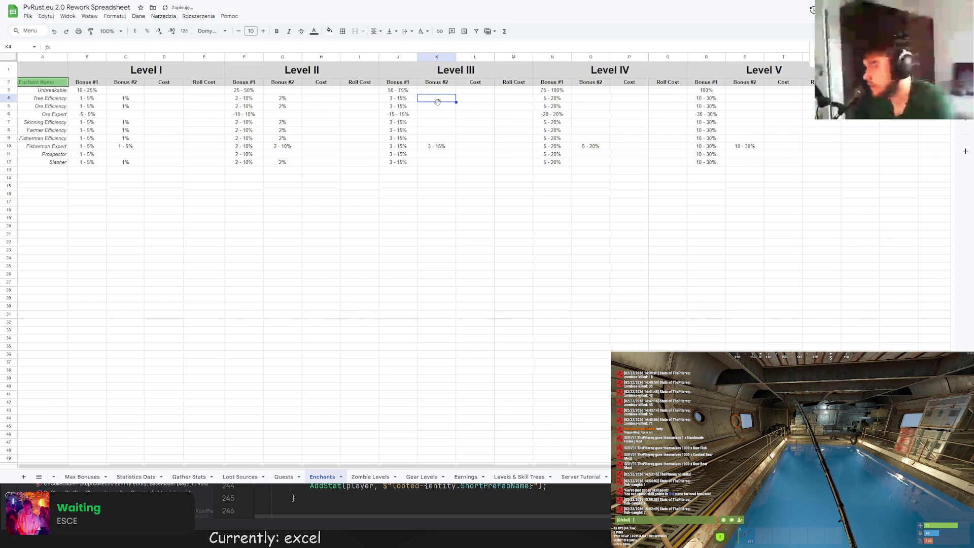
{"action": "type", "text": "3%"}
{"action": "key", "text": "Return"}
{"action": "left_click", "coordinate": [438, 99]}
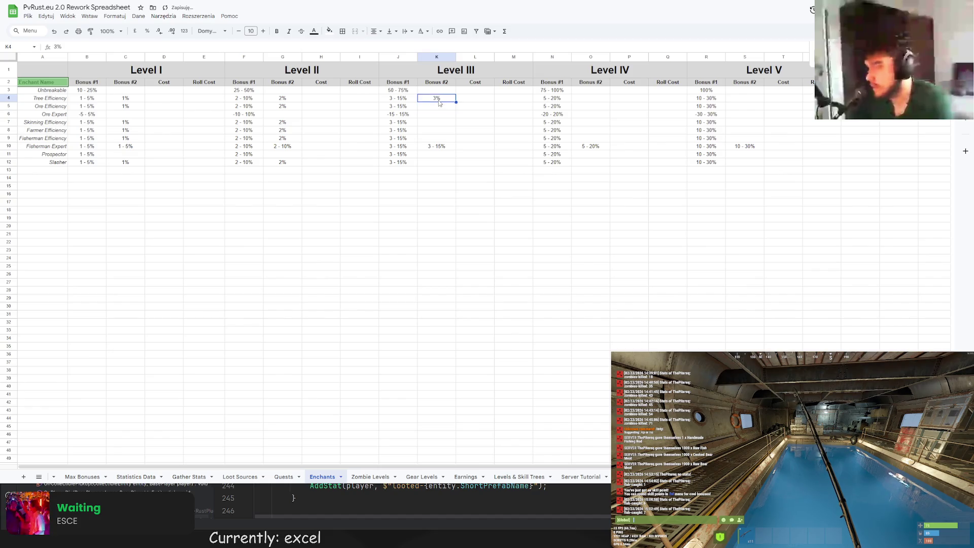
{"action": "key", "text": "Down"}
{"action": "key", "text": "ctrl+v"}
{"action": "key", "text": "Down"}
{"action": "key", "text": "Down"}
{"action": "key", "text": "ctrl+v"}
{"action": "key", "text": "Down"}
{"action": "key", "text": "ctrl+v"}
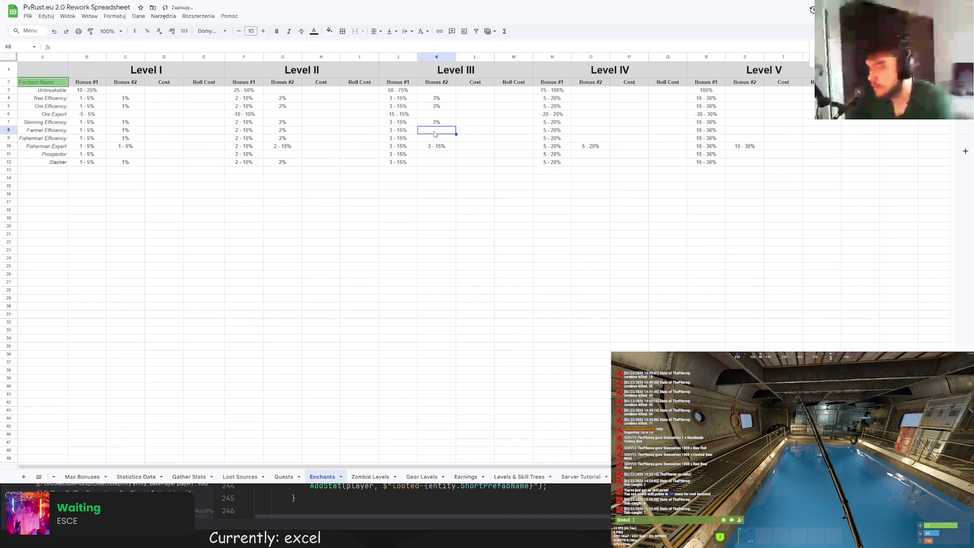
{"action": "key", "text": "Down"}
{"action": "key", "text": "ctrl+v"}
{"action": "key", "text": "Down"}
{"action": "key", "text": "Down"}
{"action": "key", "text": "ctrl+v"}
Clear the stray Level IV entry on Unbreakable's row and put 4% in Tree Efficiency's O4
{"action": "left_click", "coordinate": [599, 90]}
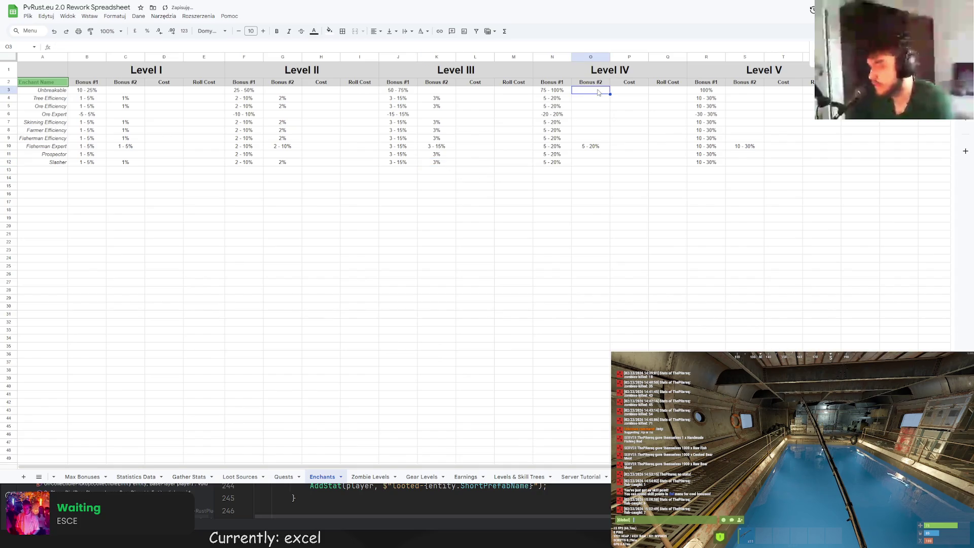
{"action": "type", "text": "4"}
{"action": "key", "text": "BackSpace"}
{"action": "key", "text": "Escape"}
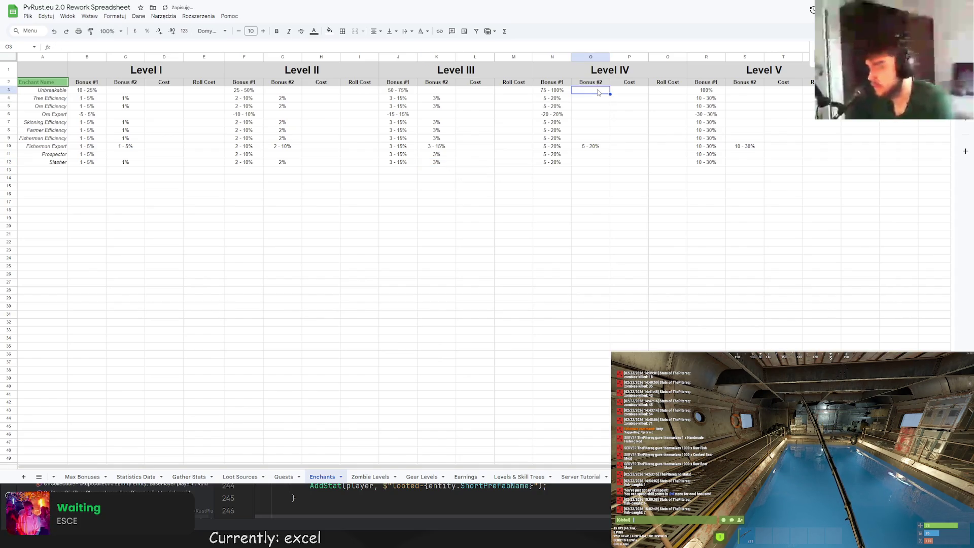
{"action": "type", "text": "4%"}
{"action": "key", "text": "Delete"}
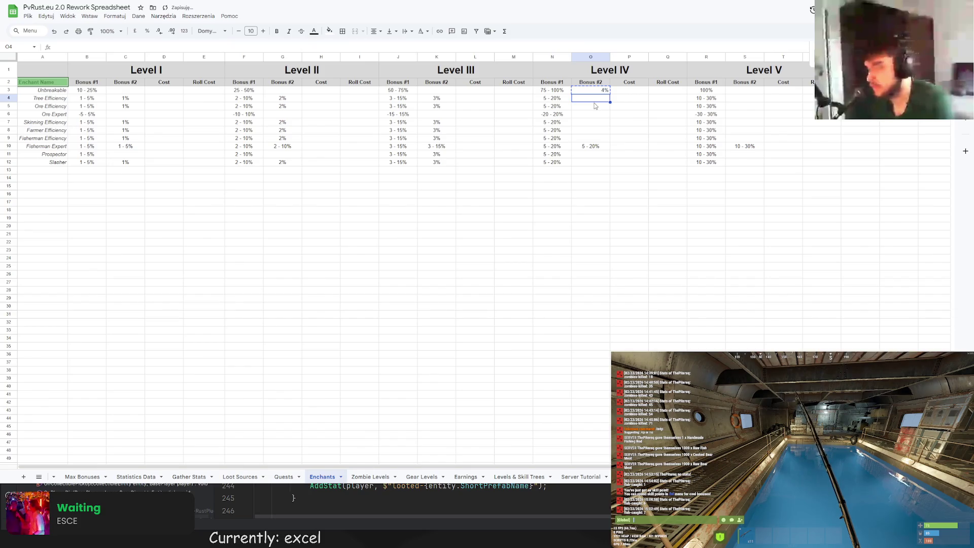
{"action": "left_click", "coordinate": [446, 99]}
{"action": "key", "text": "ctrl+c"}
{"action": "left_click", "coordinate": [601, 91]}
{"action": "type", "text": "3%"}
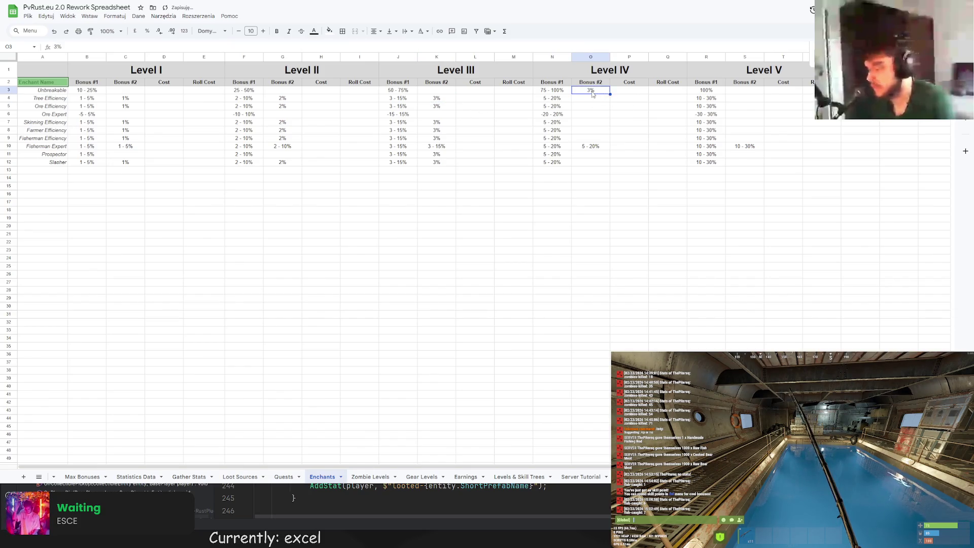
{"action": "type", "text": "4"}
{"action": "key", "text": "Escape"}
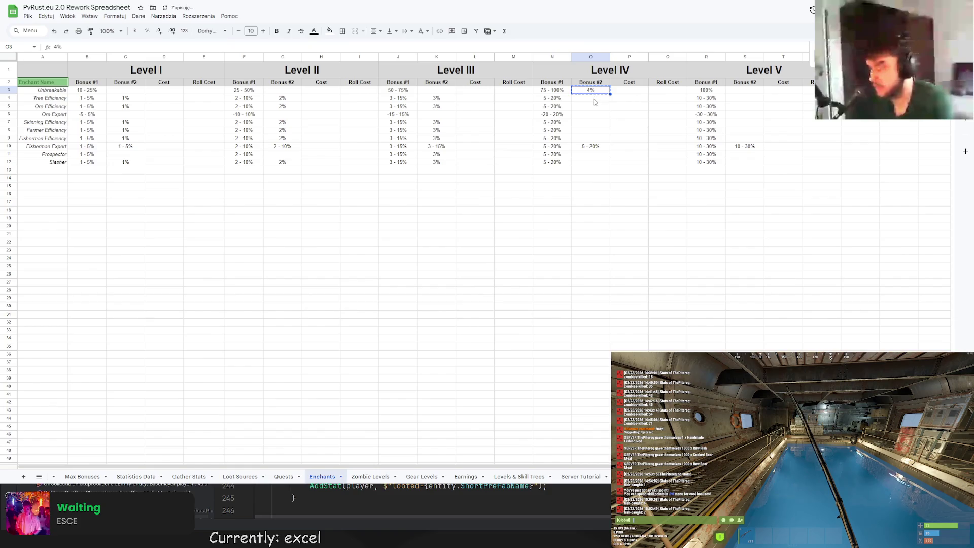
{"action": "left_click", "coordinate": [595, 99]}
{"action": "key", "text": "ctrl+v"}
{"action": "key", "text": "Down"}
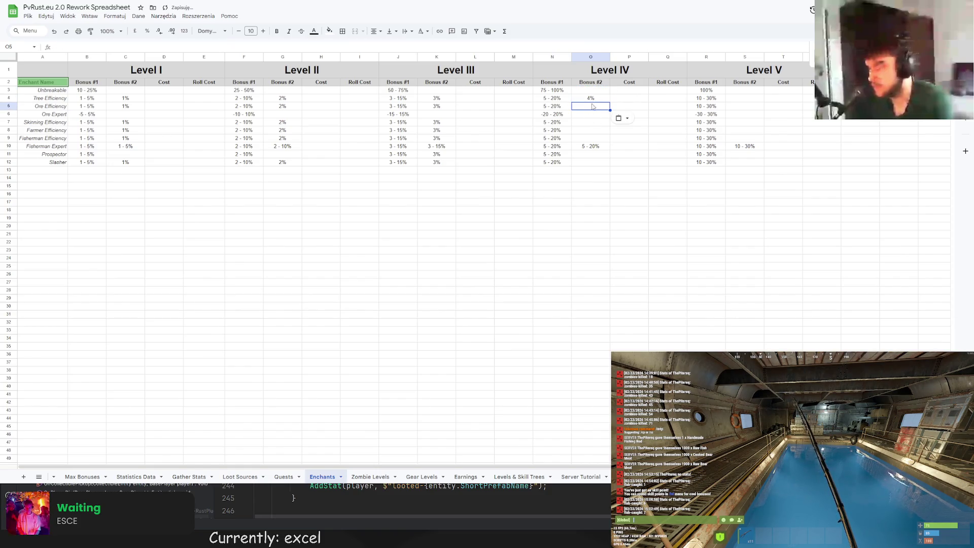
Paste 4% down the remaining Level IV Bonus #2 cells through Slasher's O12
{"action": "left_click", "coordinate": [592, 122]}
{"action": "key", "text": "ctrl+v"}
{"action": "key", "text": "Down"}
{"action": "key", "text": "ctrl+v"}
{"action": "key", "text": "Down"}
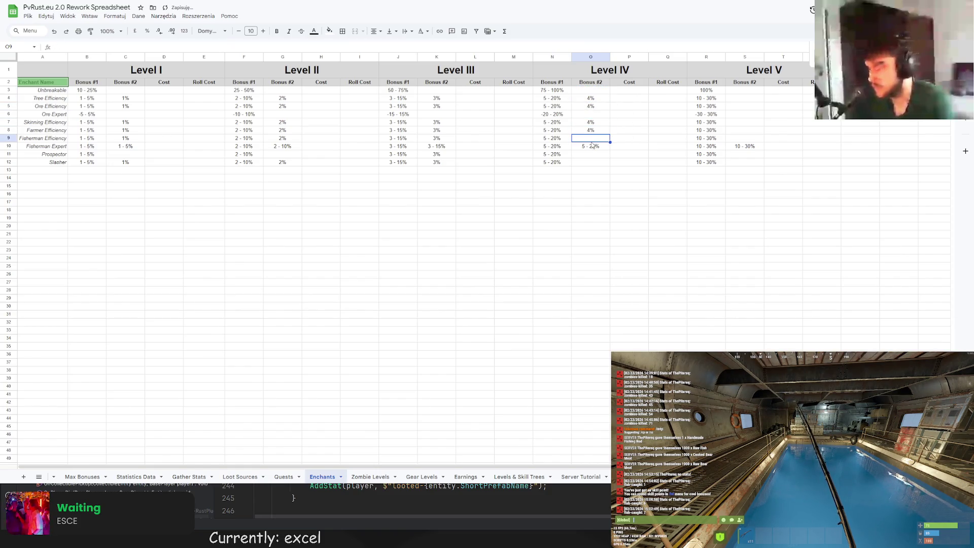
{"action": "key", "text": "ctrl+v"}
{"action": "left_click", "coordinate": [593, 154]}
{"action": "key", "text": "ctrl+v"}
{"action": "left_click", "coordinate": [590, 163]}
{"action": "key", "text": "ctrl+v"}
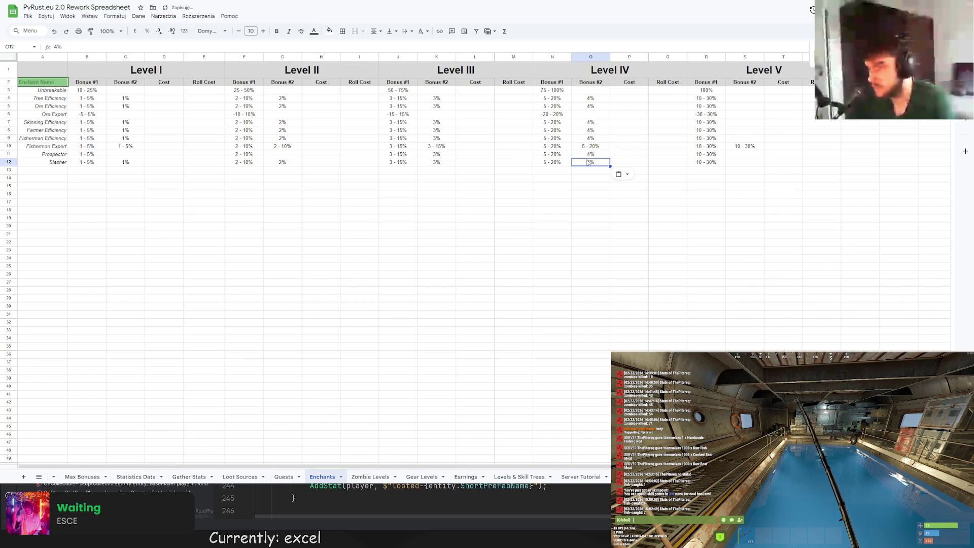
Clear Prospector's second bonus at Levels IV and III (O11 and K11)
{"action": "left_click", "coordinate": [590, 157]}
{"action": "key", "text": "Delete"}
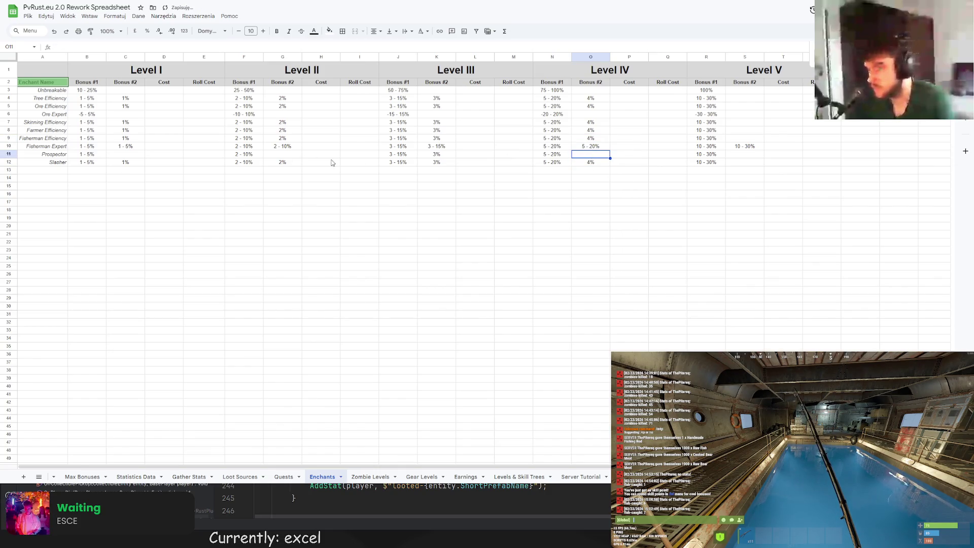
{"action": "left_click", "coordinate": [450, 156]}
{"action": "key", "text": "Delete"}
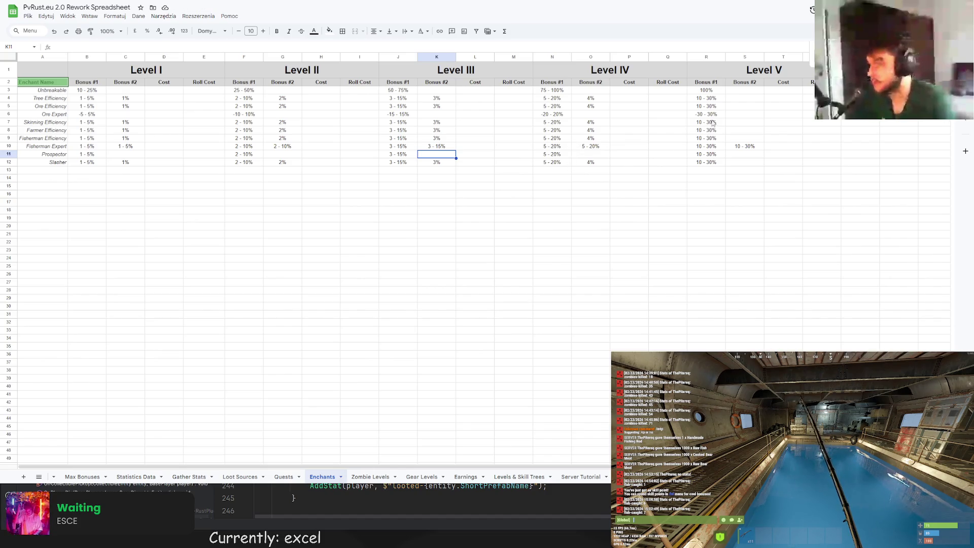
Enter 5% in S4 and paste it into S5, S8, S9 and Slasher's S12 for Level V Bonus #2
{"action": "left_click", "coordinate": [744, 99]}
{"action": "type", "text": "4%"}
{"action": "key", "text": "Return"}
{"action": "key", "text": "ctrl+v"}
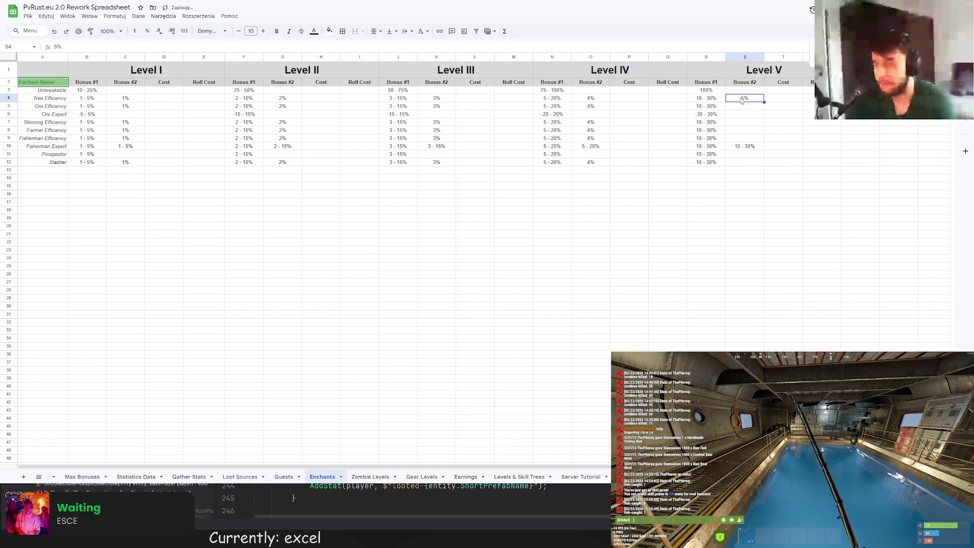
{"action": "left_click", "coordinate": [739, 123]}
{"action": "key", "text": "ctrl+v"}
{"action": "key", "text": "ctrl+v"}
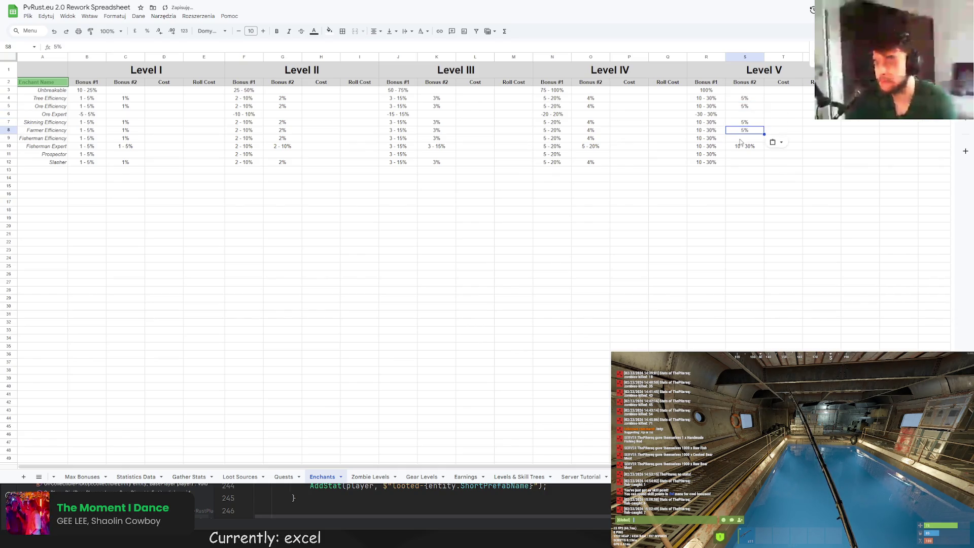
{"action": "left_click", "coordinate": [739, 138]}
{"action": "key", "text": "ctrl+v"}
{"action": "left_click", "coordinate": [742, 163]}
{"action": "key", "text": "ctrl+v"}
{"action": "left_click", "coordinate": [777, 149]}
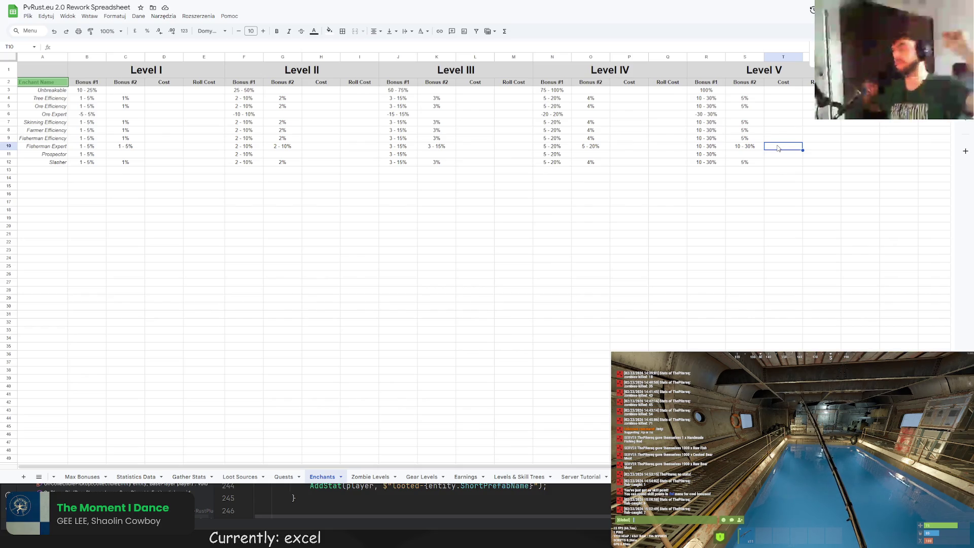
{"action": "left_click", "coordinate": [731, 205]}
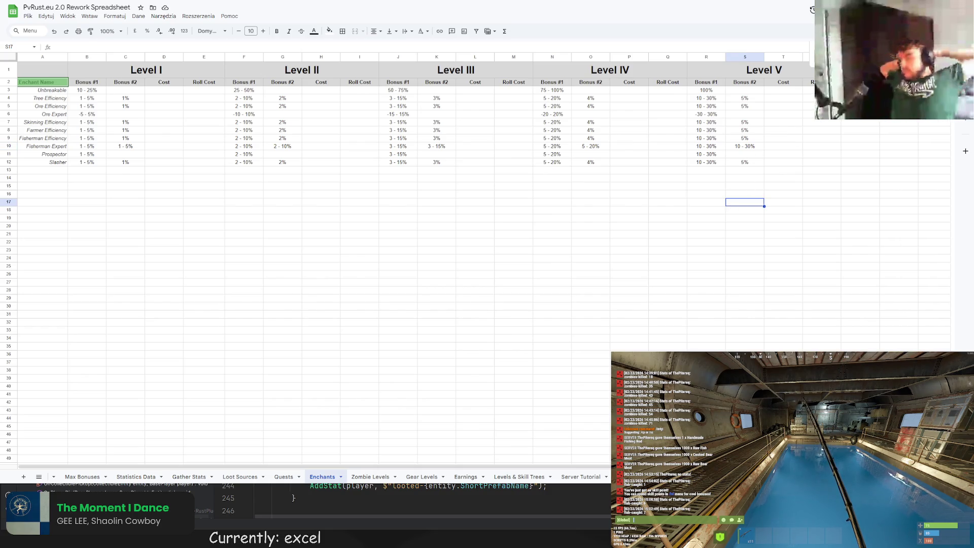
{"action": "left_click", "coordinate": [706, 170]}
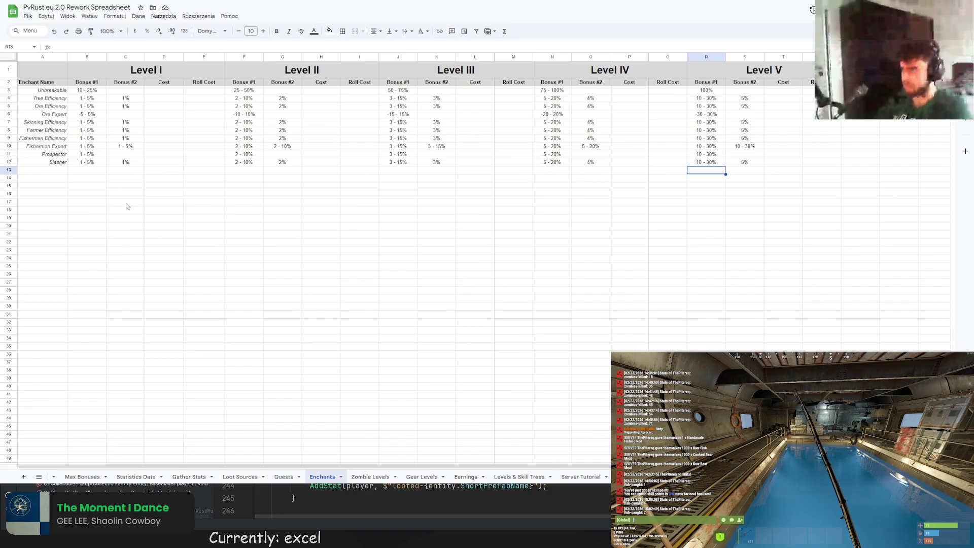
Name row 13 'Ammo Increase (1 Cap.)' and widen column A to fit it
{"action": "left_click", "coordinate": [89, 174]}
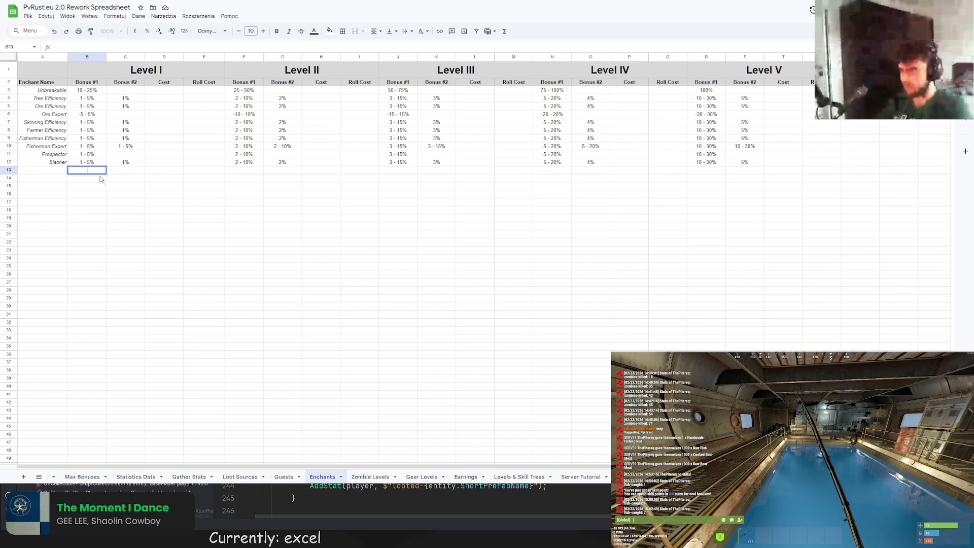
{"action": "left_click", "coordinate": [51, 180]}
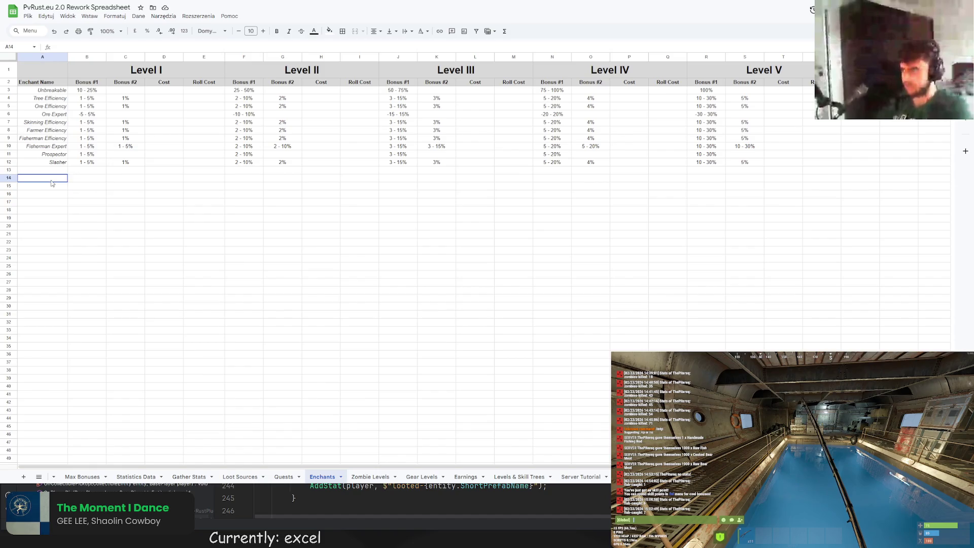
{"action": "double_click", "coordinate": [52, 179]}
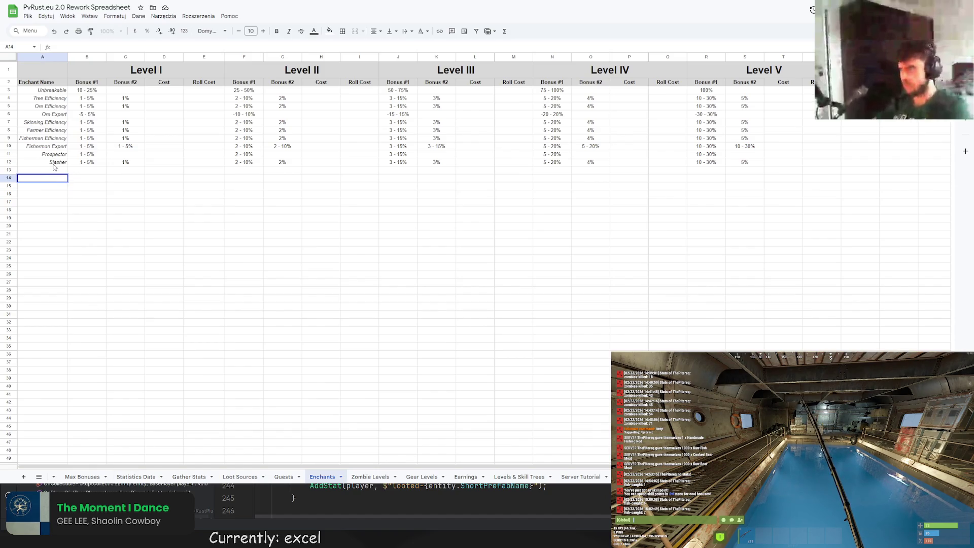
{"action": "key", "text": "Up"}
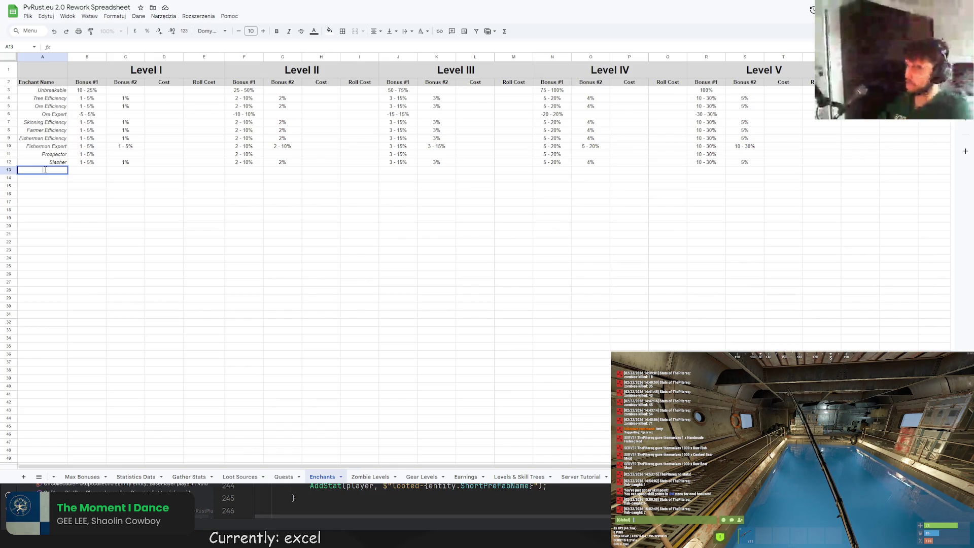
{"action": "type", "text": "Ammo Incre"}
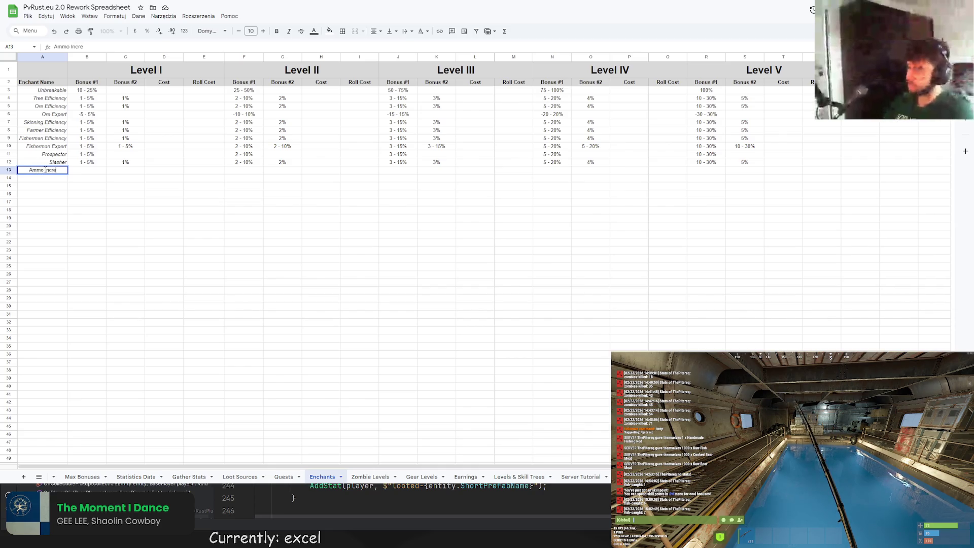
{"action": "type", "text": "ase"}
{"action": "left_click", "coordinate": [97, 39]}
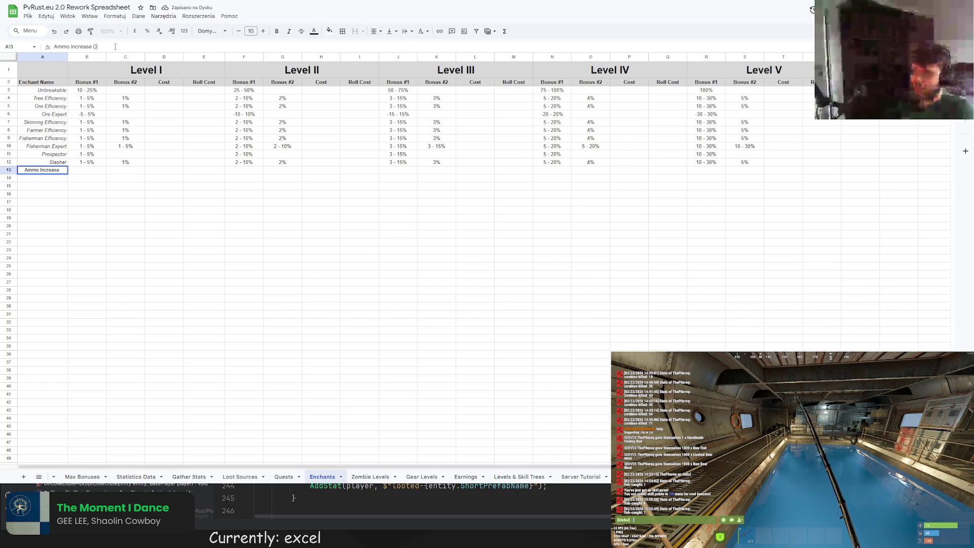
{"action": "type", "text": "(1 C)"}
{"action": "type", "text": "ap."}
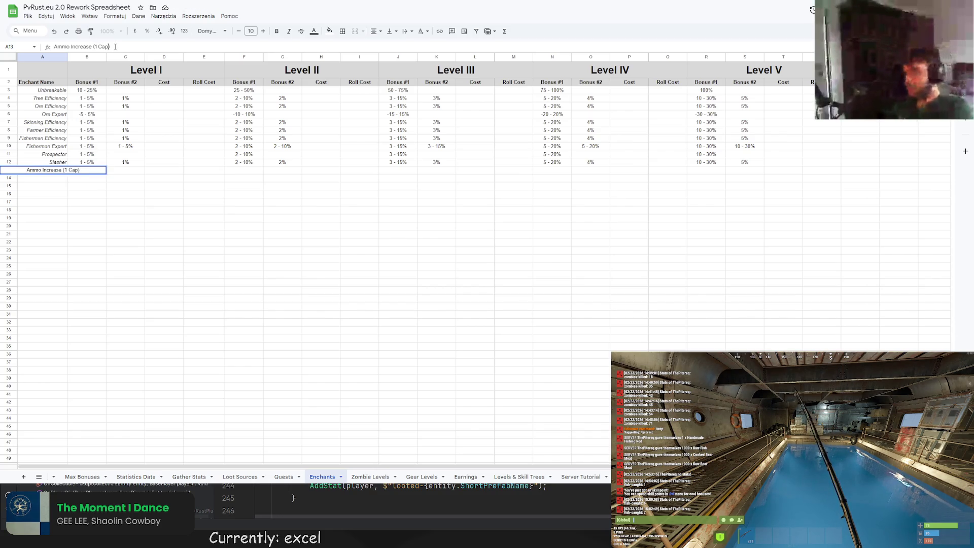
{"action": "key", "text": "Return"}
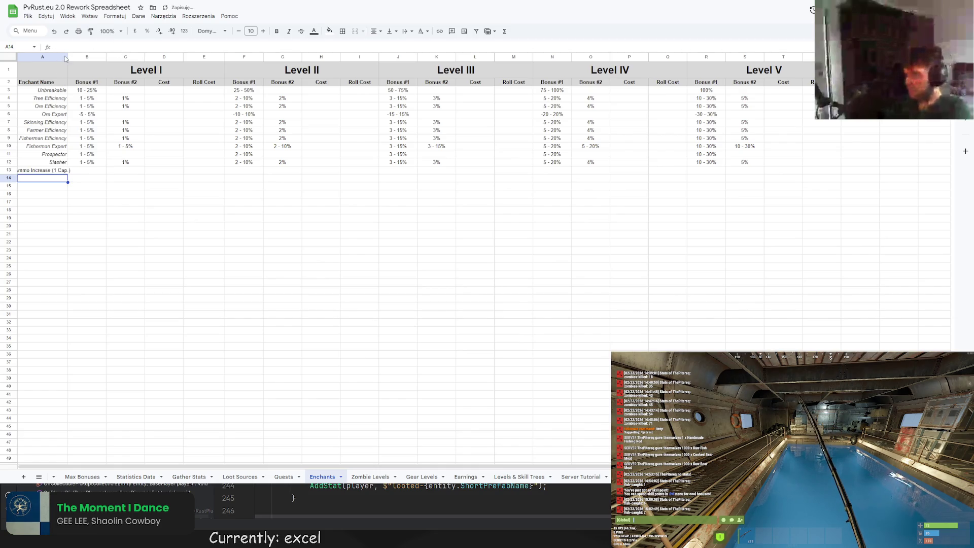
{"action": "left_click_drag", "start_coordinate": [67, 57], "coordinate": [77, 57]}
{"action": "key", "text": "Up"}
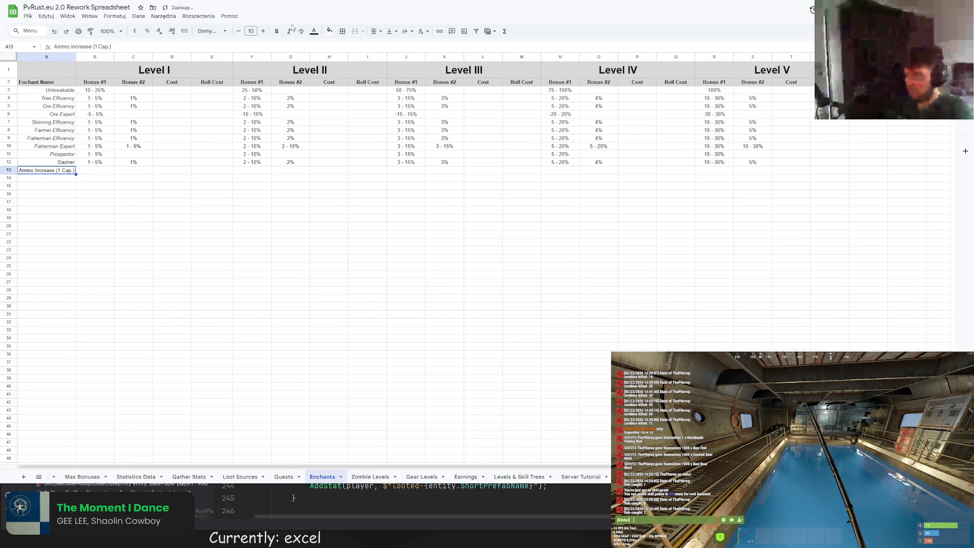
Paste the Ammo Increase (1 Cap.) name into A14 through A20, then switch to Rider
{"action": "left_click", "coordinate": [133, 194]}
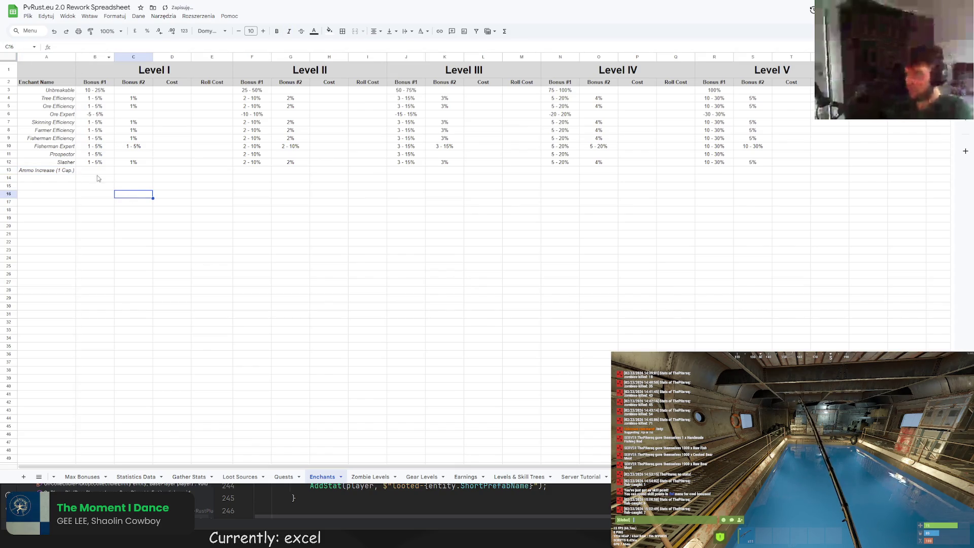
{"action": "left_click", "coordinate": [57, 170]}
{"action": "key", "text": "ctrl+c"}
{"action": "left_click", "coordinate": [58, 179]}
{"action": "key", "text": "ctrl+v"}
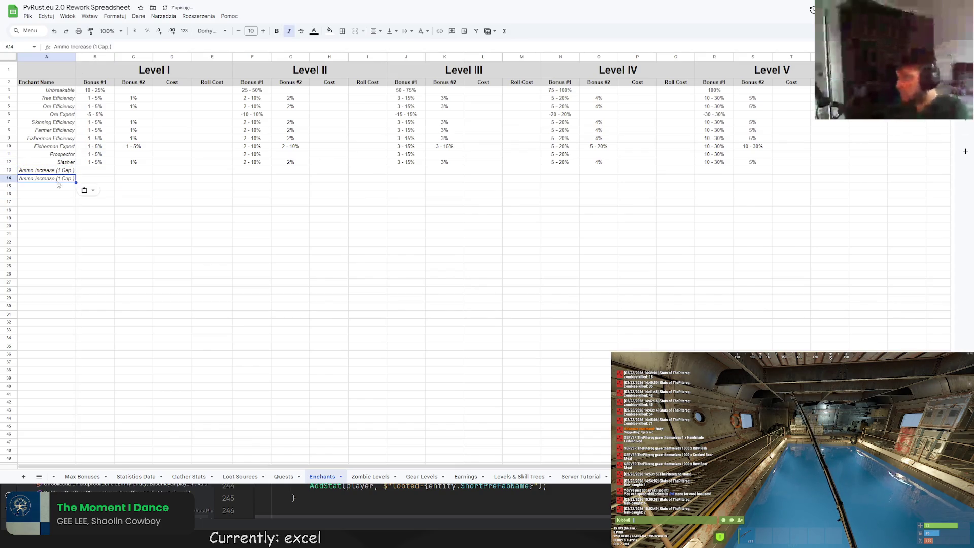
{"action": "key", "text": "ctrl+v"}
{"action": "key", "text": "Down"}
{"action": "key", "text": "ctrl+v"}
{"action": "key", "text": "Down"}
{"action": "key", "text": "ctrl+v"}
{"action": "key", "text": "Down"}
{"action": "key", "text": "ctrl+v"}
{"action": "key", "text": "Down"}
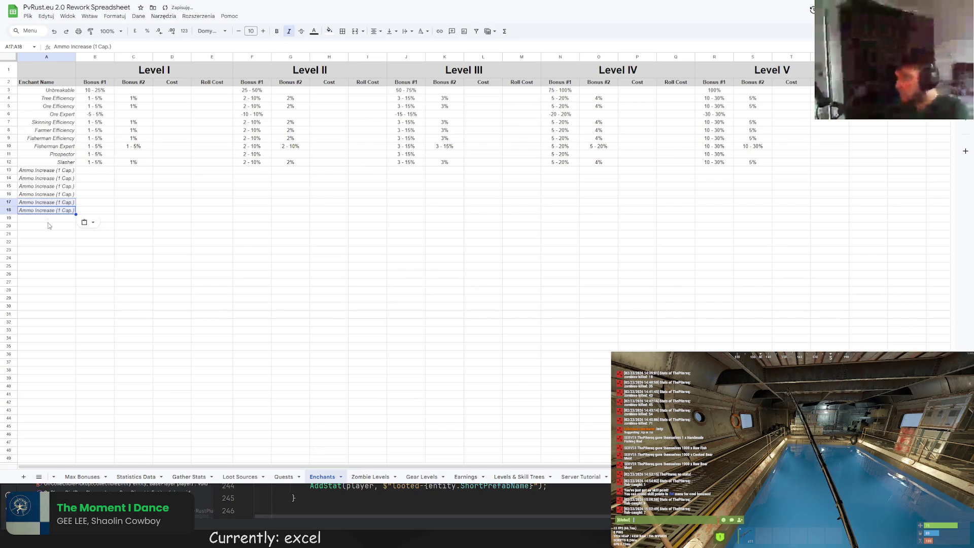
{"action": "key", "text": "ctrl+v"}
{"action": "key", "text": "Down"}
{"action": "key", "text": "ctrl+v"}
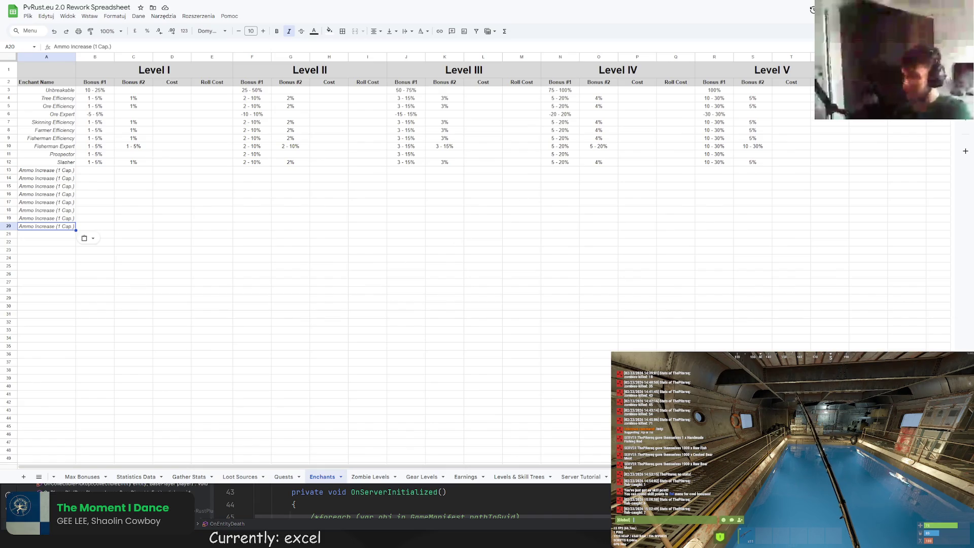
{"action": "key", "text": "alt+Tab"}
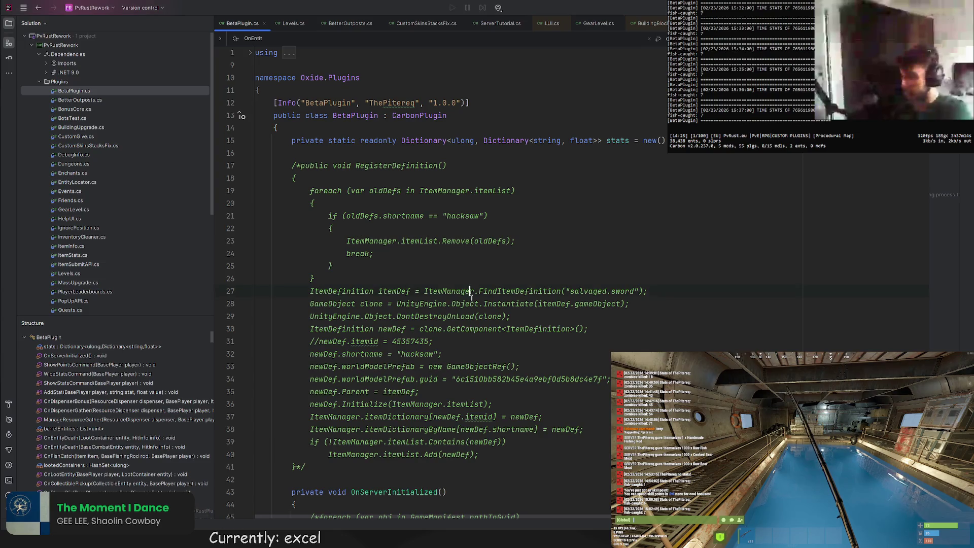
{"action": "scroll", "coordinate": [429, 313], "scroll_direction": "down", "scroll_amount": 8}
{"action": "scroll", "coordinate": [428, 313], "scroll_direction": "down", "scroll_amount": 1}
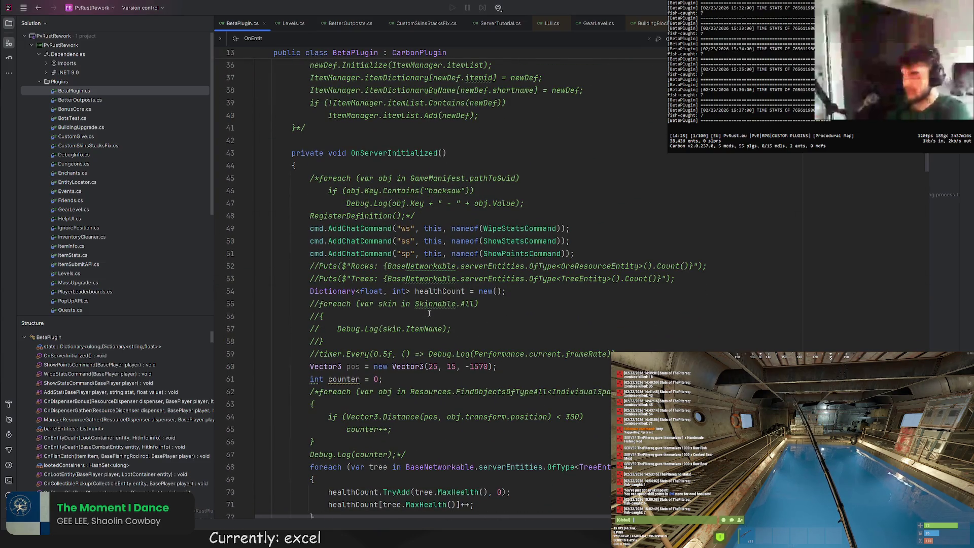
{"action": "scroll", "coordinate": [428, 313], "scroll_direction": "down", "scroll_amount": 1}
{"action": "scroll", "coordinate": [434, 298], "scroll_direction": "down", "scroll_amount": 1}
{"action": "scroll", "coordinate": [445, 272], "scroll_direction": "down", "scroll_amount": 1}
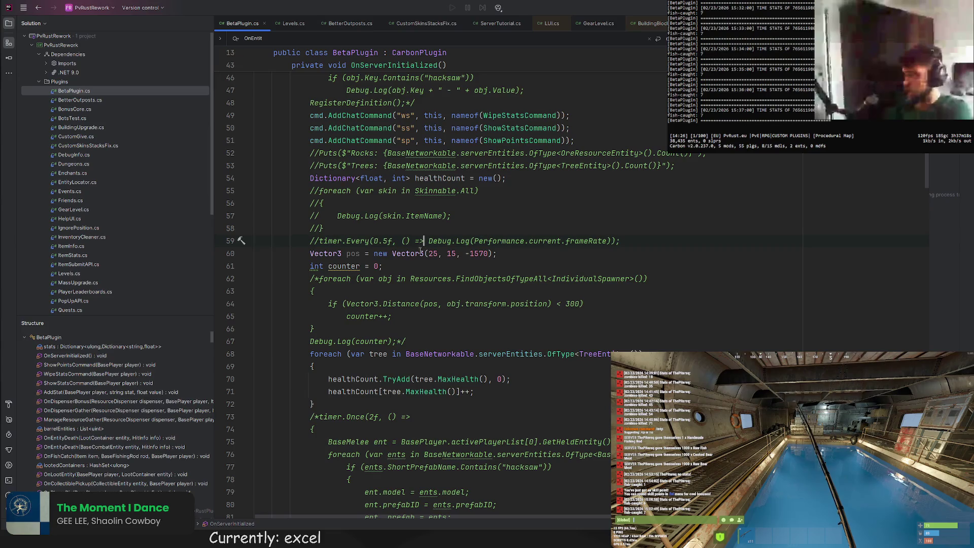
{"action": "scroll", "coordinate": [396, 280], "scroll_direction": "down", "scroll_amount": 2}
{"action": "scroll", "coordinate": [389, 279], "scroll_direction": "down", "scroll_amount": 1}
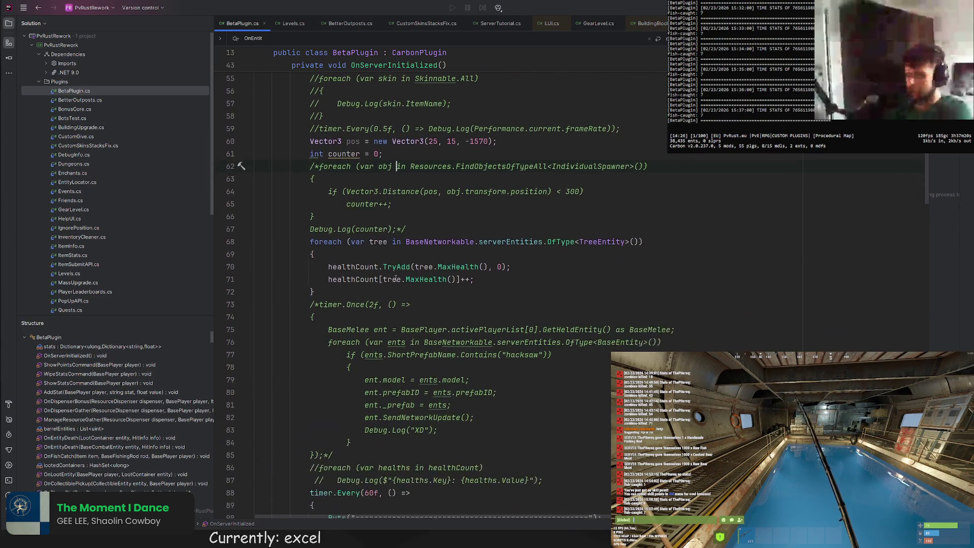
Add a foreach loop over ItemManager.itemList after the tree loop, with an opened body for an if check on item
{"action": "left_click", "coordinate": [413, 297]}
{"action": "key", "text": "Return"}
{"action": "type", "text": "fo"}
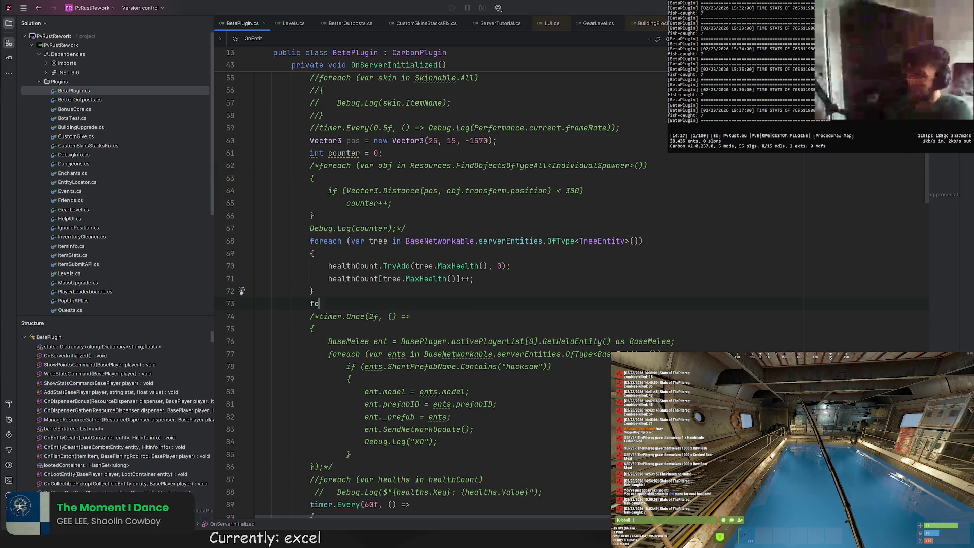
{"action": "type", "text": "reach (var itewm"}
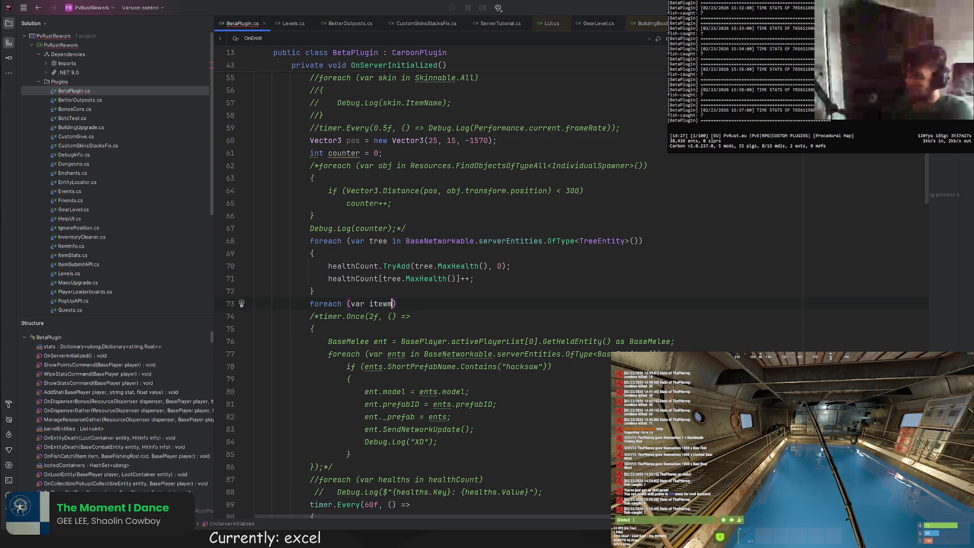
{"action": "key", "text": "BackSpace"}
{"action": "type", "text": "var item"}
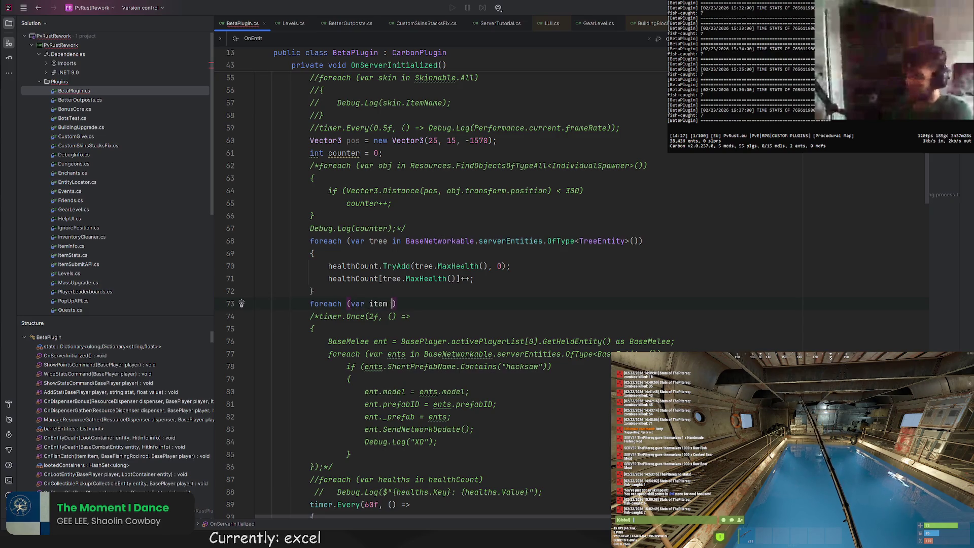
{"action": "type", "text": "in ItemManager."}
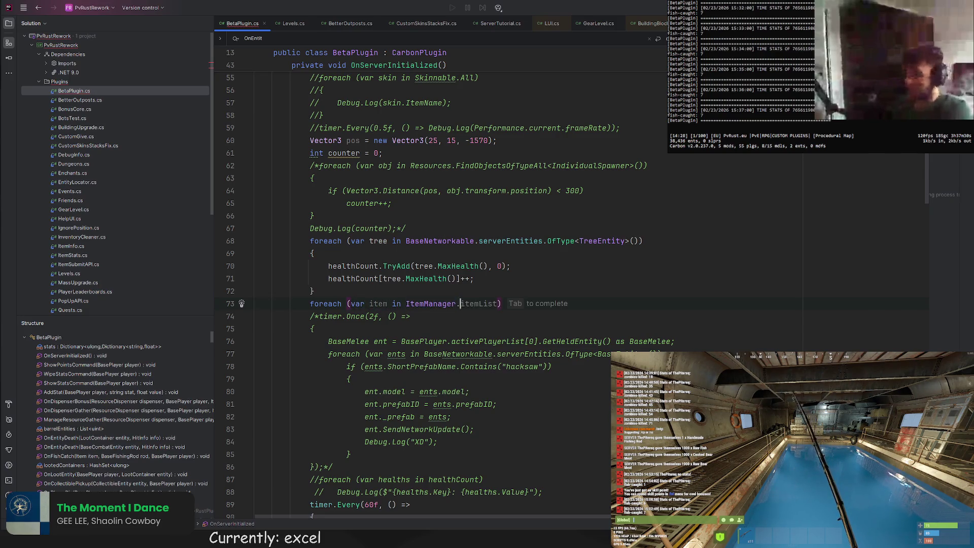
{"action": "key", "text": "Tab"}
{"action": "key", "text": "Return"}
{"action": "type", "text": "{"}
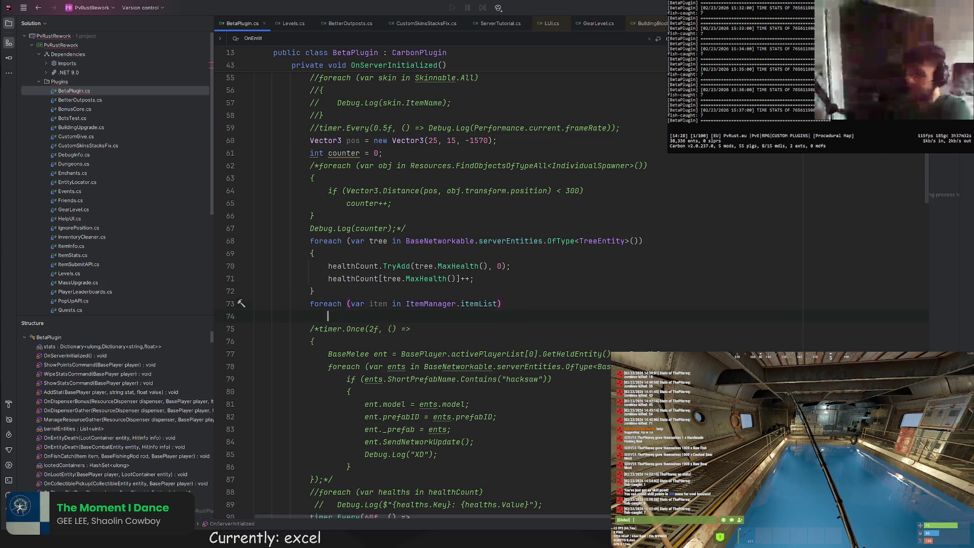
{"action": "key", "text": "Return"}
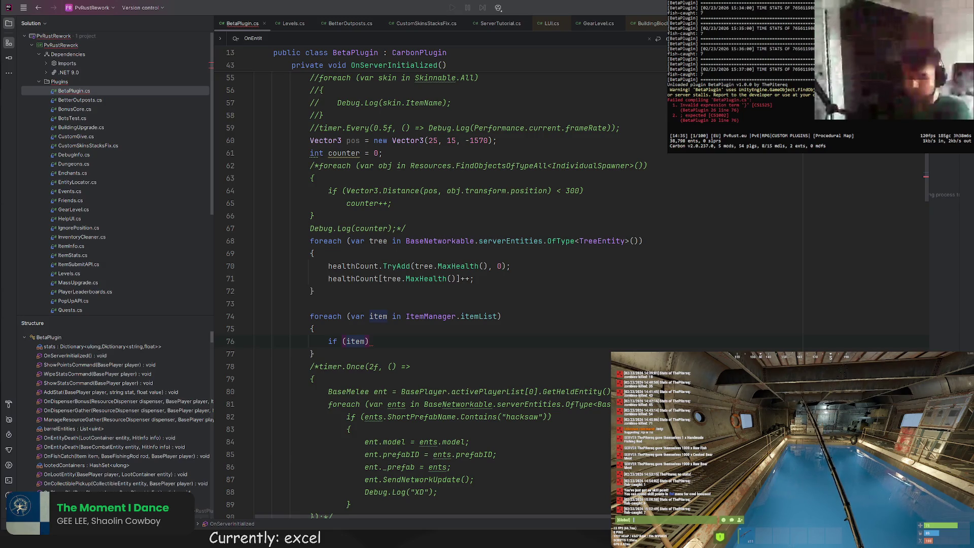
Fetch each item's BaseProjectile weapon and skip non-weapons with 'if (!weapon) continue;'
{"action": "key", "text": "ctrl+z"}
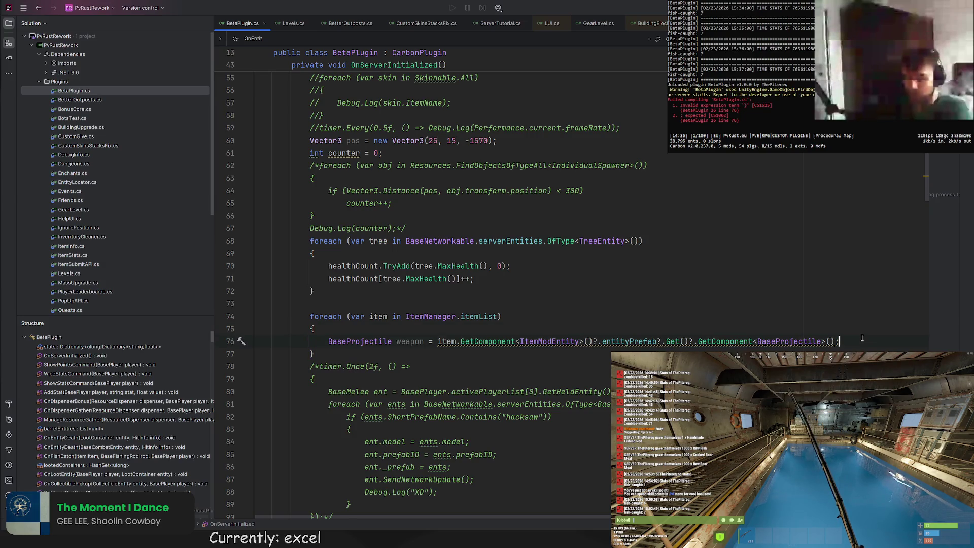
{"action": "key", "text": "Return"}
{"action": "type", "text": "if (!weapon) contin"}
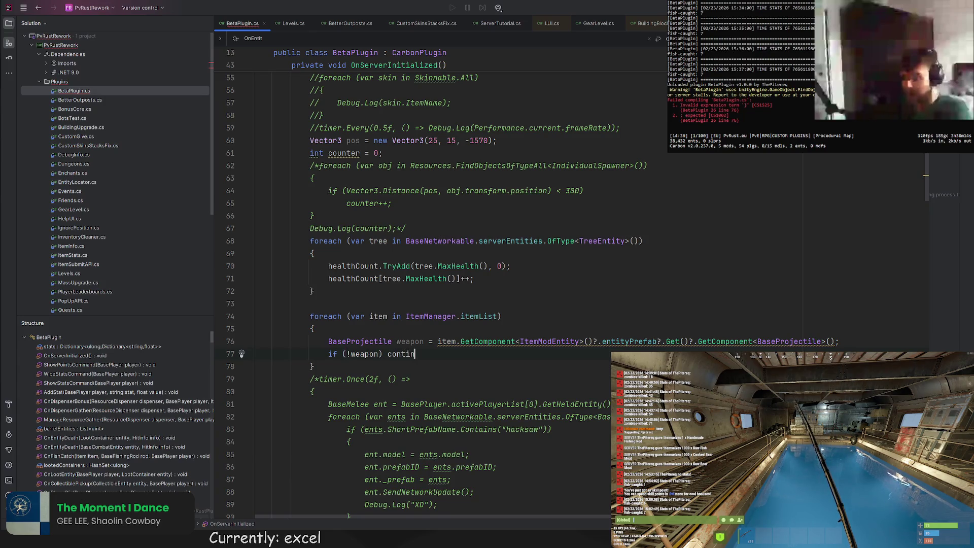
{"action": "type", "text": "ue;"}
{"action": "key", "text": "Return"}
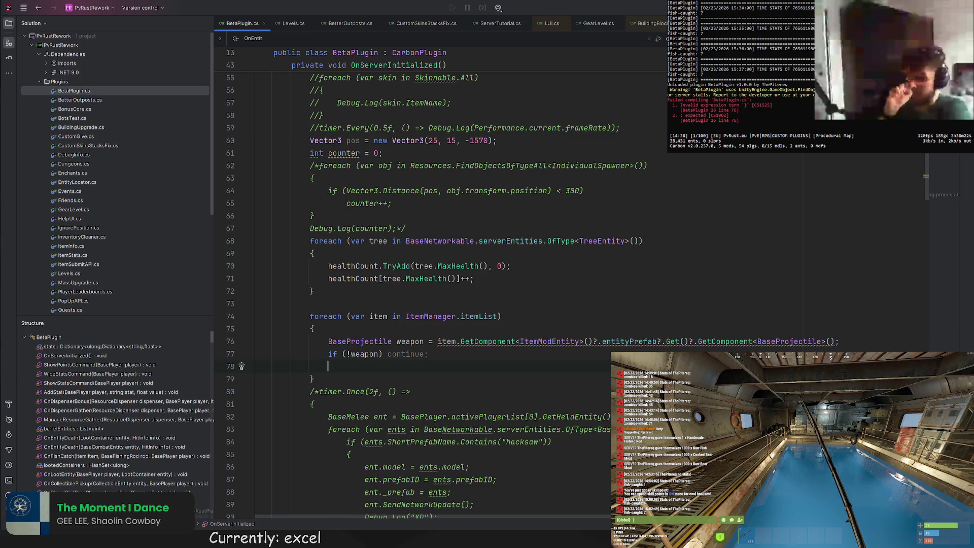
{"action": "type", "text": "Debug./"}
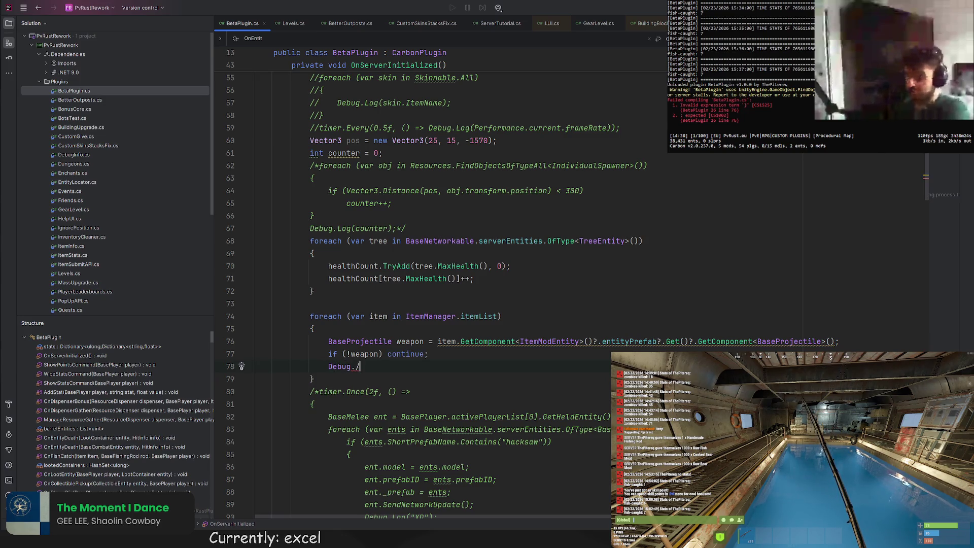
{"action": "type", "text": "og"}
Start a Debug.Log line with item.shortname and the weapon, trimming the partial member after weapon
{"action": "key", "text": "Return"}
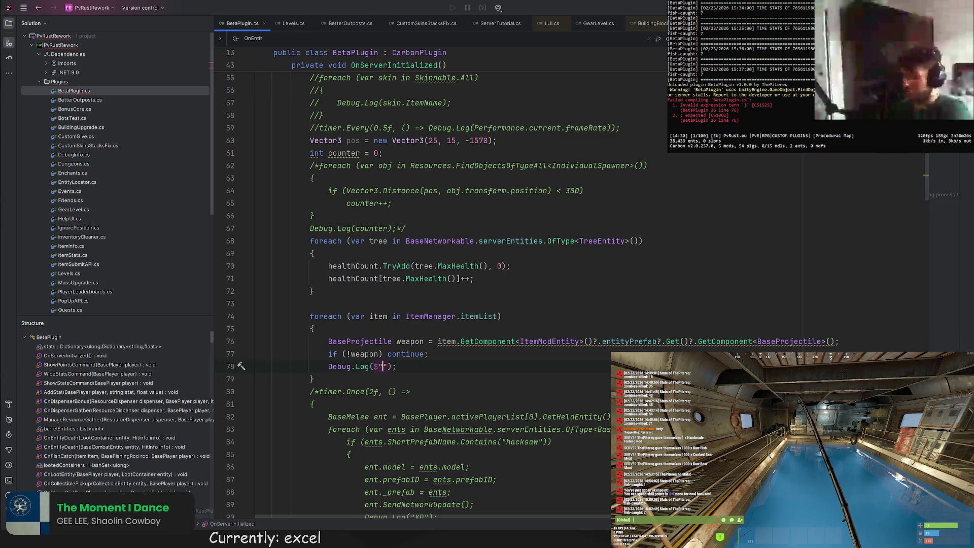
{"action": "type", "text": "item"}
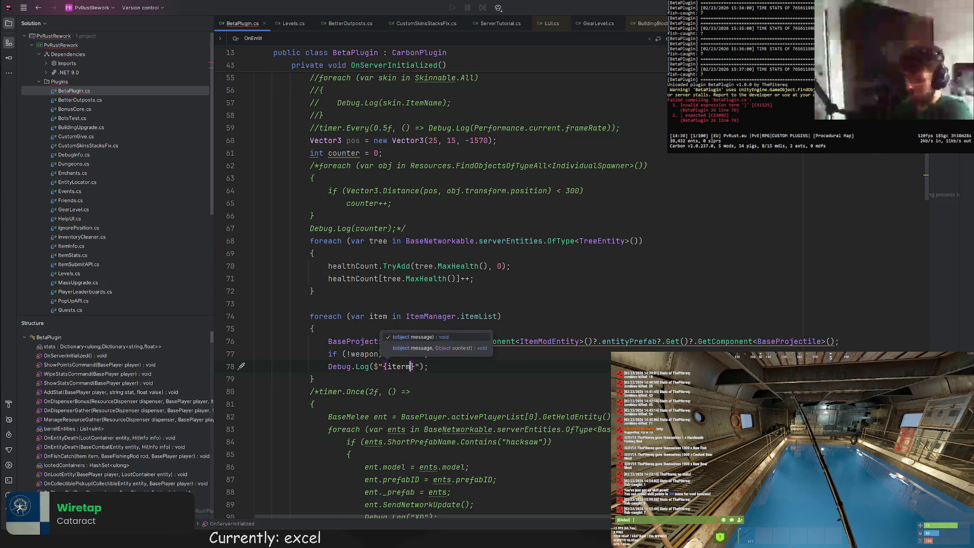
{"action": "type", "text": ".inf"}
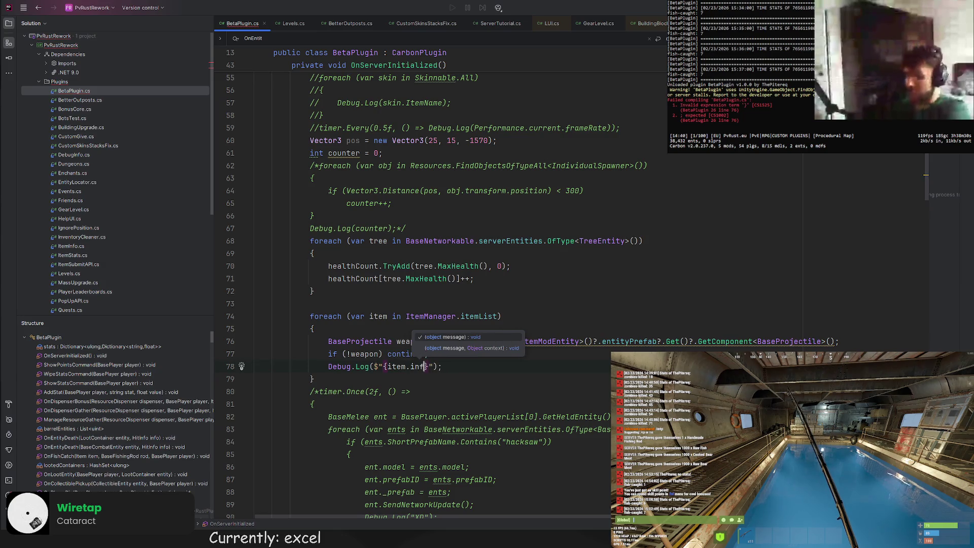
{"action": "key", "text": "BackSpace"}
{"action": "key", "text": "BackSpace"}
{"action": "key", "text": "BackSpace"}
{"action": "type", "text": "shortname} "}
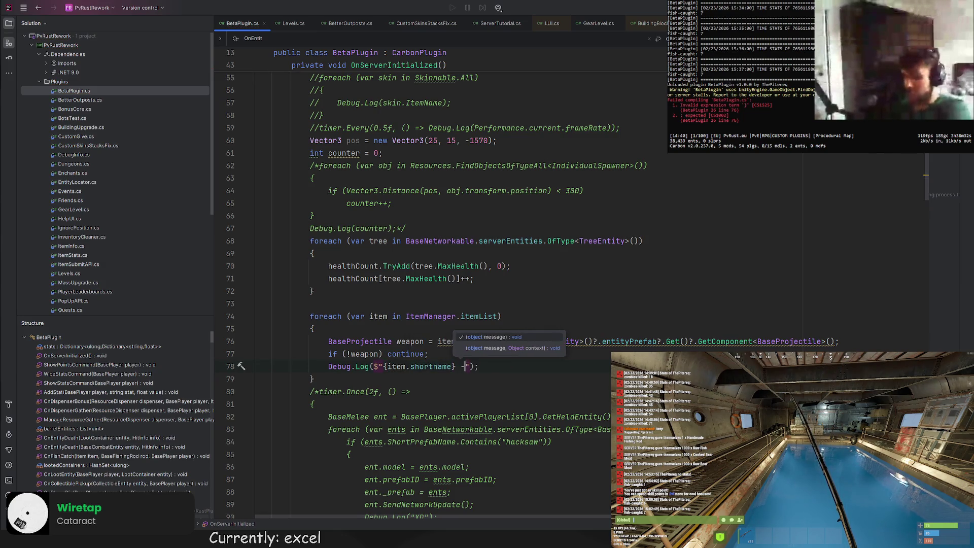
{"action": "type", "text": "- {weapon"}
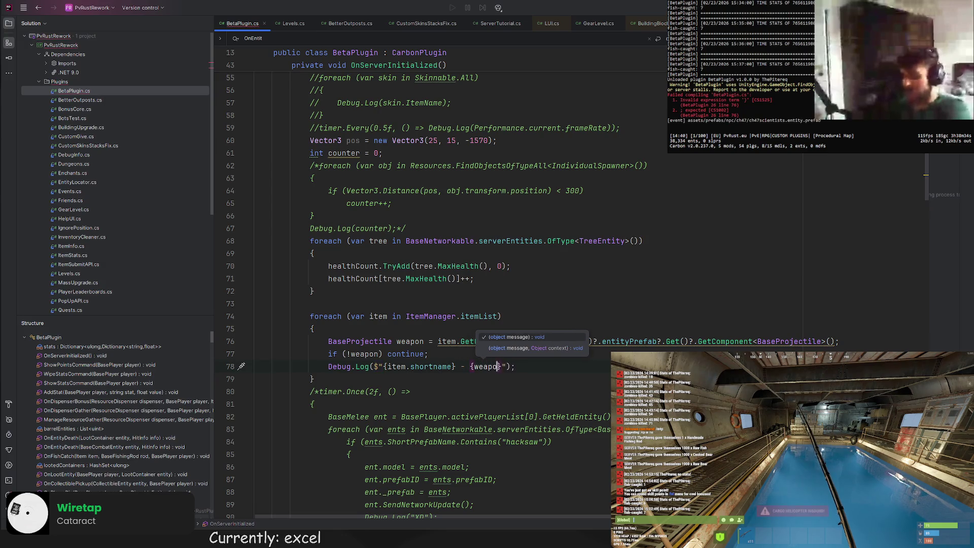
{"action": "type", "text": ".ca"}
{"action": "key", "text": "BackSpace"}
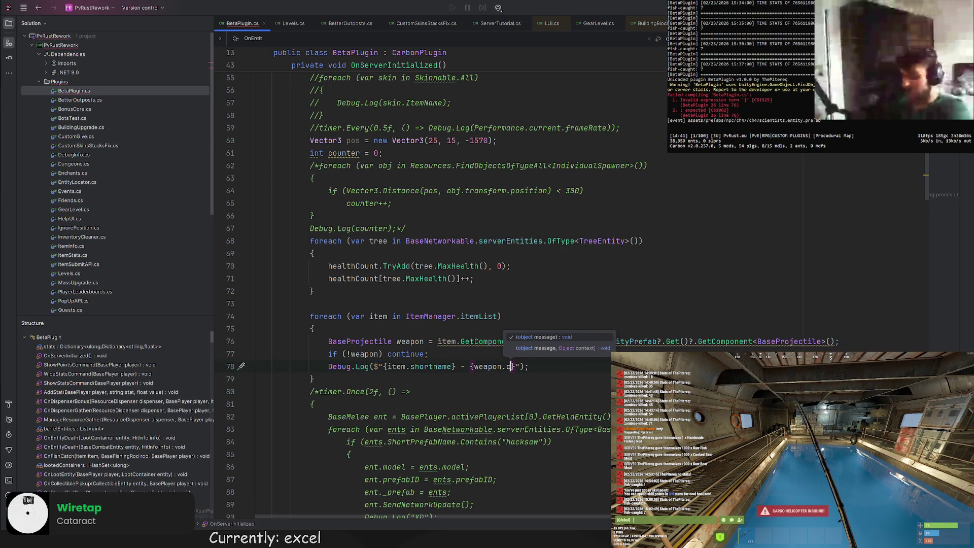
{"action": "key", "text": "BackSpace"}
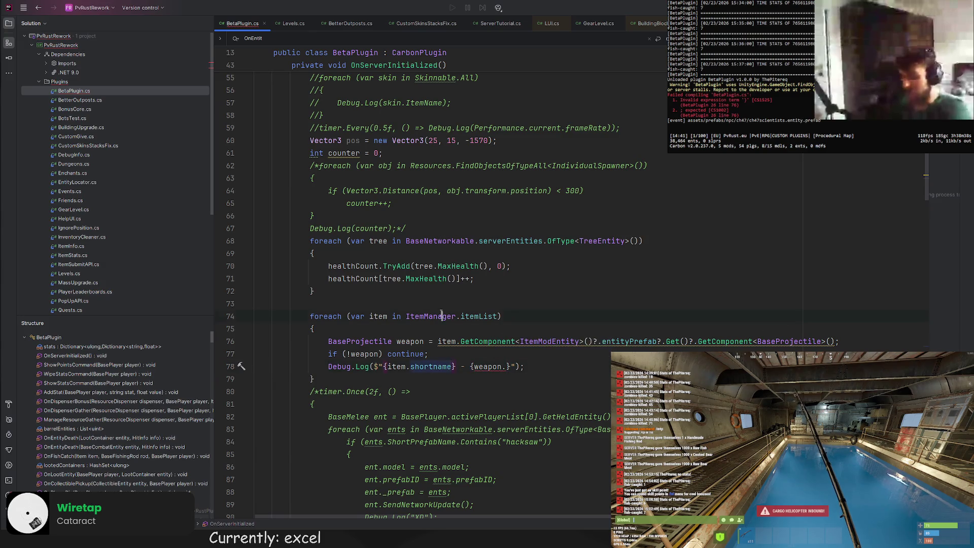
{"action": "left_click", "coordinate": [427, 304]}
{"action": "type", "text": "Dictionary<s"}
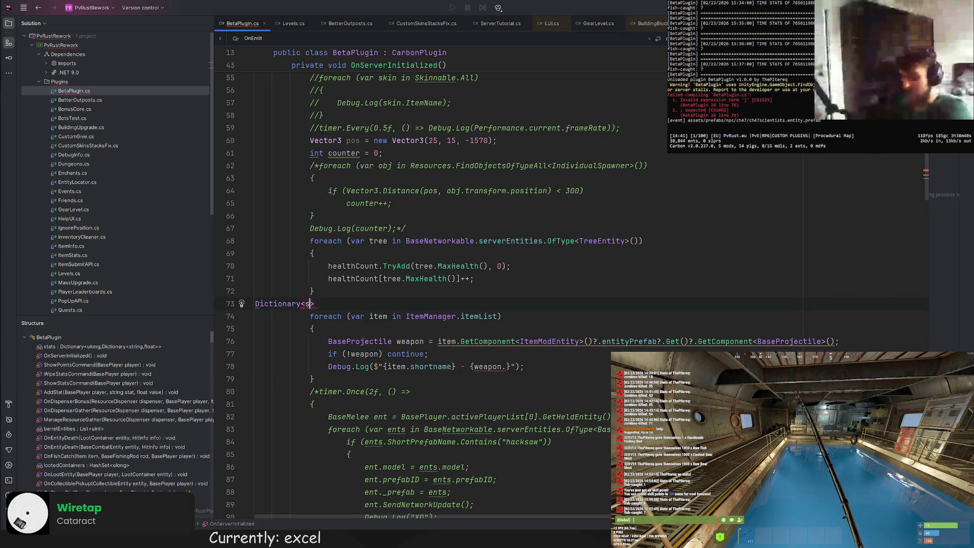
{"action": "type", "text": "tring, "}
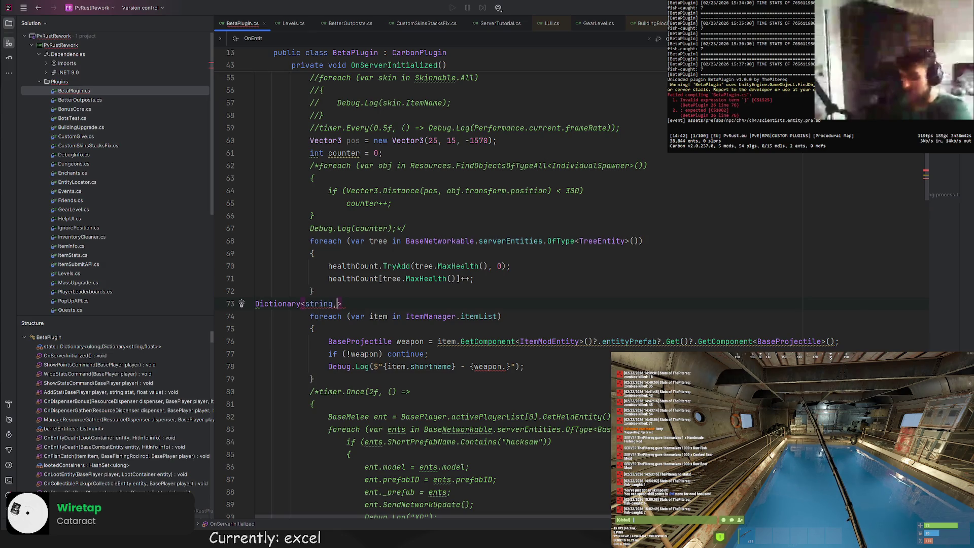
{"action": "type", "text": "int> caps = new"}
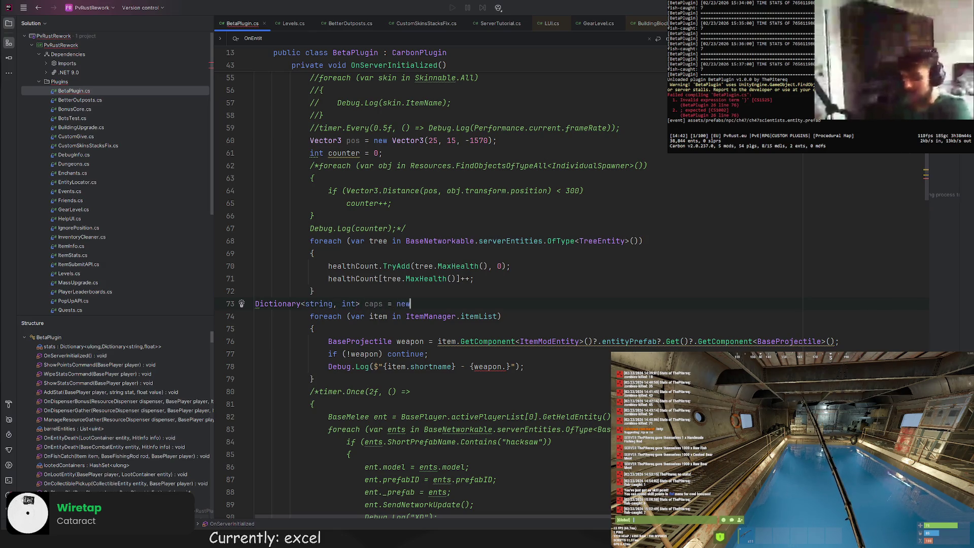
{"action": "type", "text": "();"}
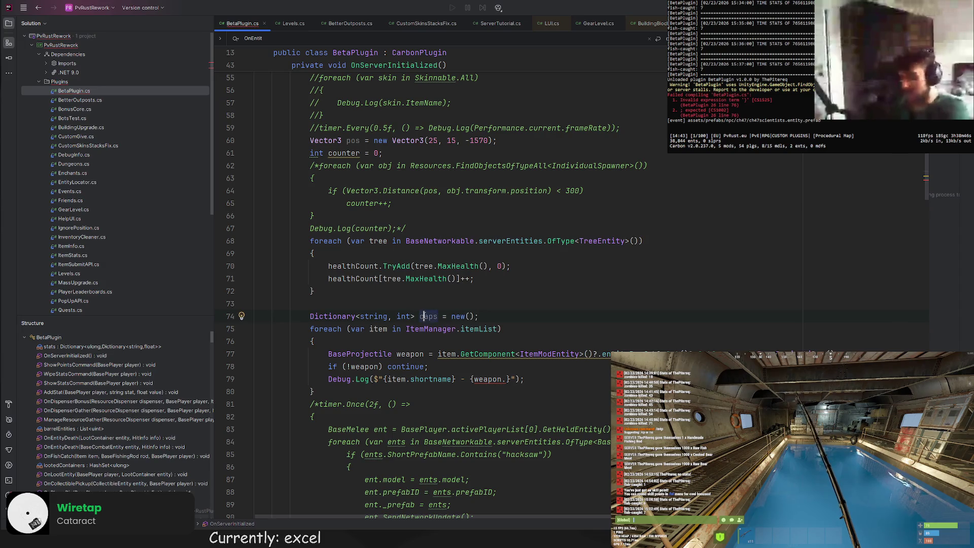
Add caps.Add(item.shortname, weapon.primaryMagazine.capacity) inside the item loop
{"action": "left_click", "coordinate": [453, 365]}
{"action": "key", "text": "Return"}
{"action": "type", "text": "caps."}
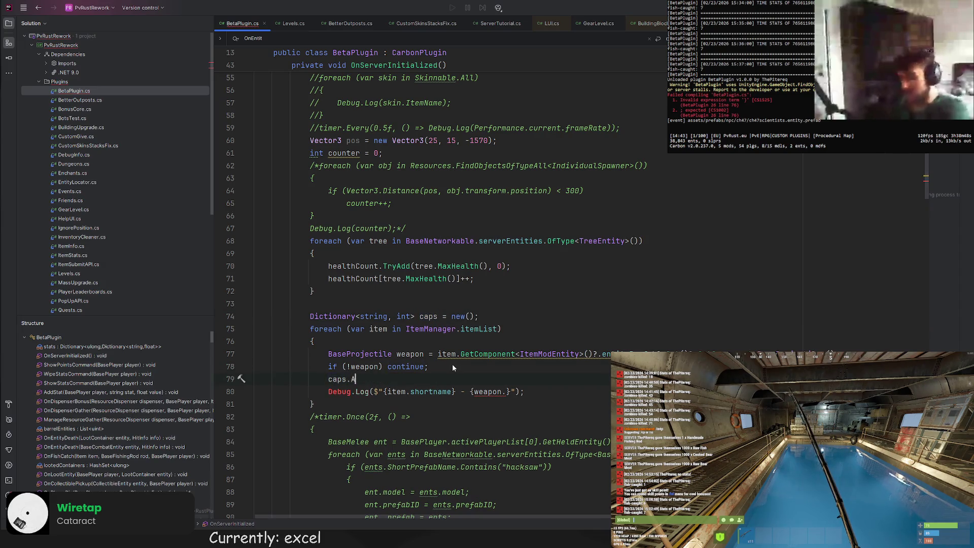
{"action": "type", "text": "Add(weapon./s);"}
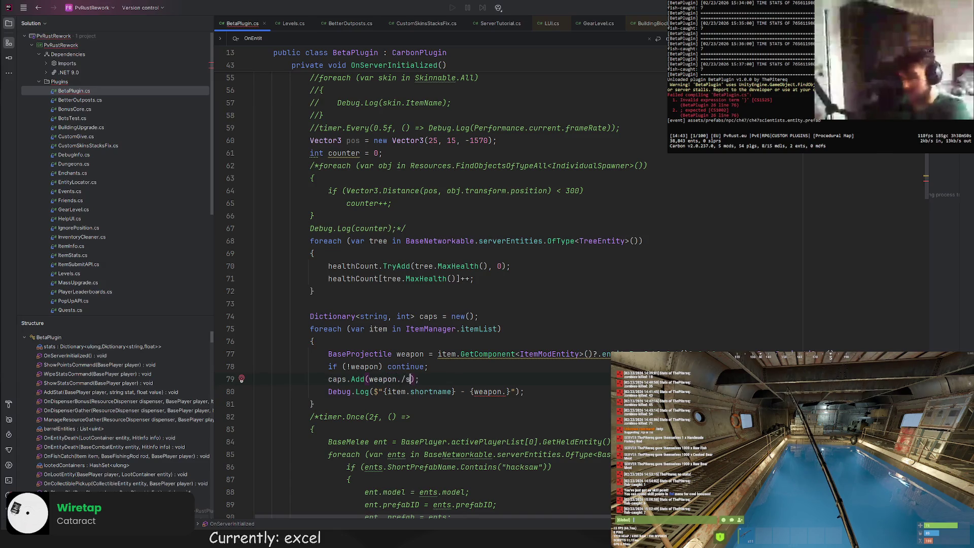
{"action": "key", "text": "BackSpace"}
{"action": "key", "text": "BackSpace"}
{"action": "key", "text": "BackSpace"}
{"action": "type", "text": "it"}
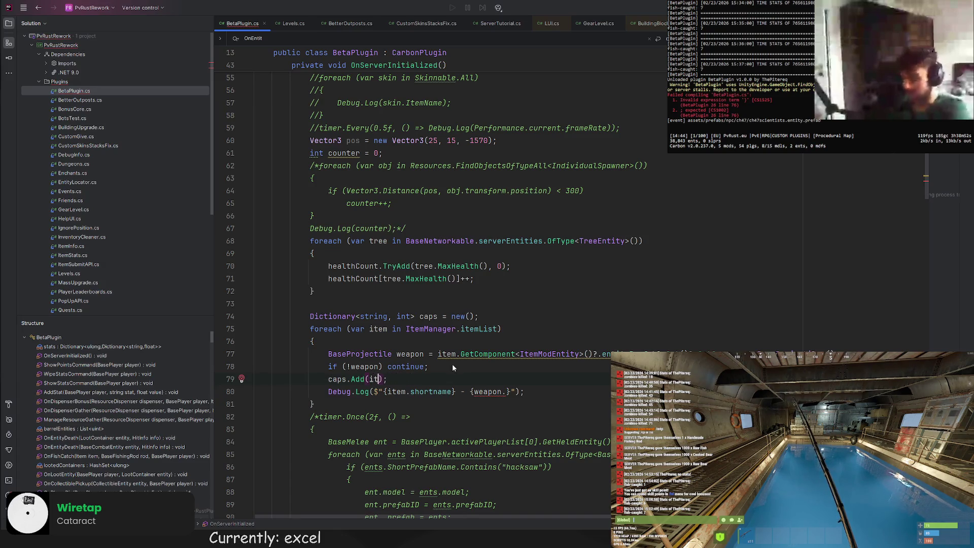
{"action": "type", "text": "em.shortname,"}
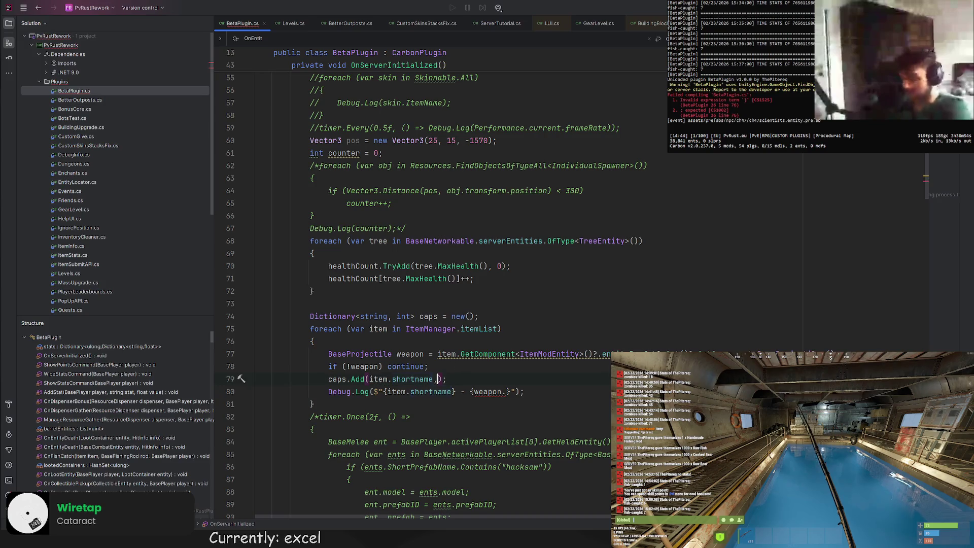
{"action": "type", "text": " weapon.c"}
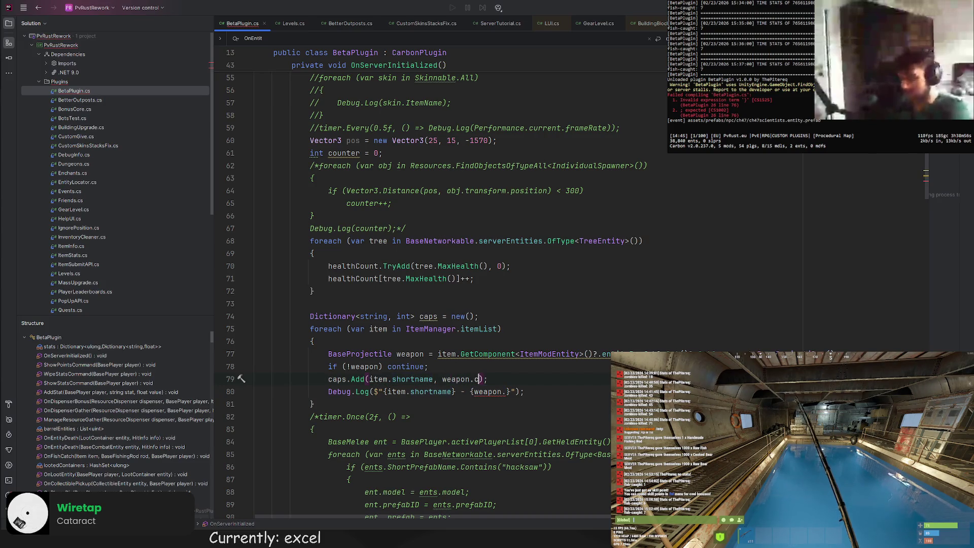
{"action": "type", "text": "ap"}
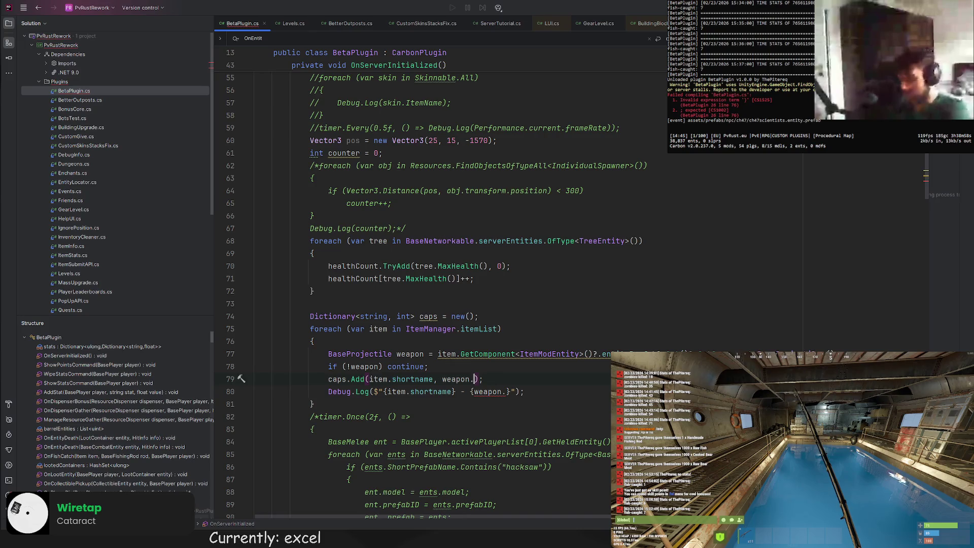
{"action": "type", "text": "prim"}
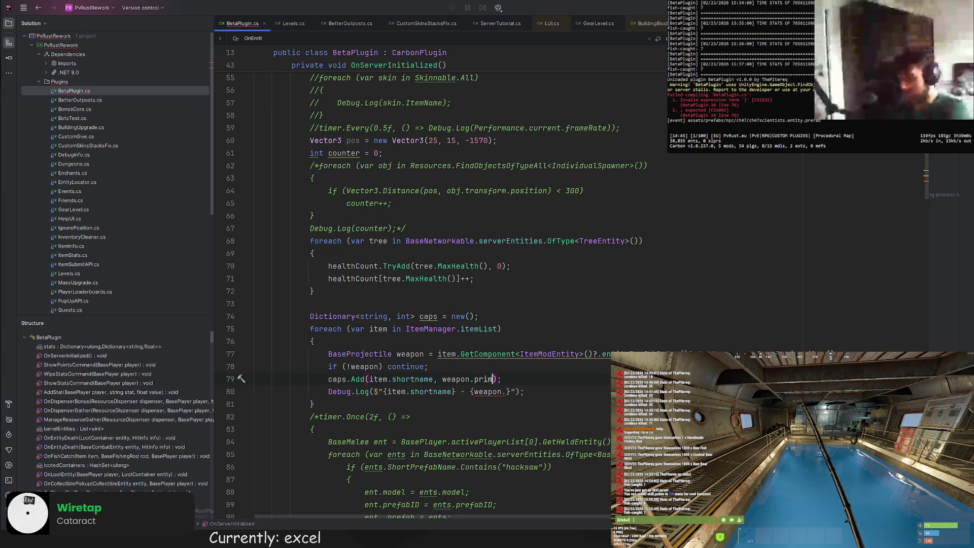
{"action": "key", "text": "Tab"}
{"action": "type", "text": ".ca"}
{"action": "key", "text": "Tab"}
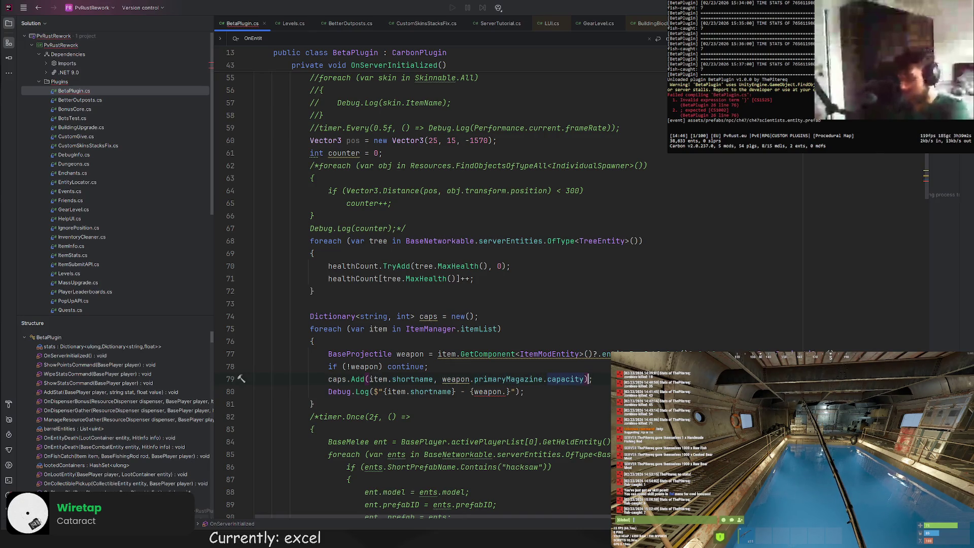
{"action": "type", "text": ")"}
Delete the Debug.Log line and begin a foreach over caps.OrderDescending after the item loop
{"action": "key", "text": "shift+Down"}
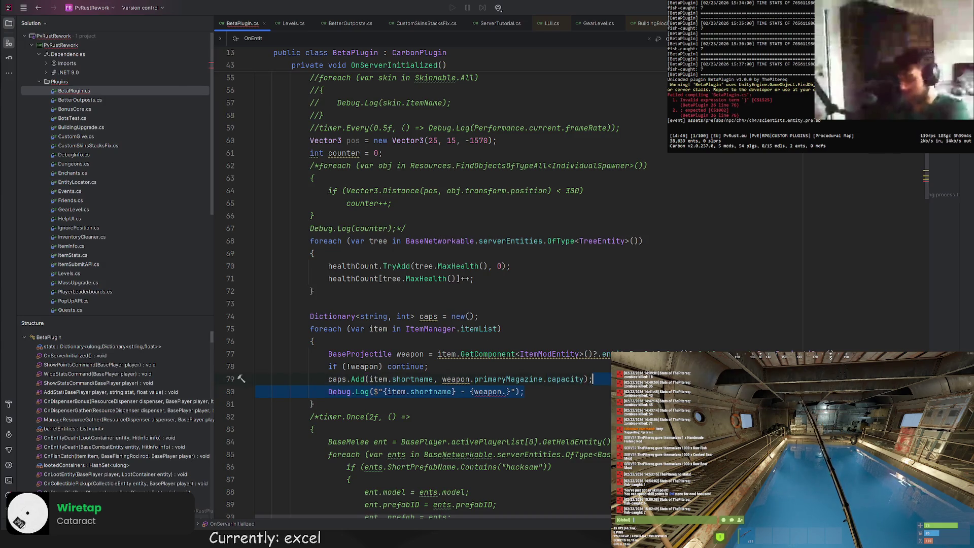
{"action": "key", "text": "Delete"}
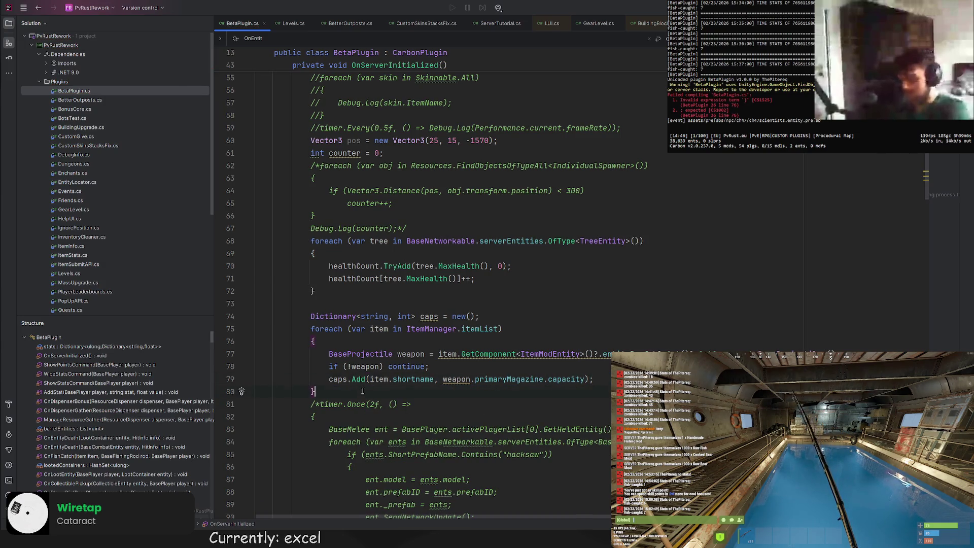
{"action": "left_click", "coordinate": [361, 390]}
{"action": "key", "text": "Return"}
{"action": "type", "text": "foreach"}
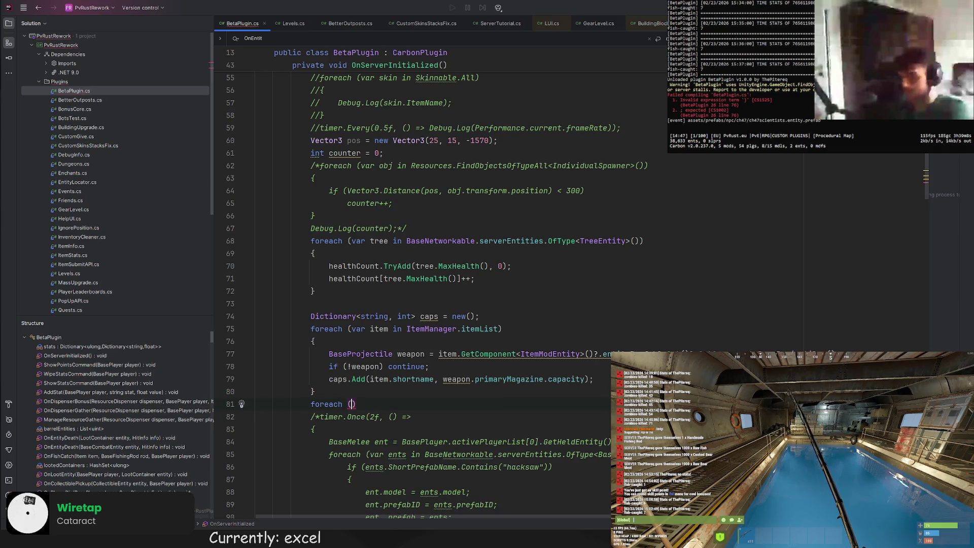
{"action": "type", "text": " (var cap in caps"}
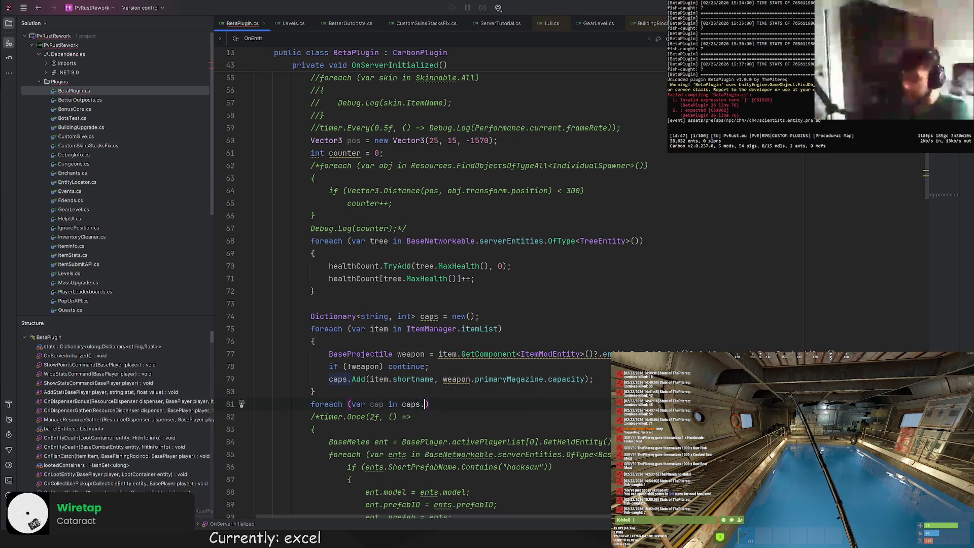
{"action": "type", "text": ".OrderDescending("}
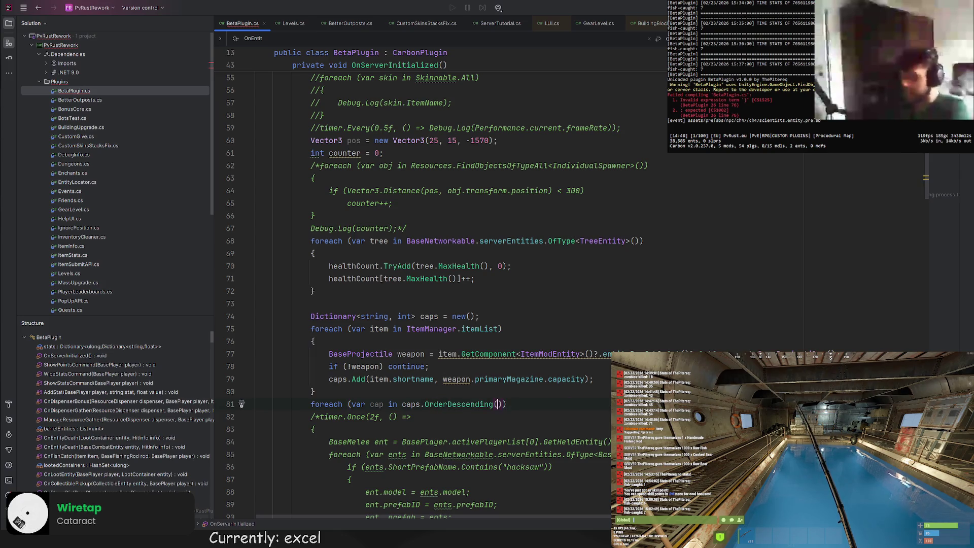
{"action": "type", "text": "x => x.Va"}
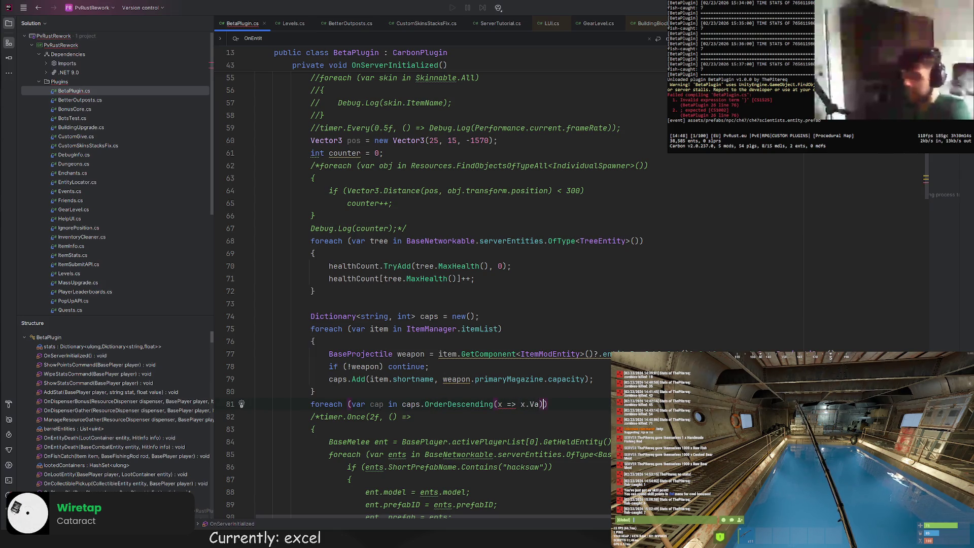
Change the cap loop's sort to caps.OrderByDescending(x => x.Value)
{"action": "key", "text": "BackSpace"}
{"action": "key", "text": "BackSpace"}
{"action": "key", "text": "BackSpace"}
{"action": "key", "text": "BackSpace"}
{"action": "key", "text": "BackSpace"}
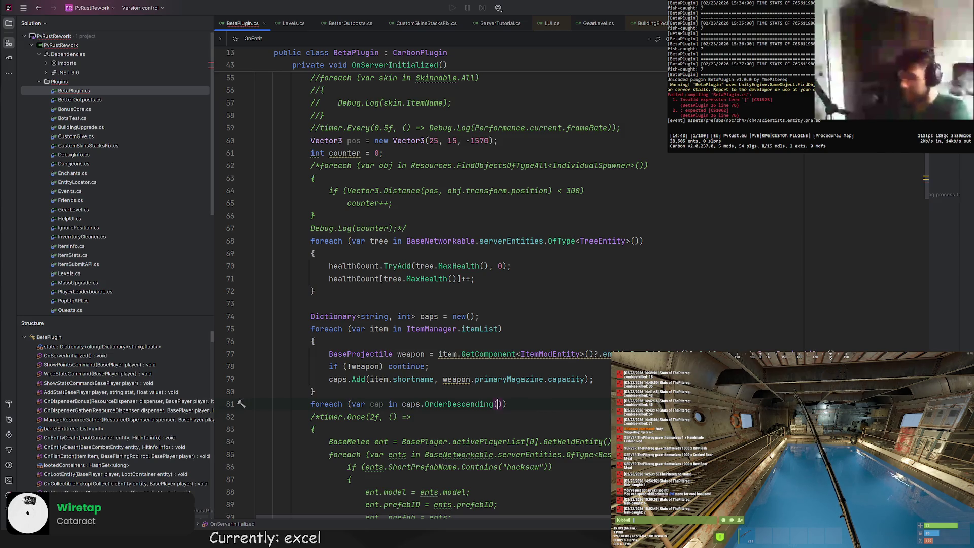
{"action": "key", "text": "BackSpace"}
{"action": "key", "text": "BackSpace"}
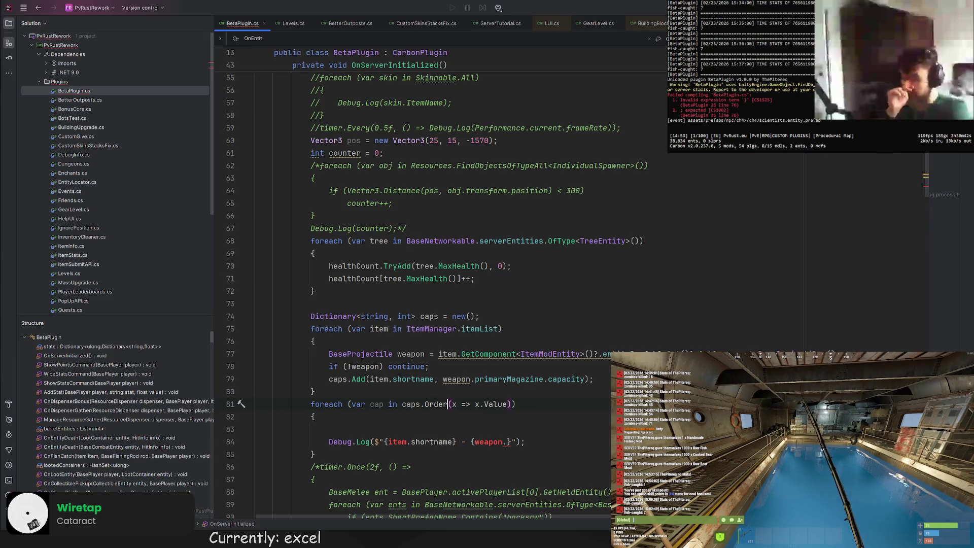
{"action": "type", "text": "ByDescending"}
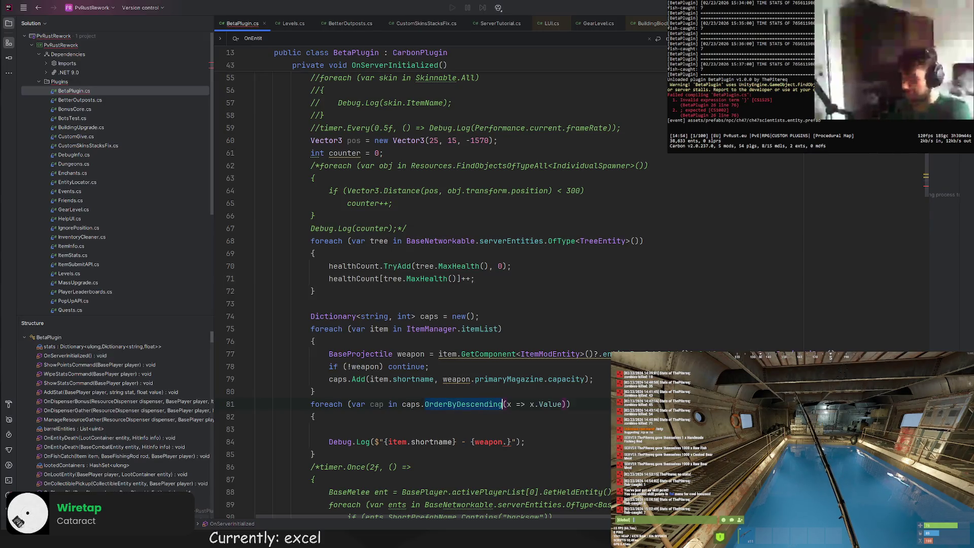
{"action": "left_click", "coordinate": [408, 422]}
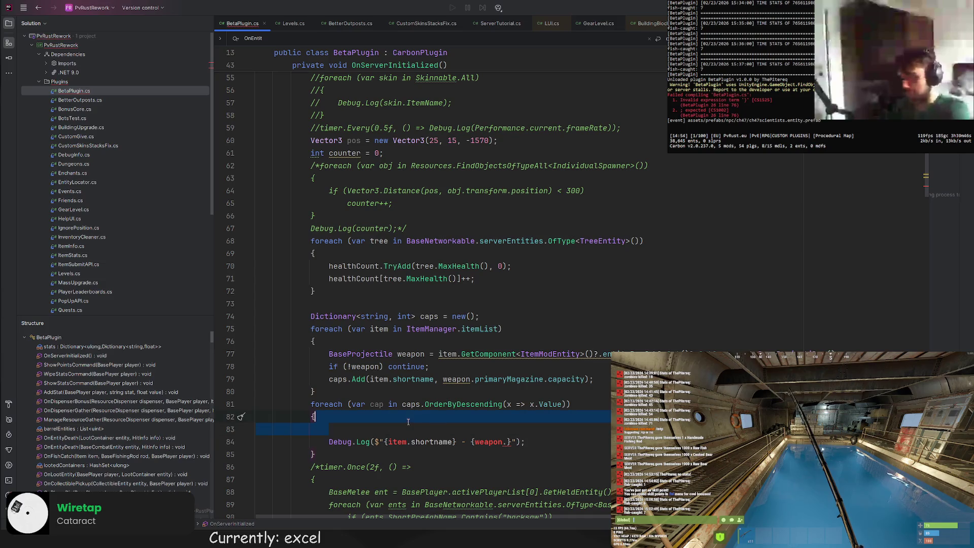
{"action": "left_click", "coordinate": [442, 429]}
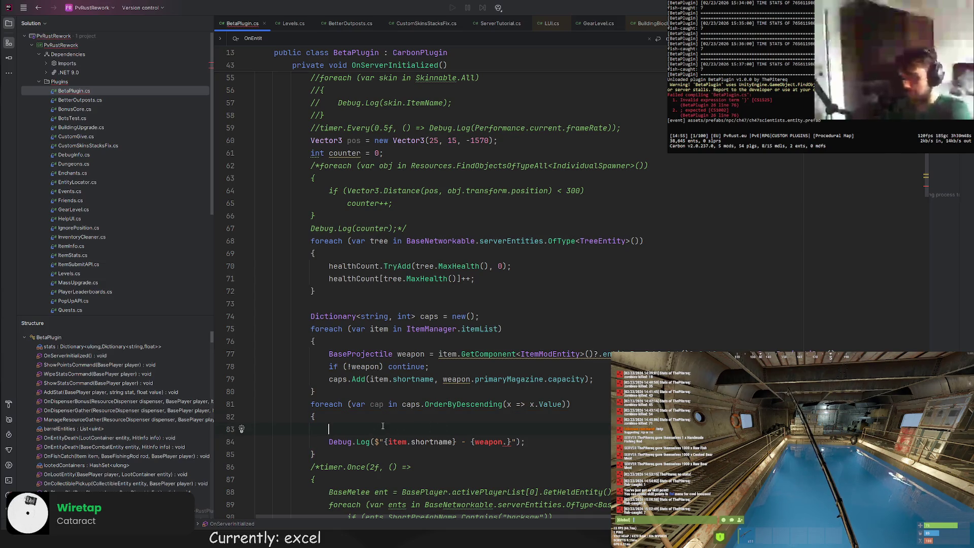
{"action": "left_click", "coordinate": [384, 405]}
Log cap.Key and cap.Value in the message and remove the blank line inside the loop
{"action": "left_click_drag", "start_coordinate": [388, 442], "coordinate": [472, 442]}
{"action": "type", "text": "cap.Key} - {"}
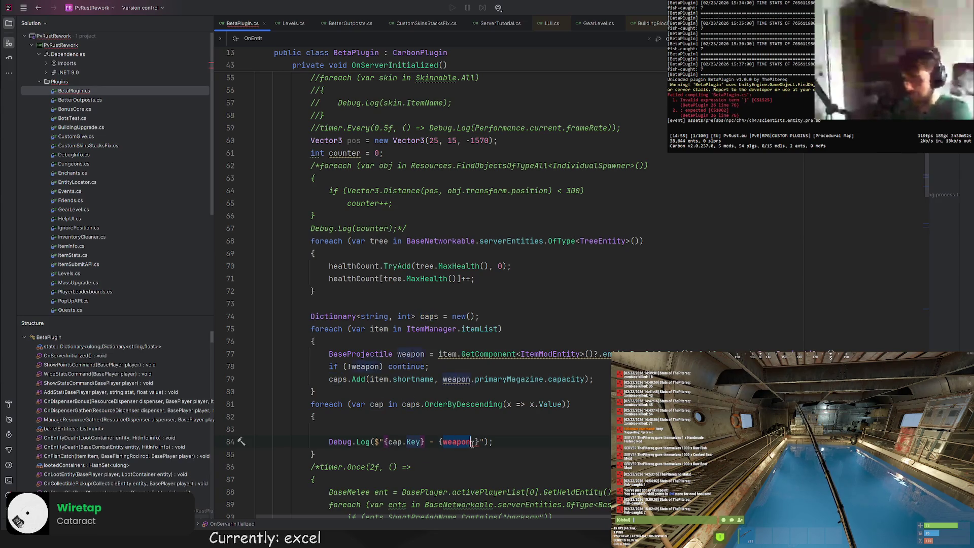
{"action": "type", "text": "cap.Value"}
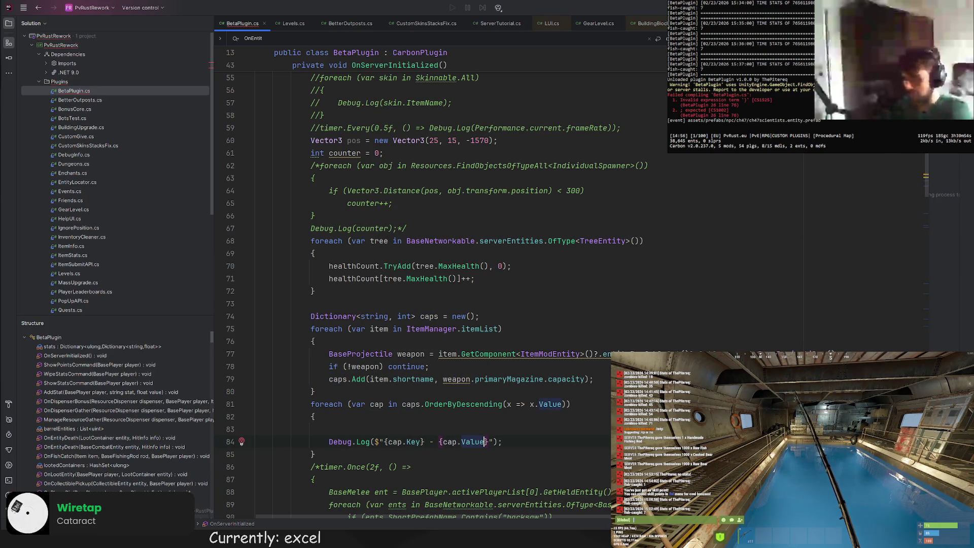
{"action": "left_click", "coordinate": [356, 428]}
{"action": "key", "text": "BackSpace"}
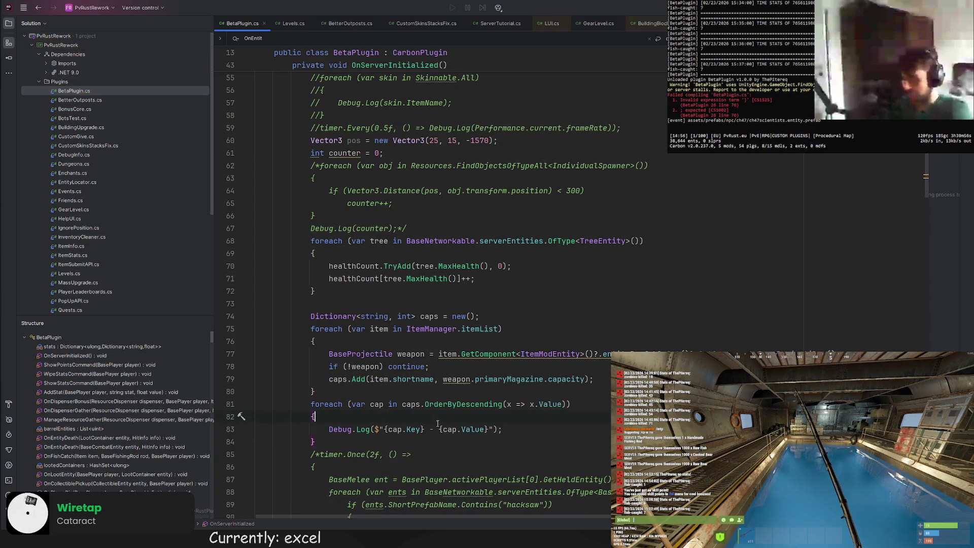
{"action": "key", "text": "Up"}
{"action": "key", "text": "Up"}
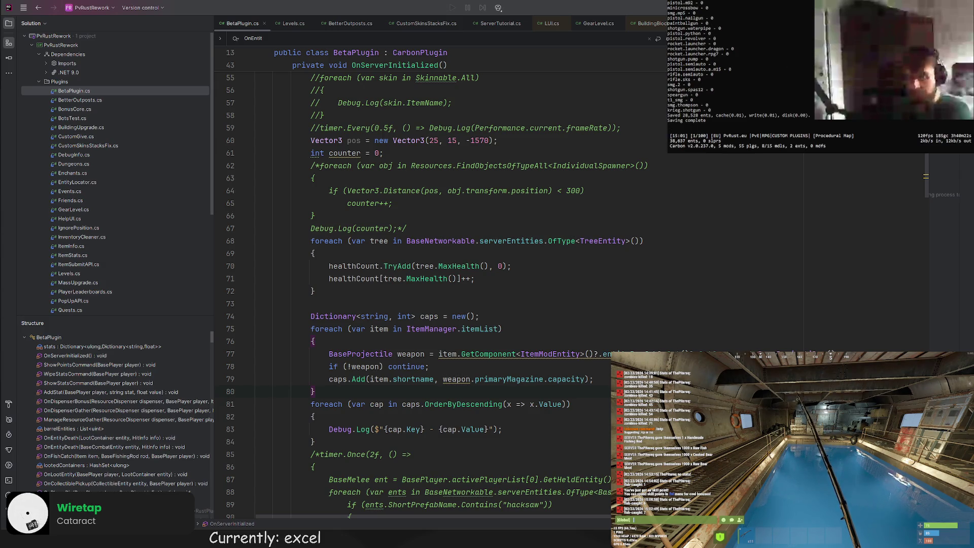
{"action": "key", "text": "Escape"}
{"action": "key", "text": "q"}
{"action": "key", "text": "q"}
{"action": "key", "text": "q"}
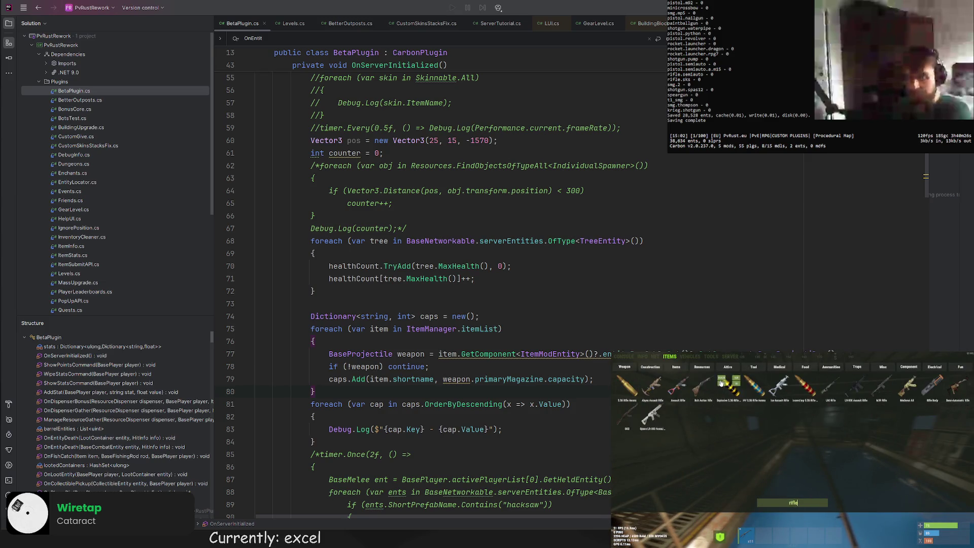
{"action": "left_click", "coordinate": [678, 384]}
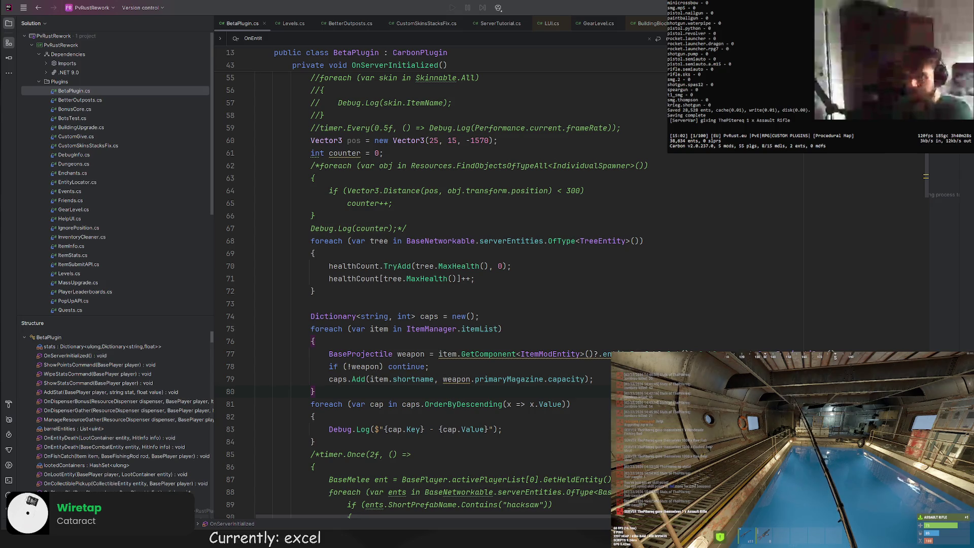
{"action": "left_click", "coordinate": [710, 277]}
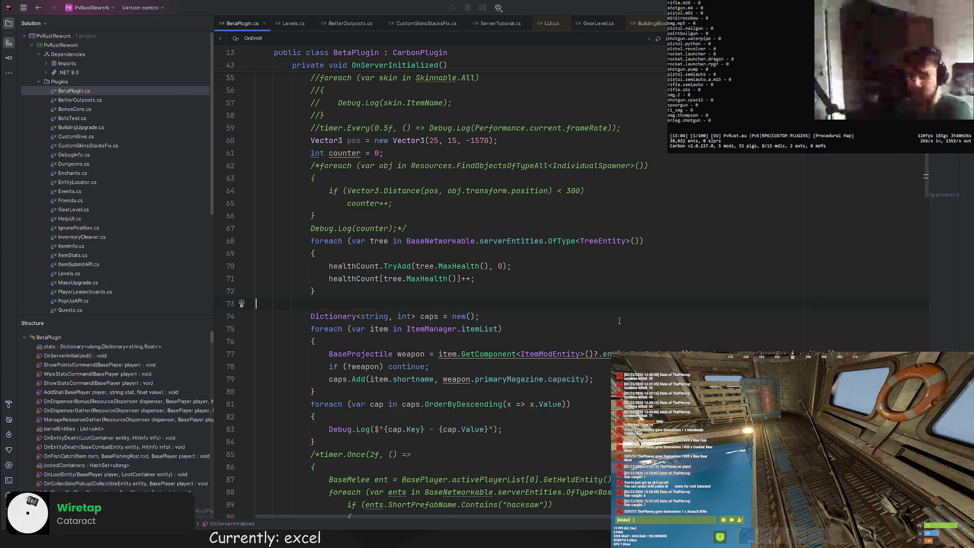
Replace primaryMagazine.capacity on line 79 with weapon.TopUpAmmo() and jump to its definition in BaseProjectile.cs
{"action": "key", "text": "Down"}
{"action": "key", "text": "Down"}
{"action": "scroll", "coordinate": [493, 345], "scroll_direction": "down", "scroll_amount": 2}
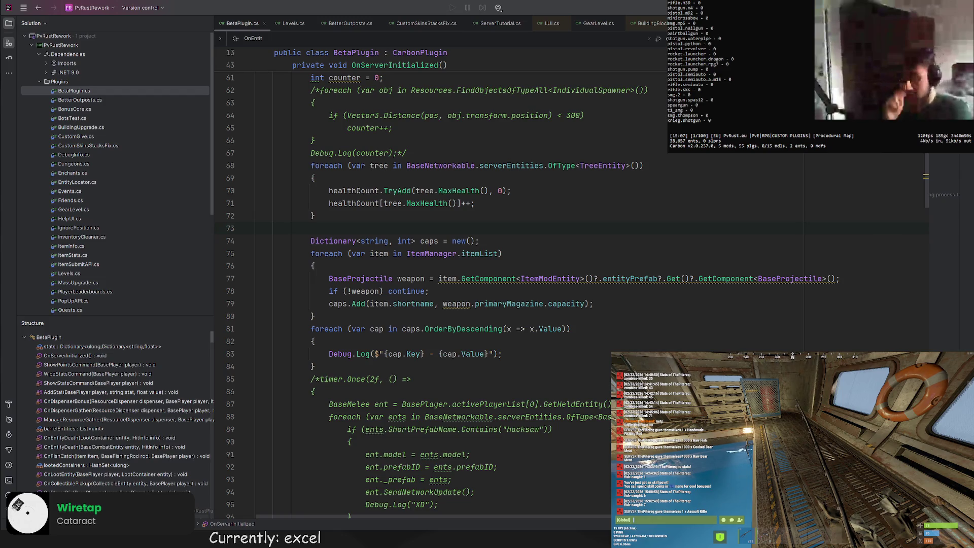
{"action": "left_click", "coordinate": [498, 304]}
{"action": "key", "text": "ctrl+BackSpace"}
{"action": "key", "text": "ctrl+Delete"}
{"action": "key", "text": "ctrl+Delete"}
{"action": "key", "text": "ctrl+Delete"}
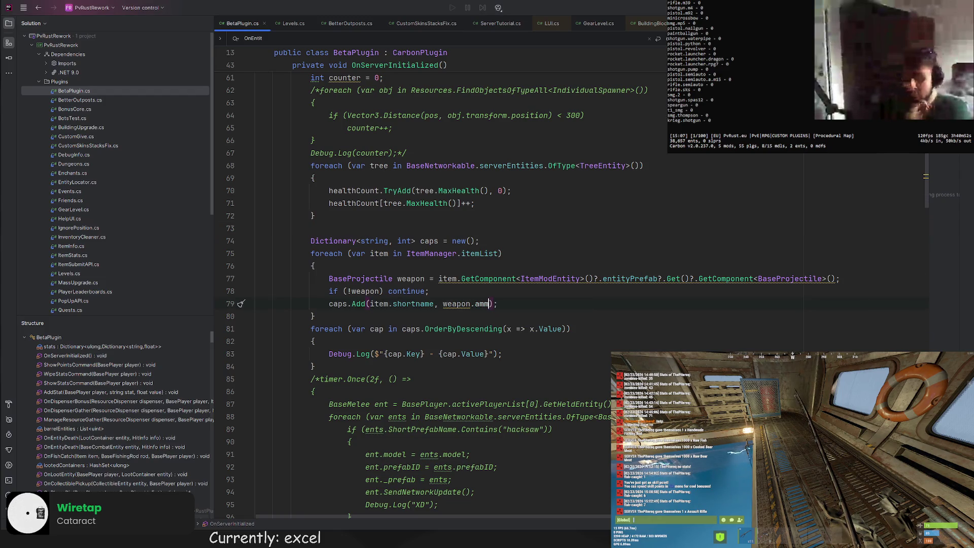
{"action": "type", "text": "ammo"}
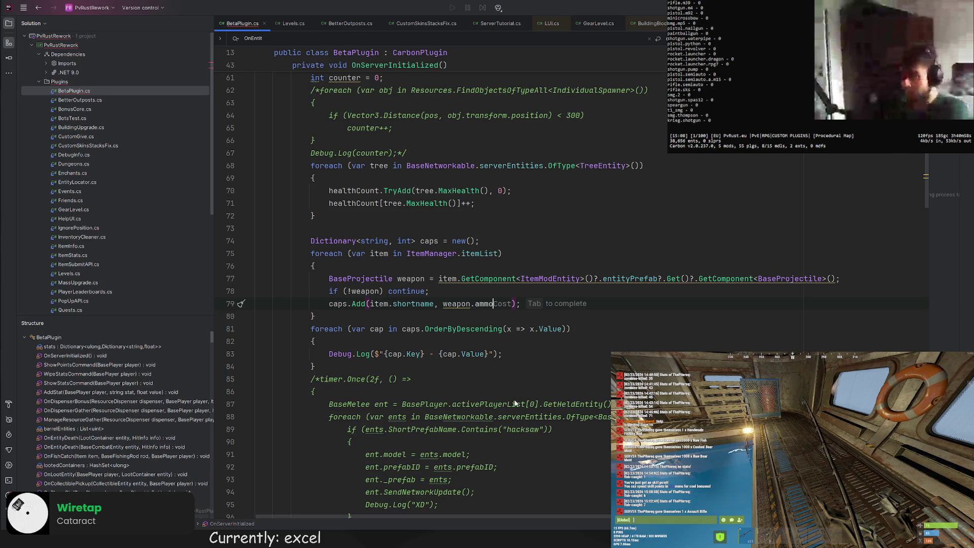
{"action": "key", "text": "ctrl+space"}
{"action": "key", "text": "Return"}
{"action": "left_click", "coordinate": [484, 303], "text": "ctrl"}
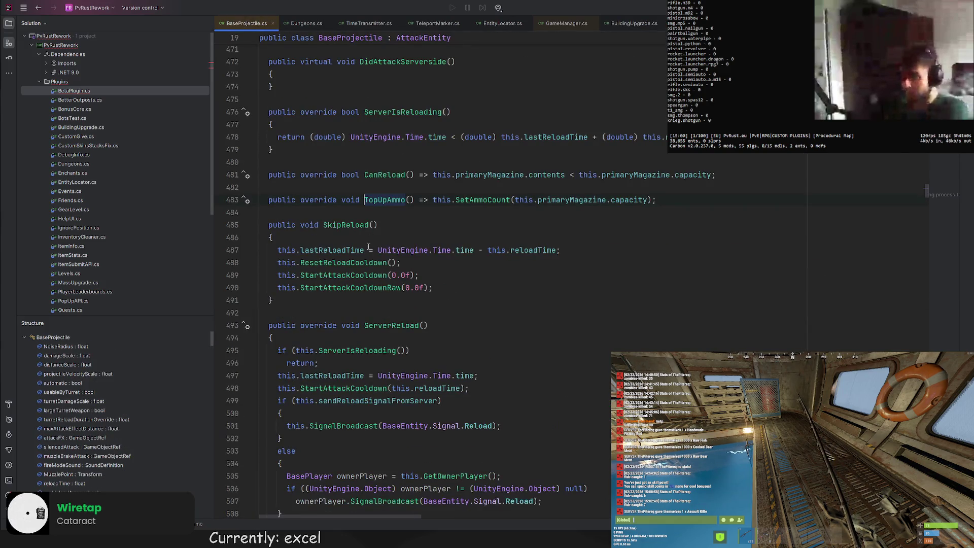
{"action": "scroll", "coordinate": [343, 258], "scroll_direction": "down", "scroll_amount": 1}
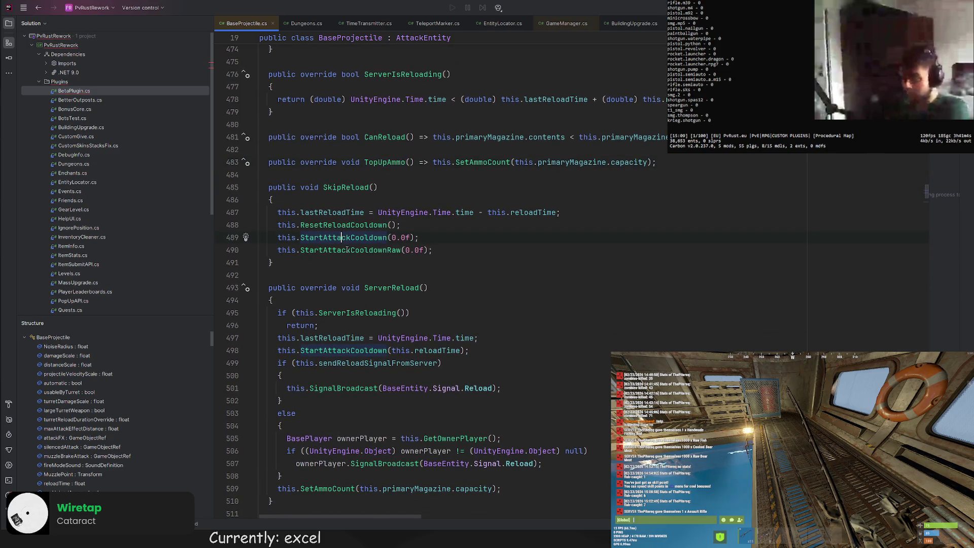
Inspect StartAttackCooldown and the 'capacity =' assignments in BaseProjectile.cs, then return to BetaPlugin.cs
{"action": "left_click", "coordinate": [343, 238], "text": "ctrl"}
{"action": "scroll", "coordinate": [313, 212], "scroll_direction": "down", "scroll_amount": 2}
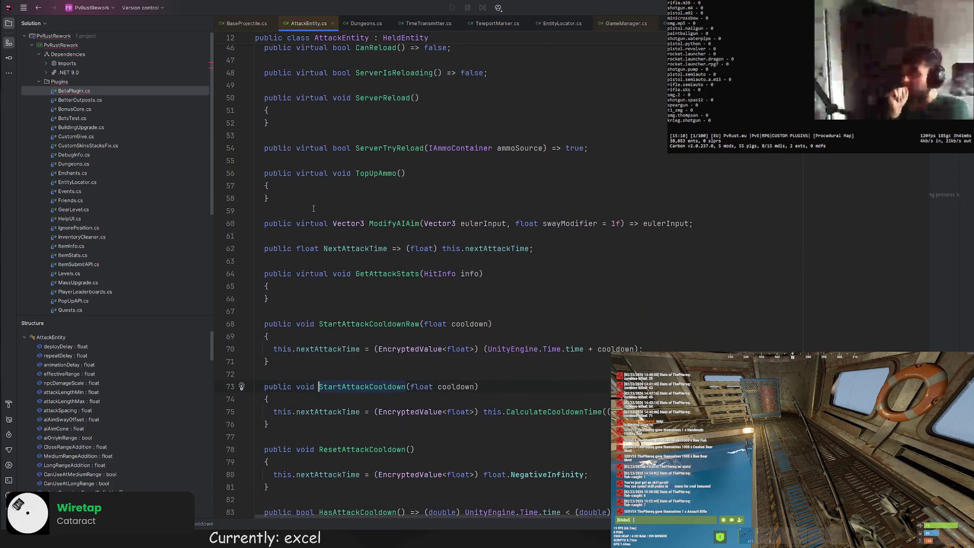
{"action": "left_click", "coordinate": [38, 8]}
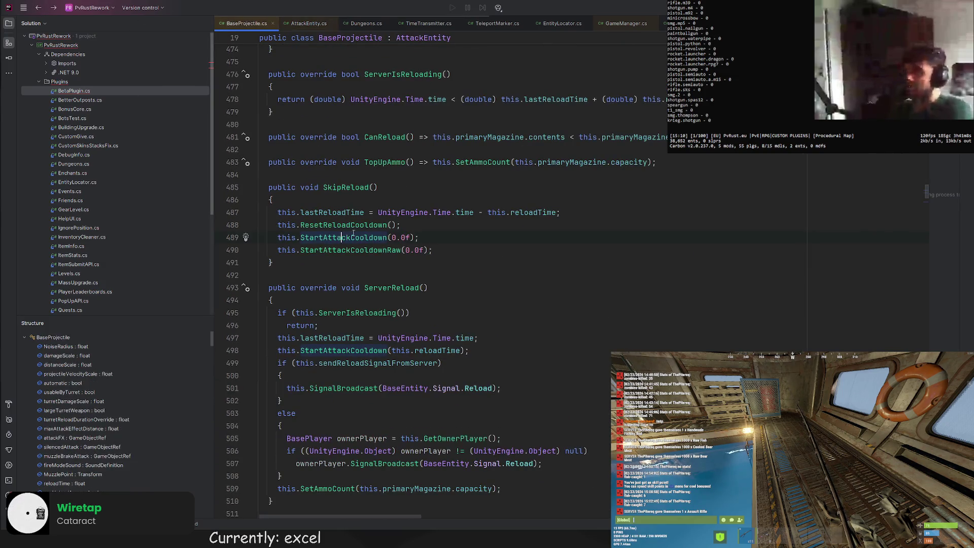
{"action": "scroll", "coordinate": [347, 222], "scroll_direction": "down", "scroll_amount": 1}
{"action": "scroll", "coordinate": [350, 224], "scroll_direction": "down", "scroll_amount": 2}
{"action": "scroll", "coordinate": [358, 225], "scroll_direction": "down", "scroll_amount": 1}
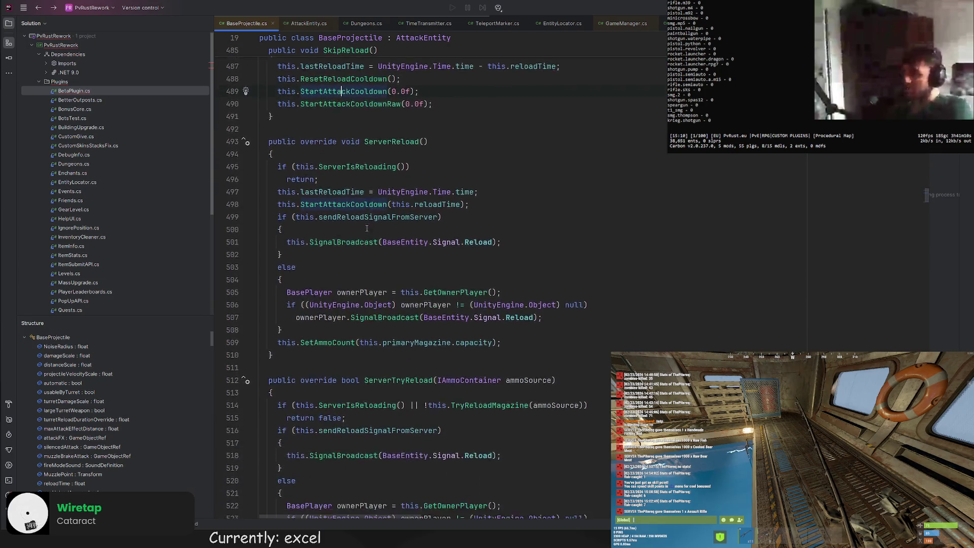
{"action": "scroll", "coordinate": [366, 228], "scroll_direction": "down", "scroll_amount": 2}
{"action": "key", "text": "ctrl+f"}
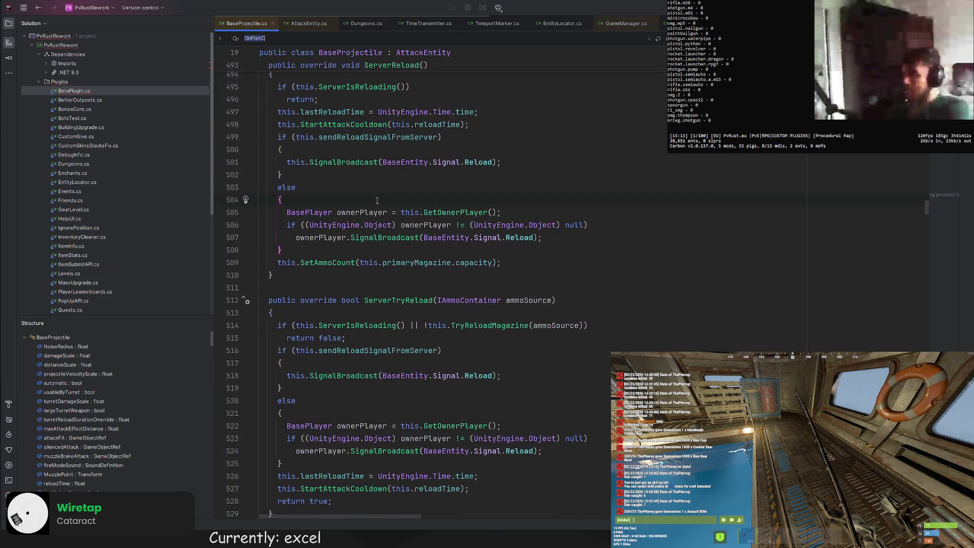
{"action": "type", "text": "capacity"}
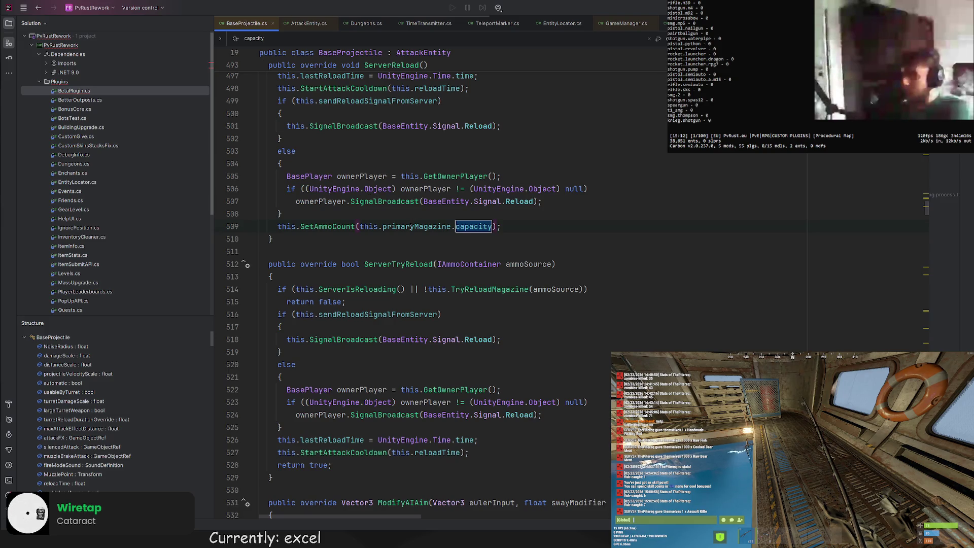
{"action": "scroll", "coordinate": [356, 227], "scroll_direction": "up", "scroll_amount": 2}
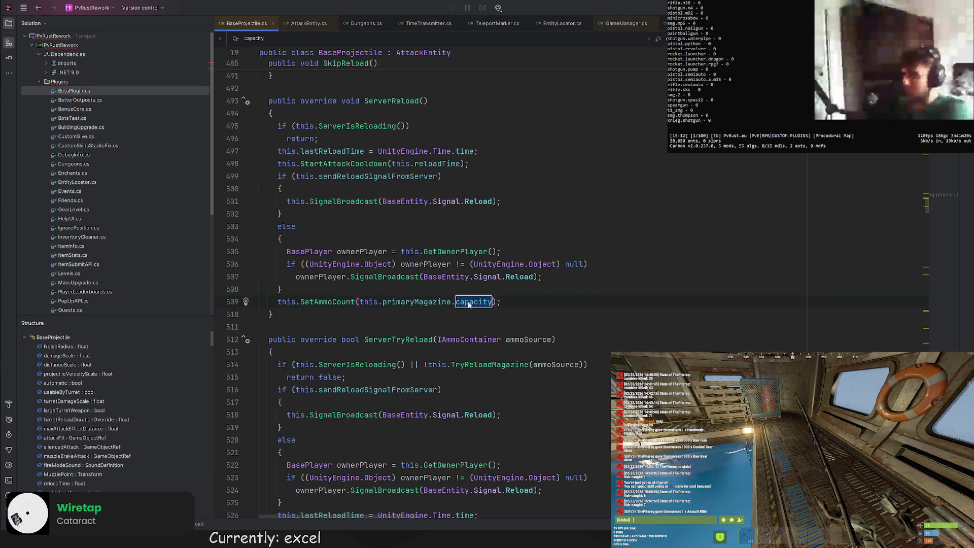
{"action": "type", "text": " ="}
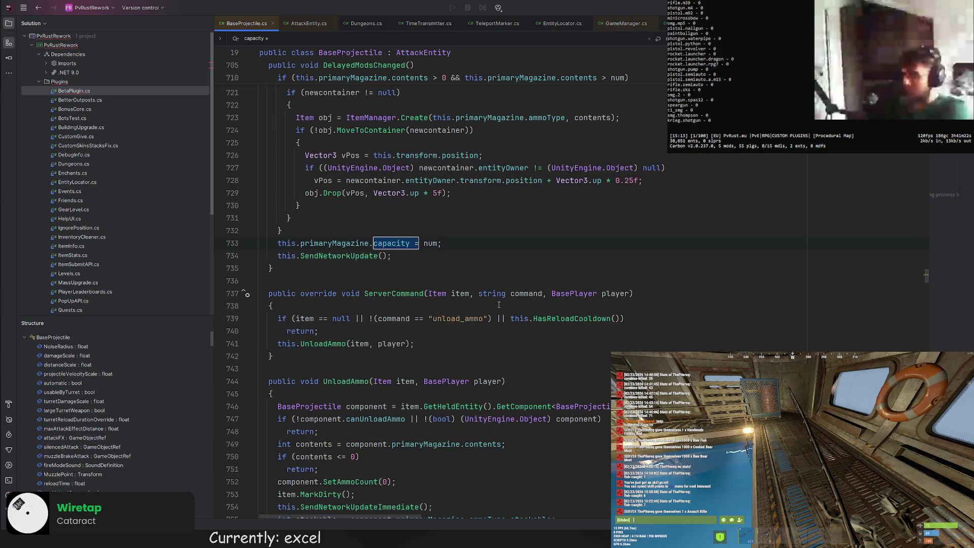
{"action": "scroll", "coordinate": [488, 292], "scroll_direction": "up", "scroll_amount": 5}
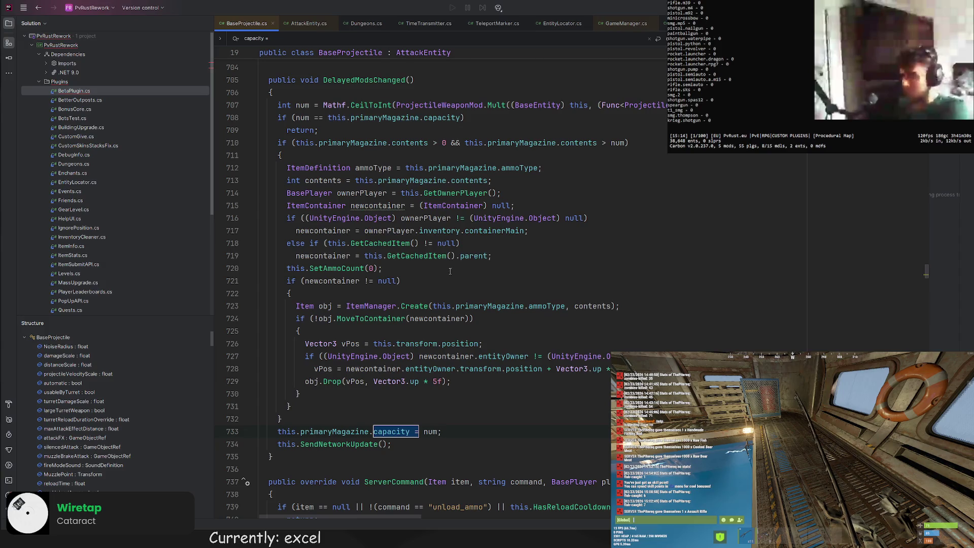
{"action": "left_click", "coordinate": [424, 431]}
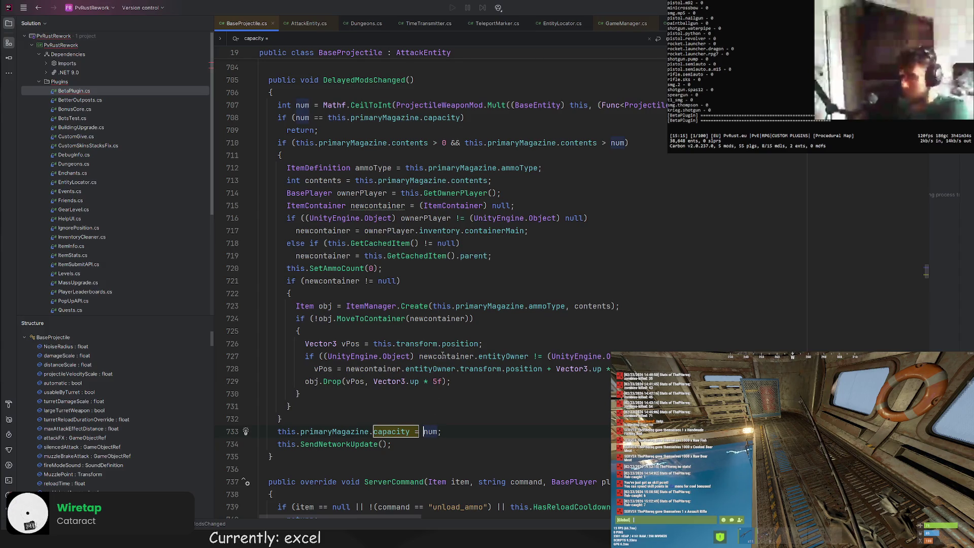
{"action": "key", "text": "Return"}
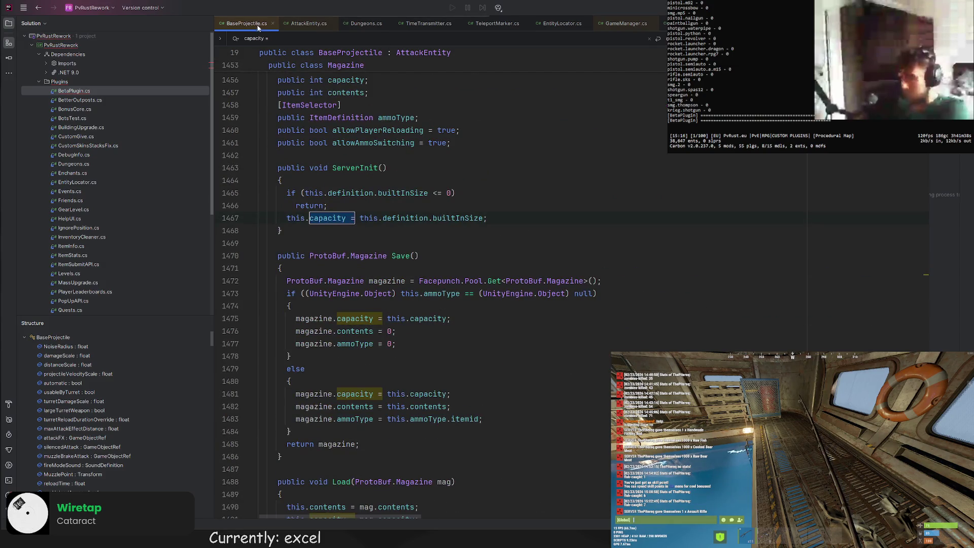
{"action": "left_click", "coordinate": [95, 92]}
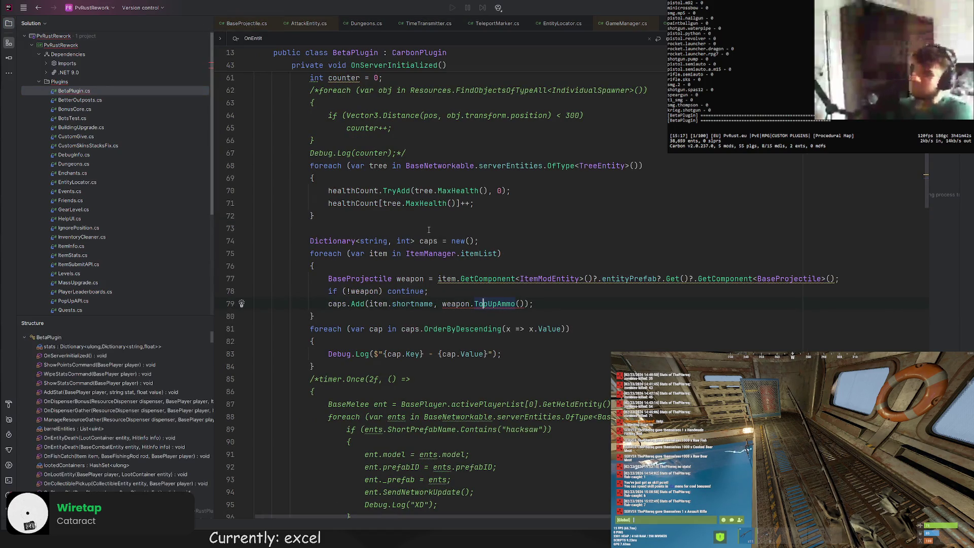
Revert line 79 to magazine capacity and declare BasePlayer player = BasePlayer.activePlayerList[0] in OnServerInitialized
{"action": "key", "text": "ctrl+z"}
{"action": "key", "text": "ctrl+z"}
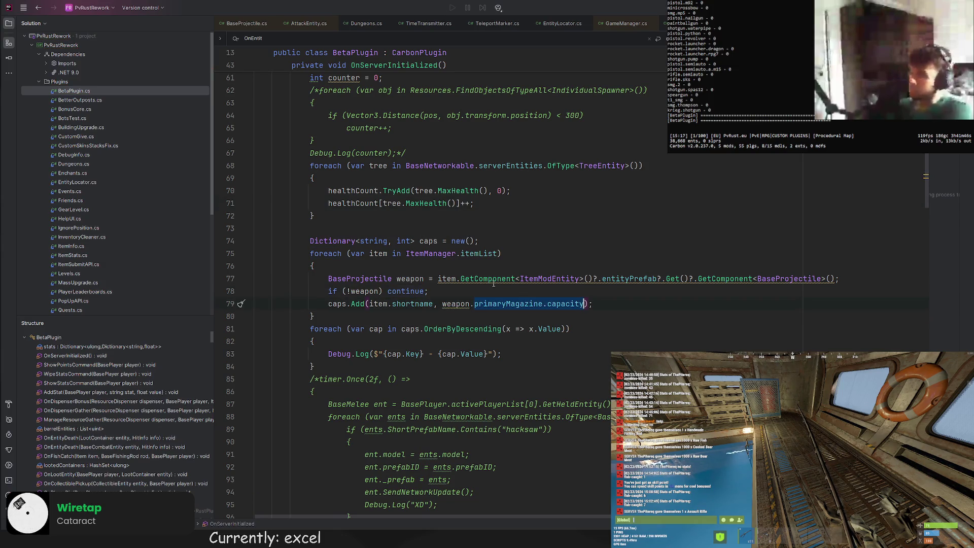
{"action": "left_click", "coordinate": [490, 294]}
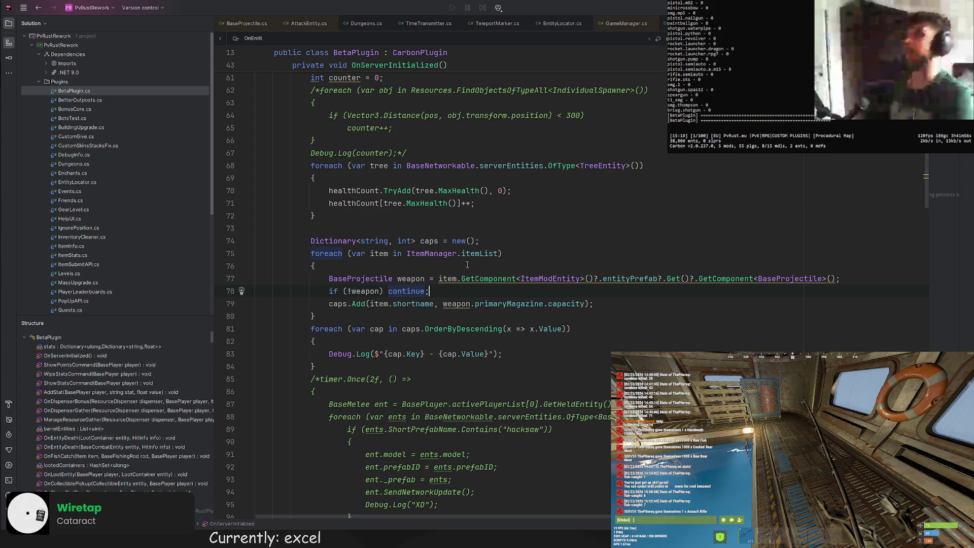
{"action": "left_click", "coordinate": [488, 241]}
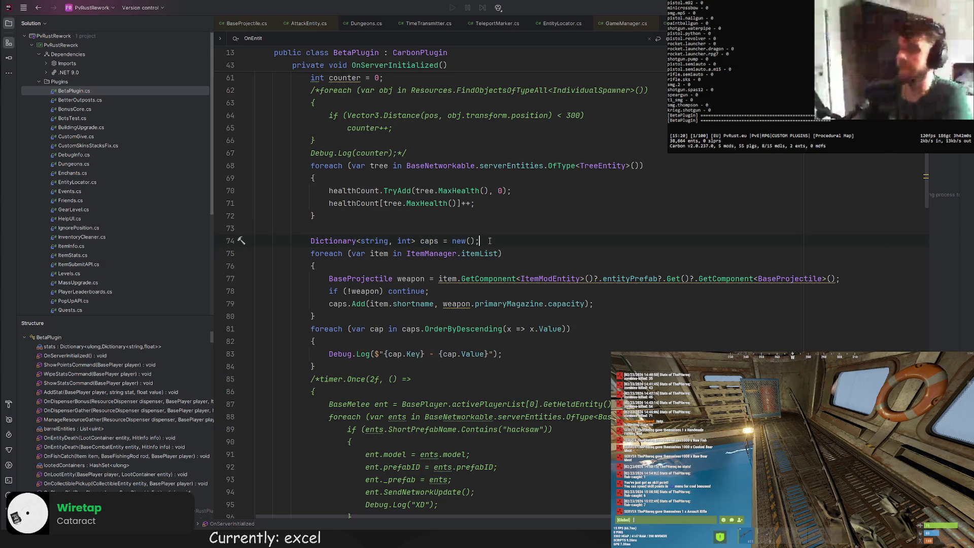
{"action": "key", "text": "Return"}
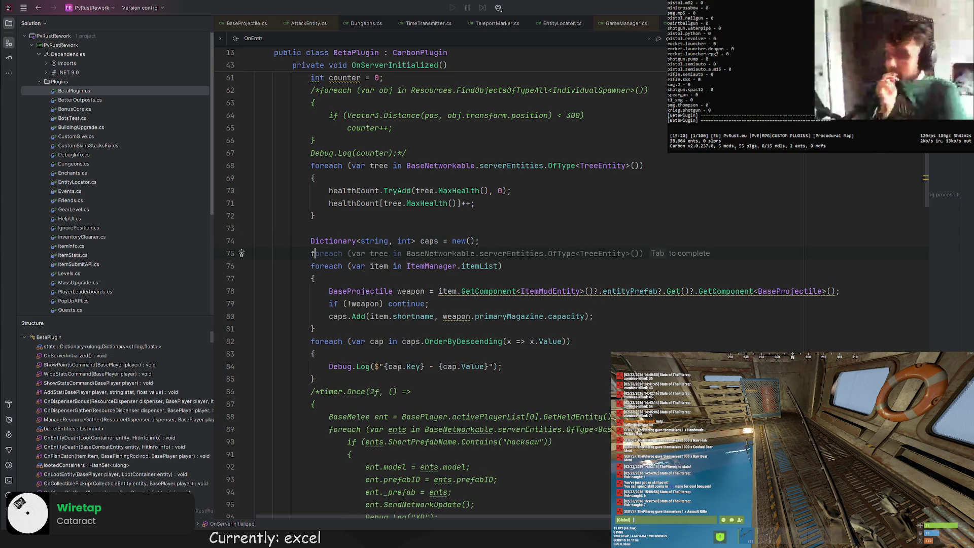
{"action": "type", "text": "Ba"}
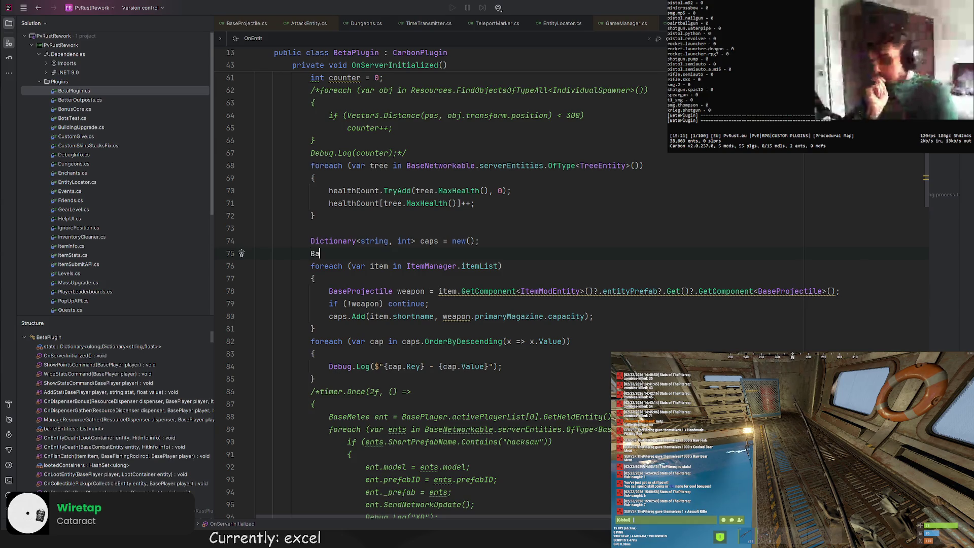
{"action": "type", "text": "sePlayer play"}
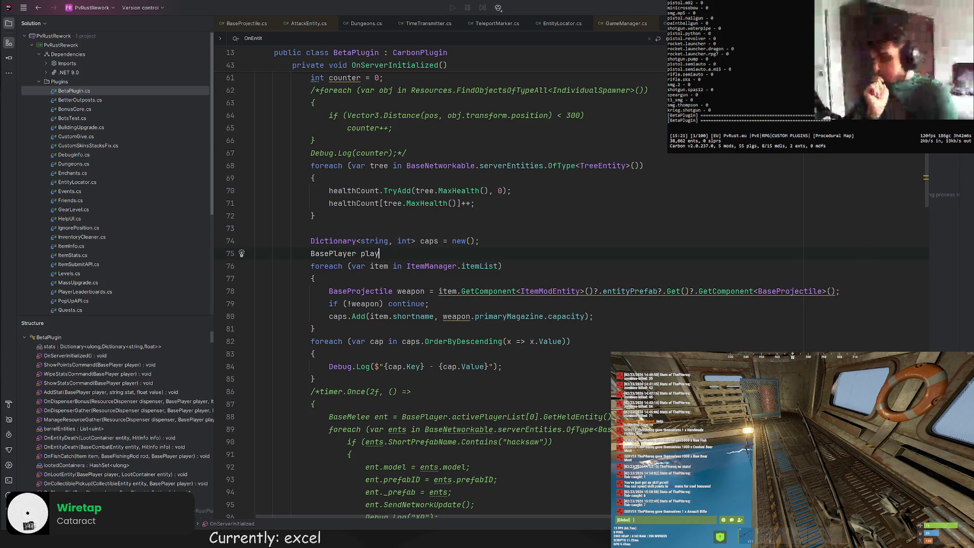
{"action": "type", "text": "er = BasePl"}
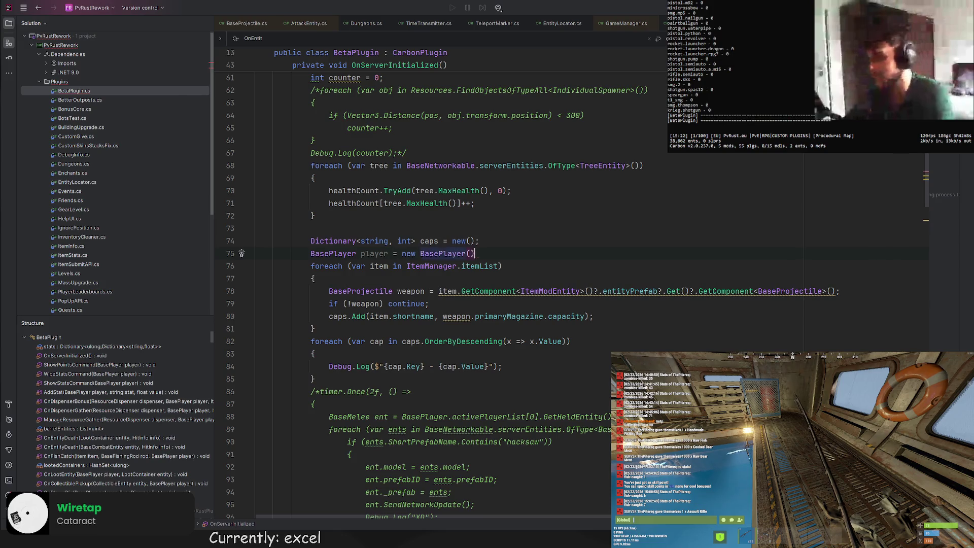
{"action": "type", "text": "ayer"}
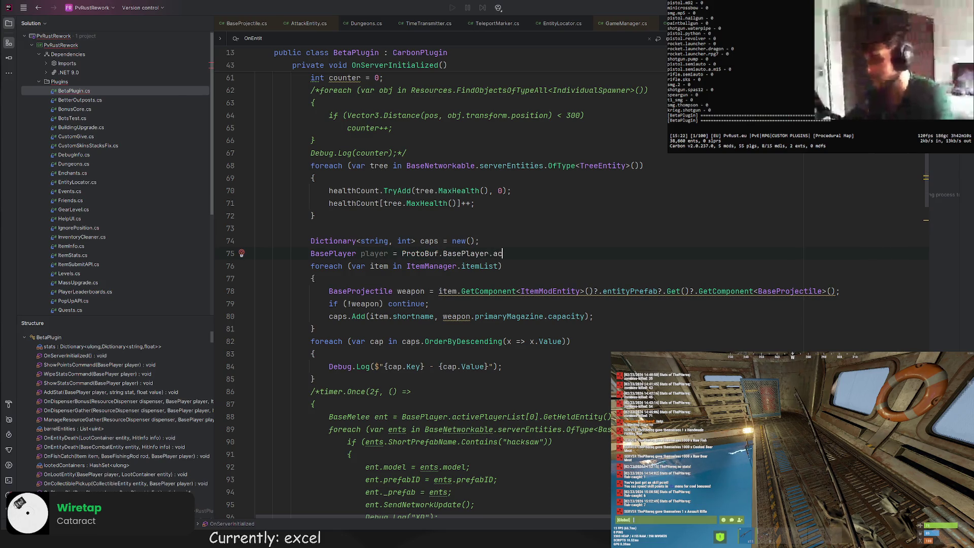
{"action": "type", "text": ".activePlayerList"}
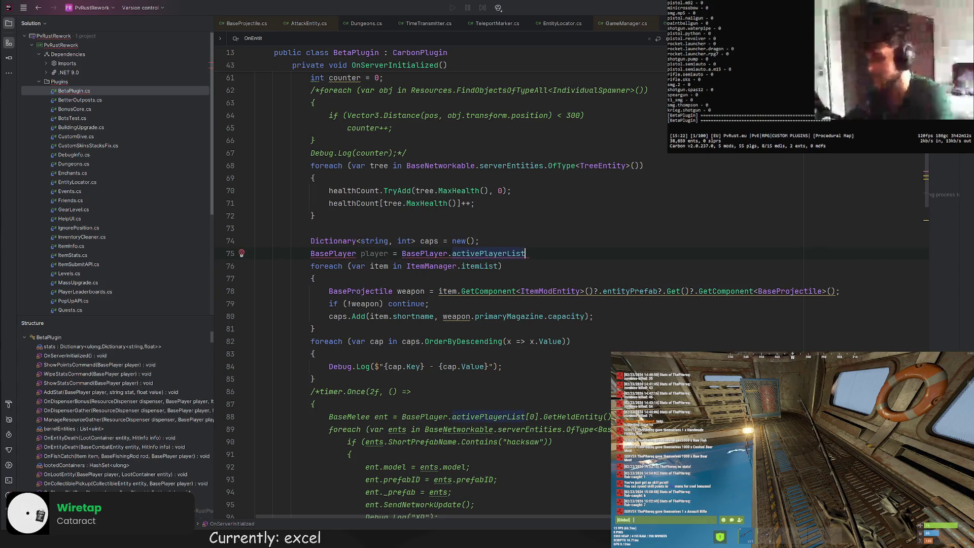
{"action": "type", "text": "[0];"}
{"action": "left_click", "coordinate": [362, 253]}
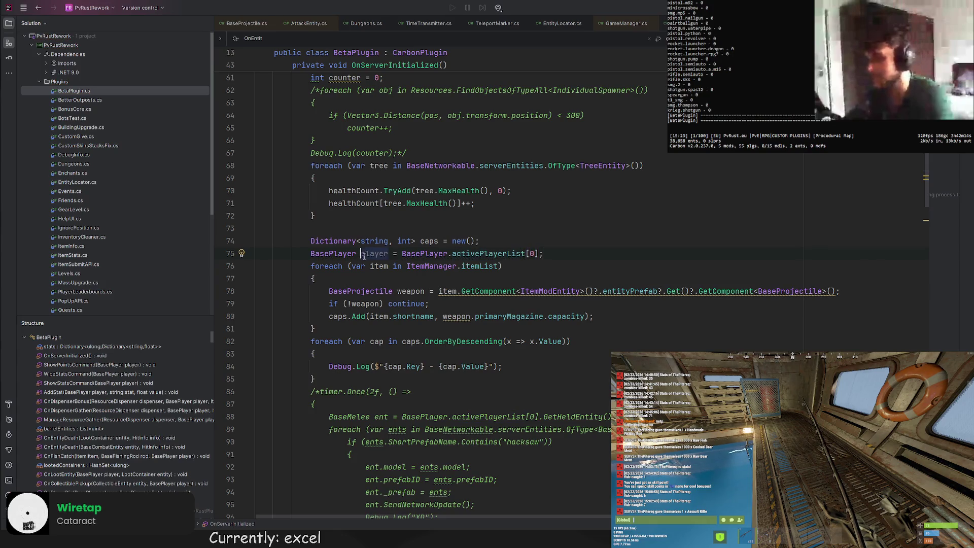
Add an ItemManager.Create line for each item after the weapon null check, keeping weapon in the capacity call
{"action": "left_click", "coordinate": [515, 304]}
{"action": "key", "text": "Return"}
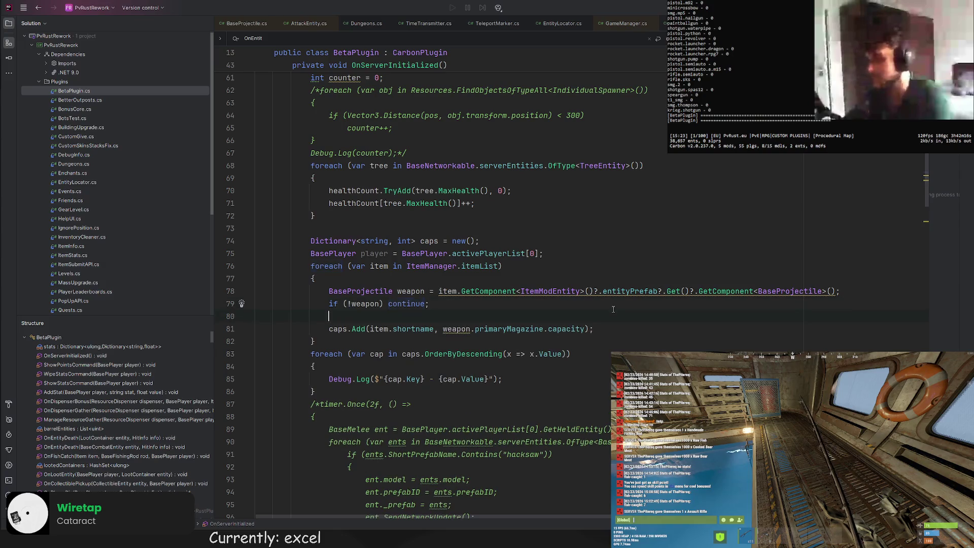
{"action": "type", "text": "player"}
{"action": "key", "text": "BackSpace"}
{"action": "key", "text": "BackSpace"}
{"action": "key", "text": "BackSpace"}
{"action": "type", "text": "Item"}
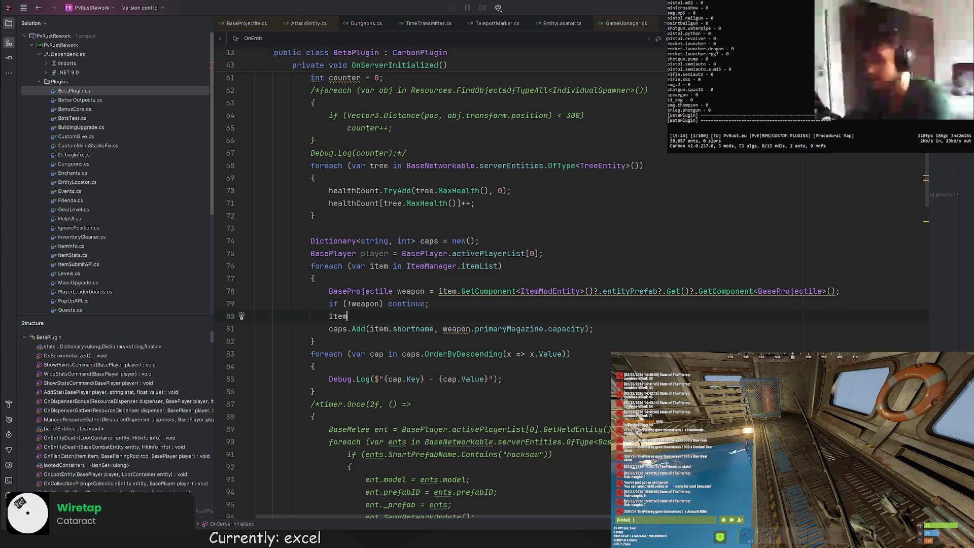
{"action": "type", "text": " item = ItemMager"}
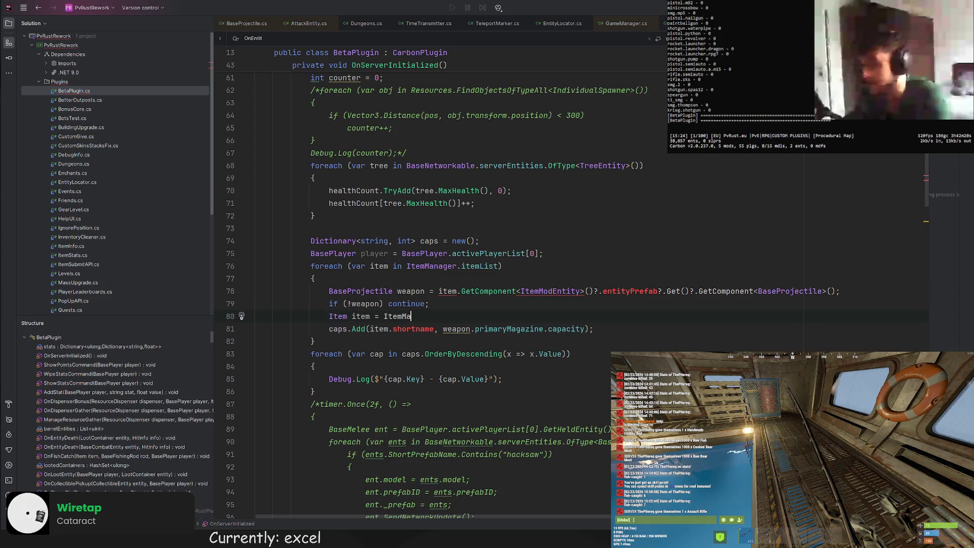
{"action": "key", "text": "BackSpace"}
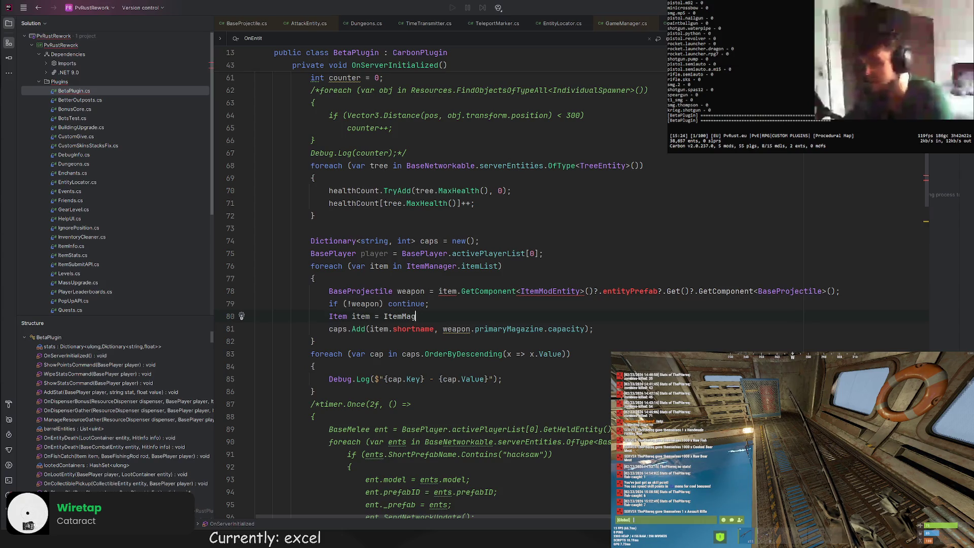
{"action": "key", "text": "BackSpace"}
{"action": "key", "text": "BackSpace"}
{"action": "key", "text": "BackSpace"}
{"action": "key", "text": "BackSpace"}
{"action": "key", "text": "BackSpace"}
{"action": "key", "text": "BackSpace"}
{"action": "type", "text": "out"}
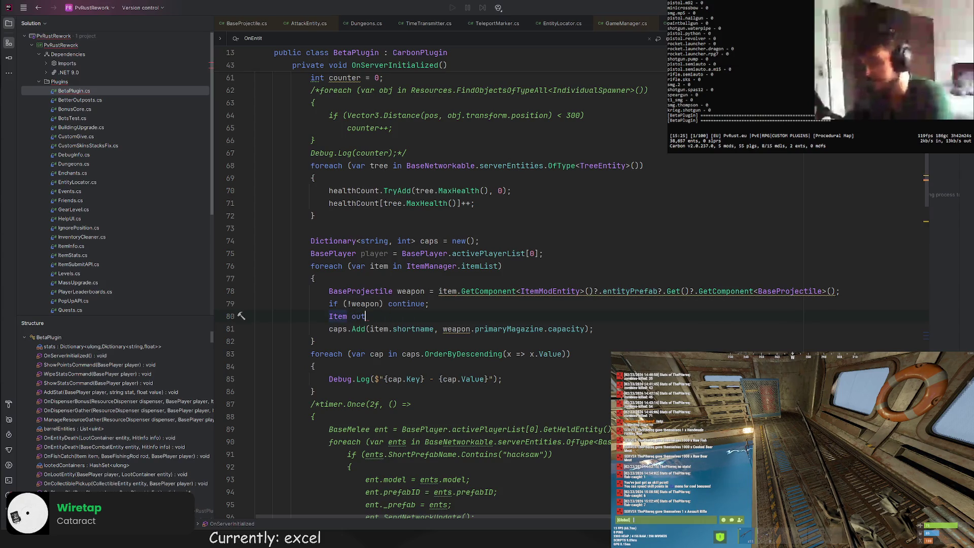
{"action": "type", "text": "Item = It"}
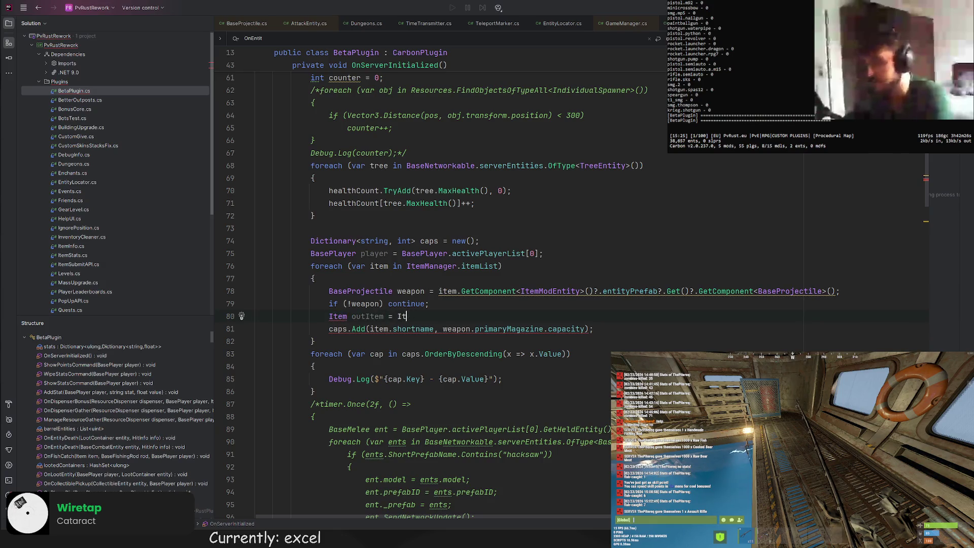
{"action": "type", "text": "emManager."}
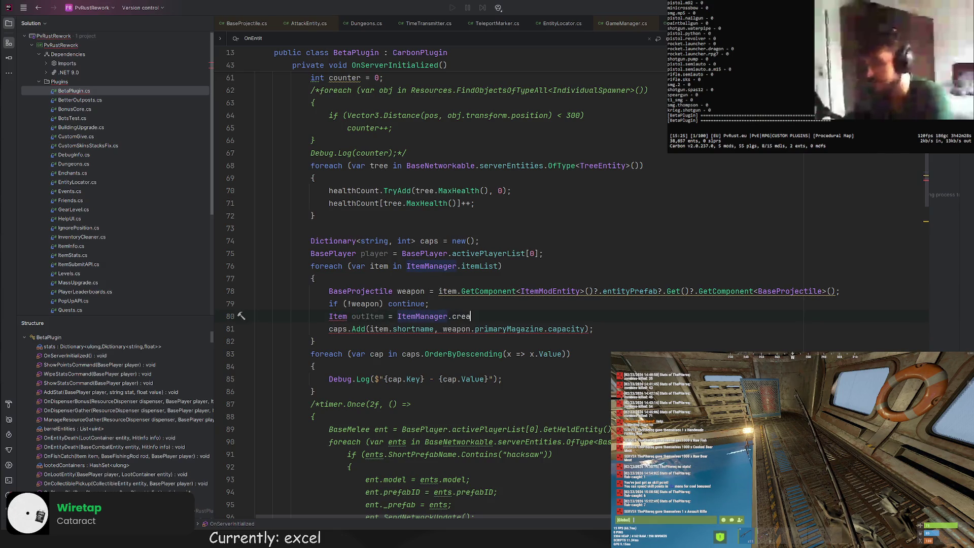
{"action": "type", "text": "Create("}
{"action": "type", "text": "it"}
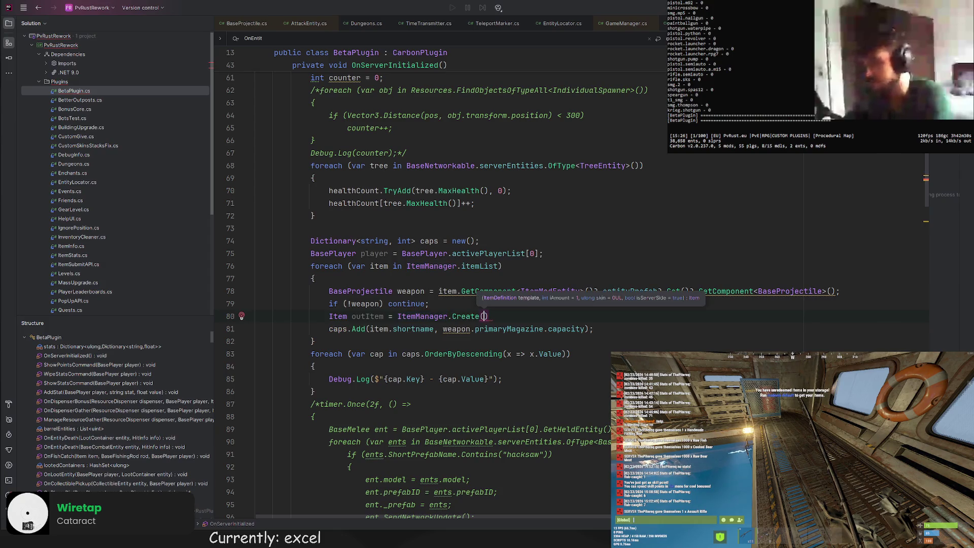
{"action": "type", "text": "em)"}
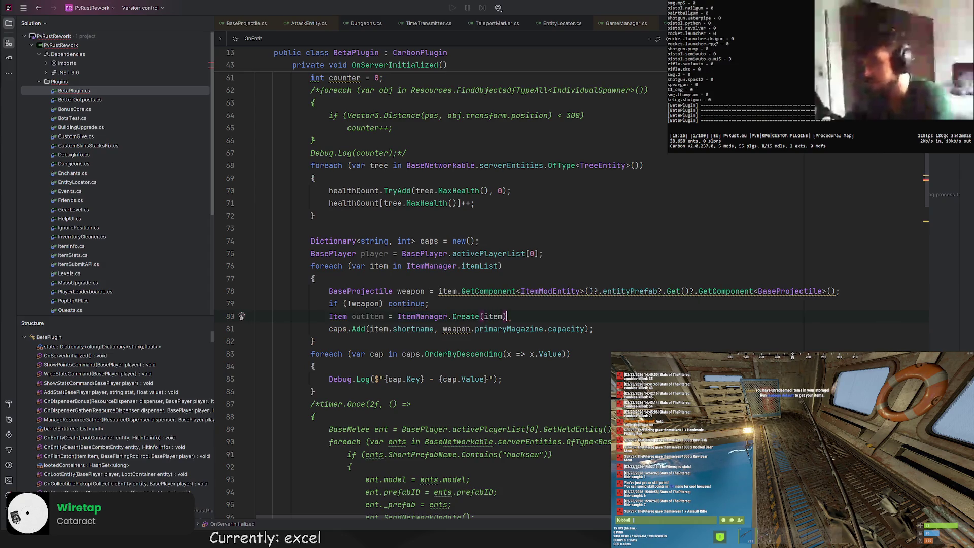
{"action": "type", "text": ";"}
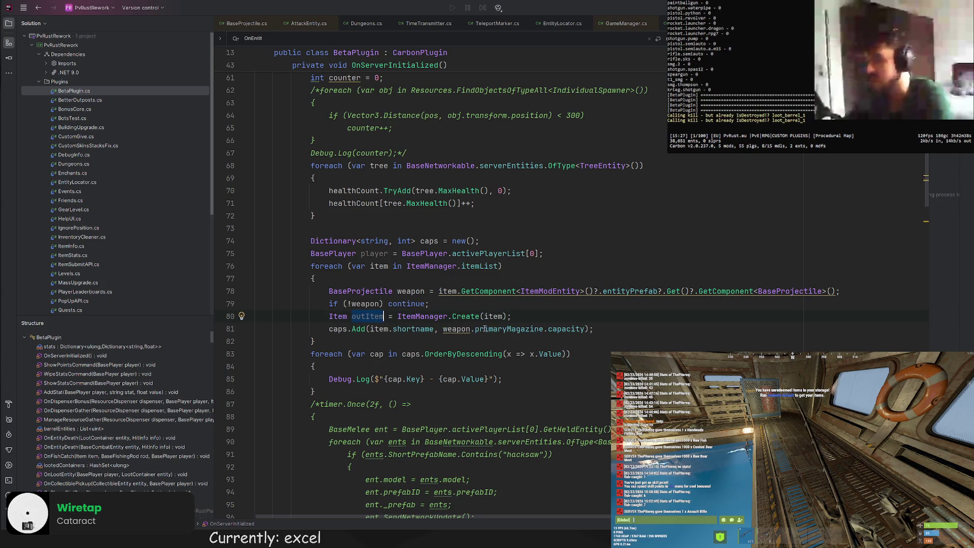
{"action": "double_click", "coordinate": [460, 330]}
{"action": "type", "text": "outItem"}
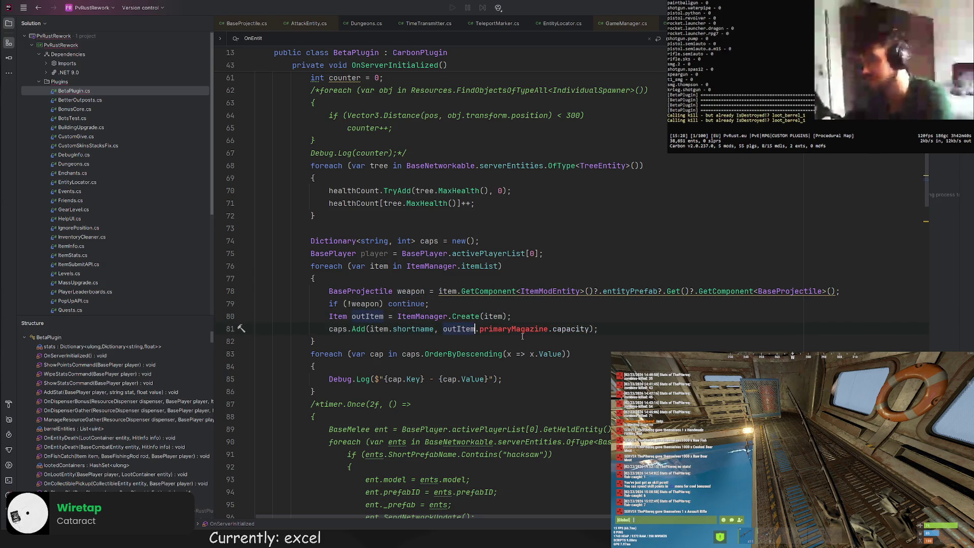
{"action": "key", "text": "ctrl+z"}
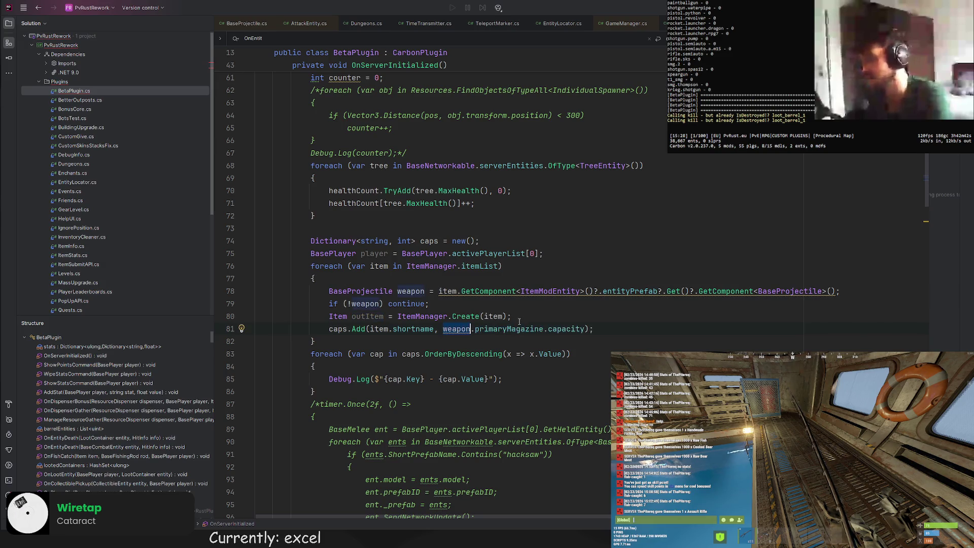
Give the created outItem to the player with player.GiveItem(outItem)
{"action": "left_click", "coordinate": [523, 317]}
{"action": "key", "text": "Return"}
{"action": "type", "text": "play"}
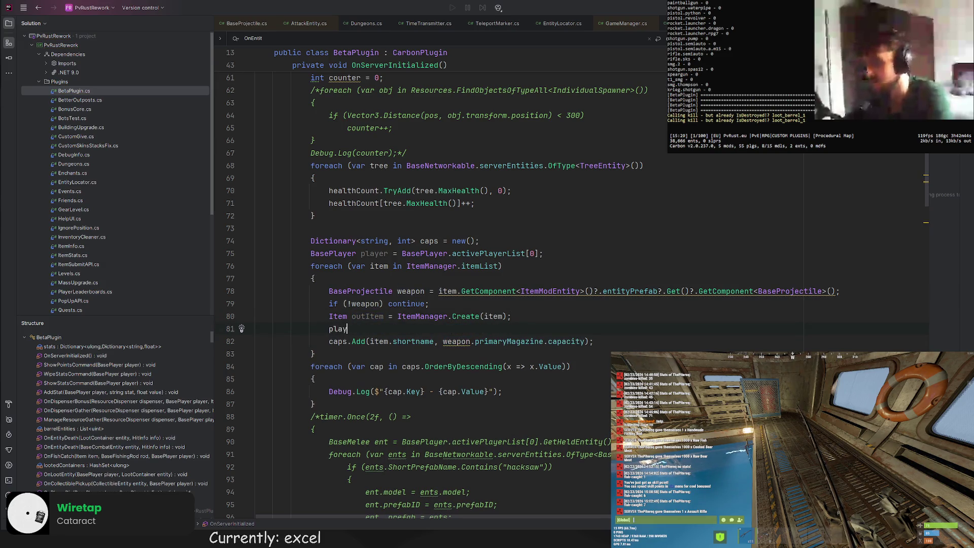
{"action": "type", "text": "er.give"}
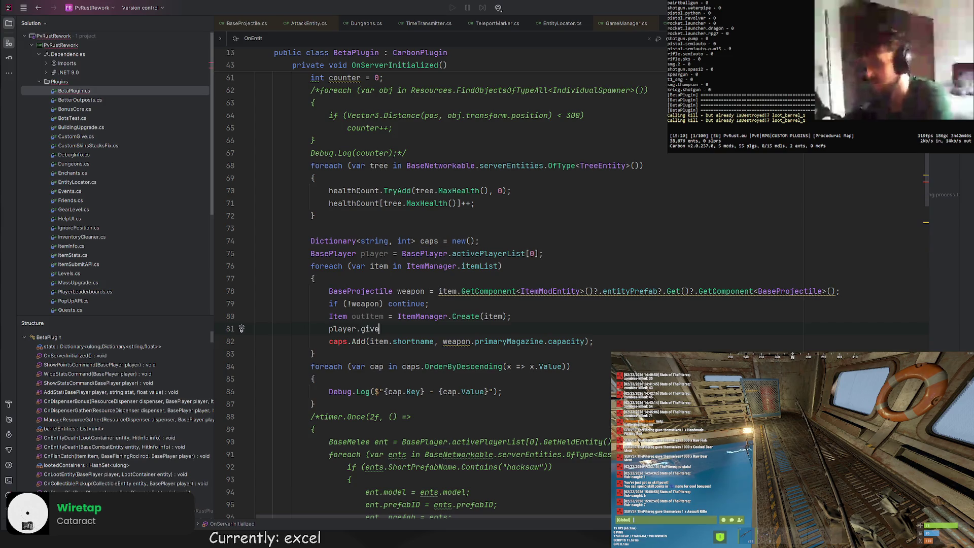
{"action": "key", "text": "Return"}
{"action": "type", "text": "out );"}
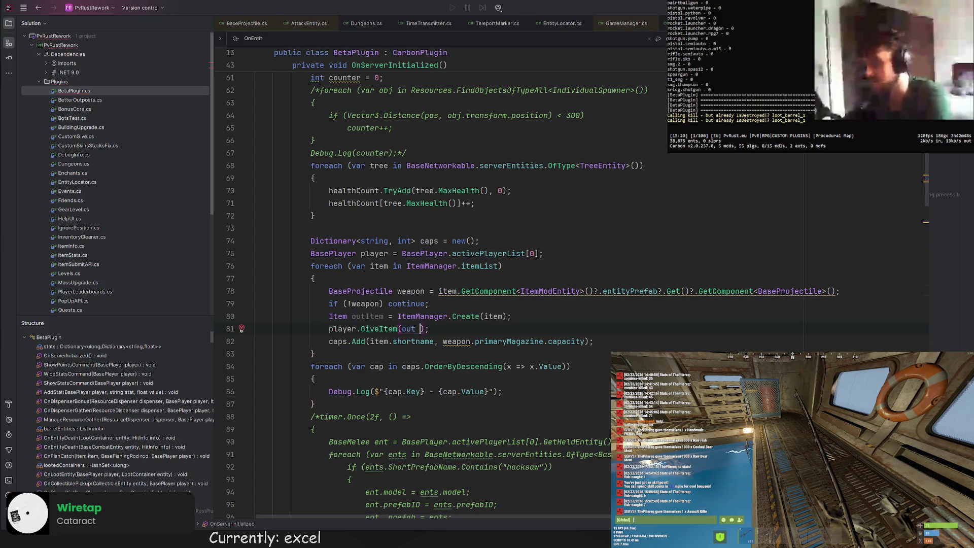
{"action": "key", "text": "BackSpace"}
{"action": "type", "text": "Item"}
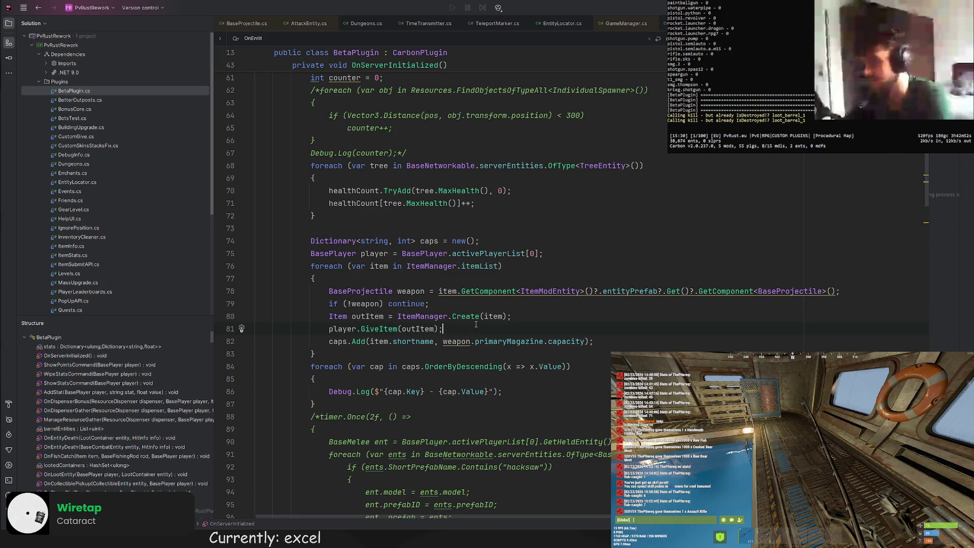
{"action": "key", "text": "Return"}
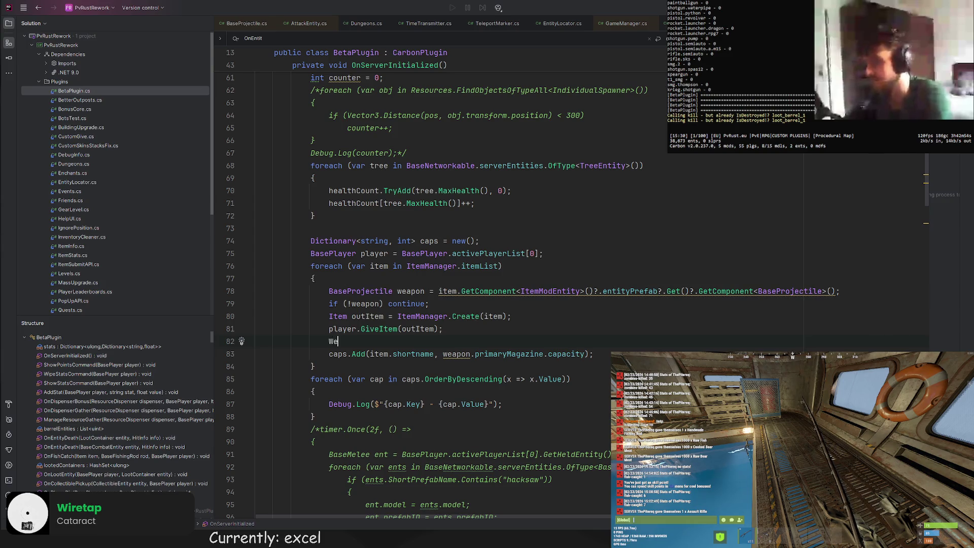
{"action": "type", "text": "BasePro"}
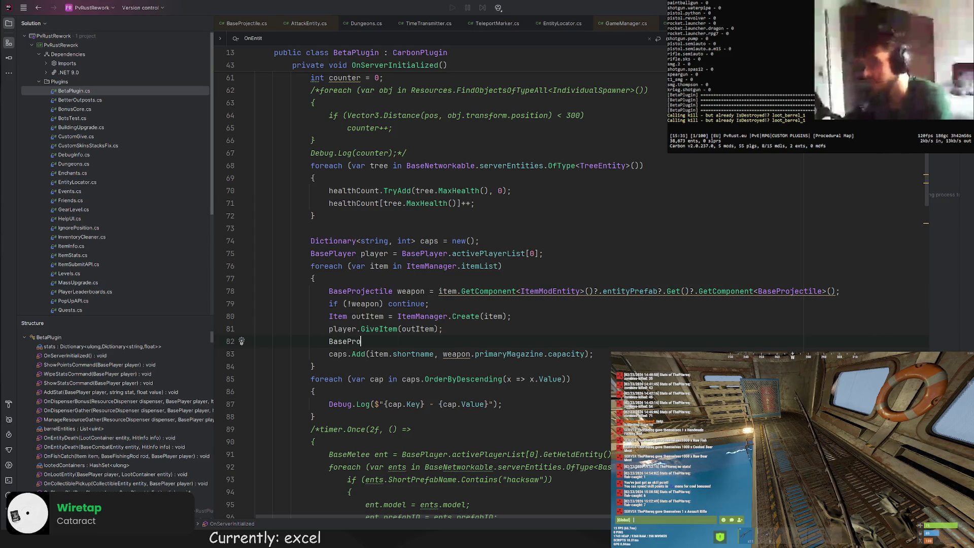
Read the held BaseProjectile as weaponReal via GetHeldEntity, use it for the capacity, and save
{"action": "key", "text": "Return"}
{"action": "type", "text": "weaponReal"}
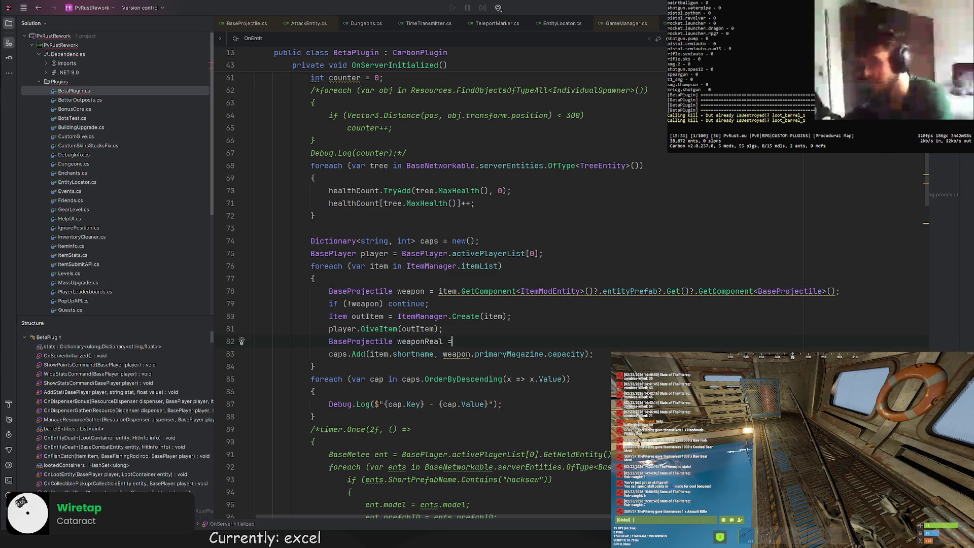
{"action": "type", "text": " = outI"}
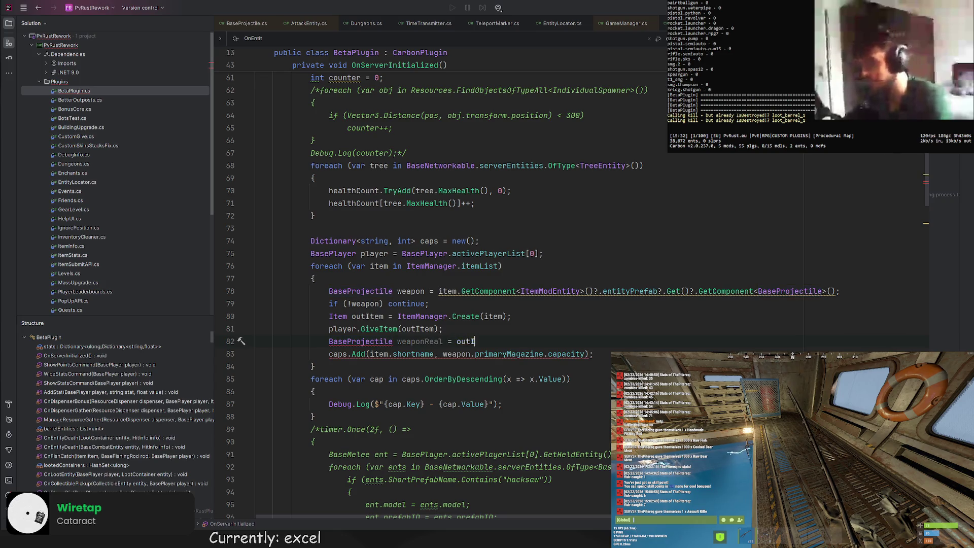
{"action": "type", "text": "tem.getHe"}
{"action": "key", "text": "Return"}
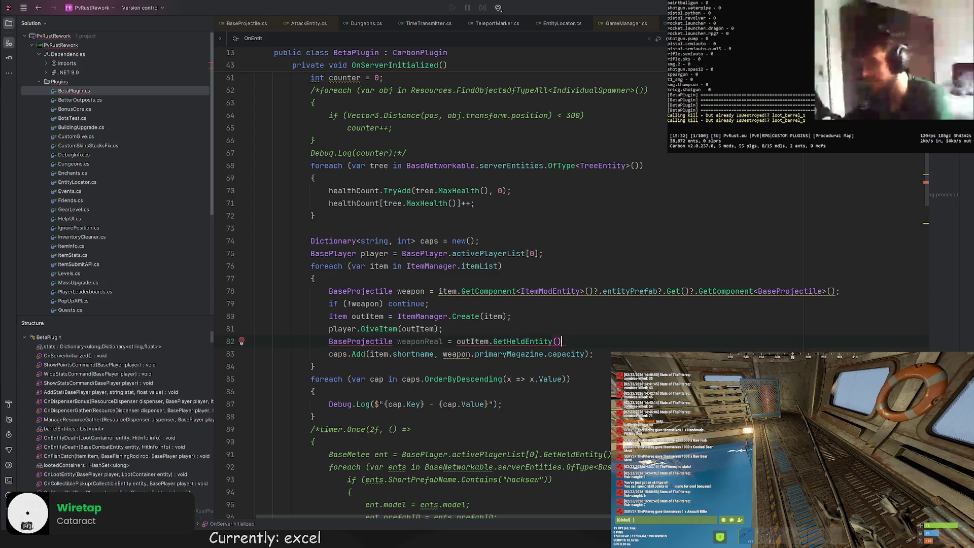
{"action": "type", "text": ".GetComponent<BaseProjectile>();"}
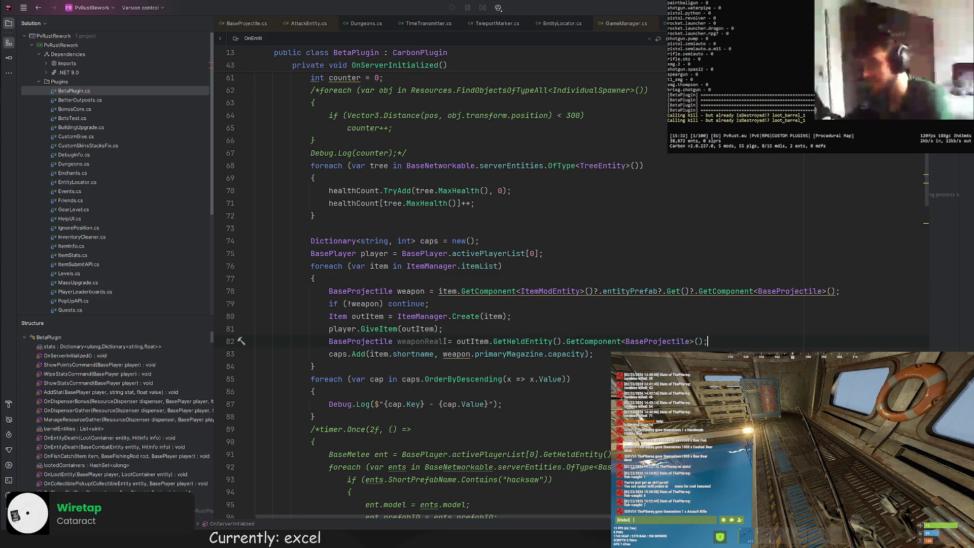
{"action": "type", "text": "Real"}
{"action": "key", "text": "Up"}
{"action": "key", "text": "Up"}
{"action": "key", "text": "End"}
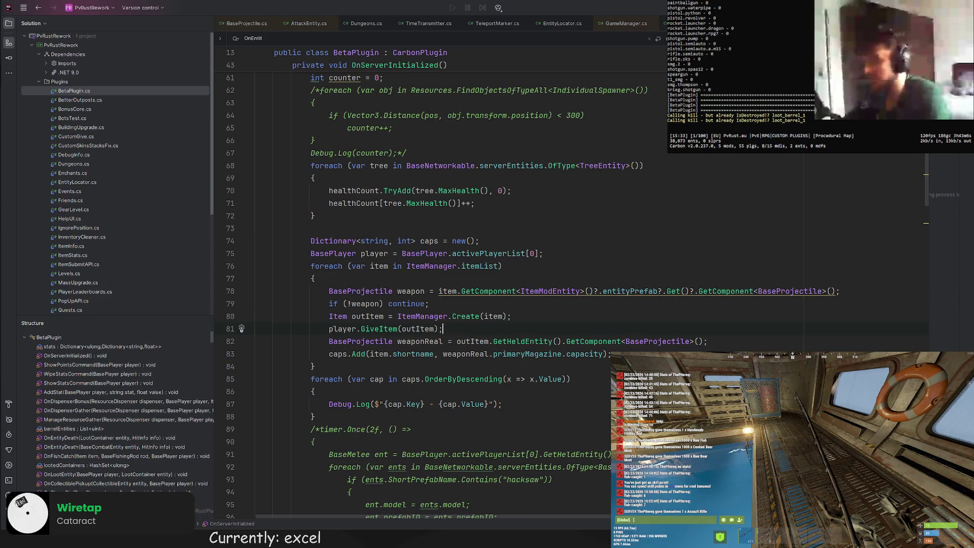
{"action": "key", "text": "ctrl+s"}
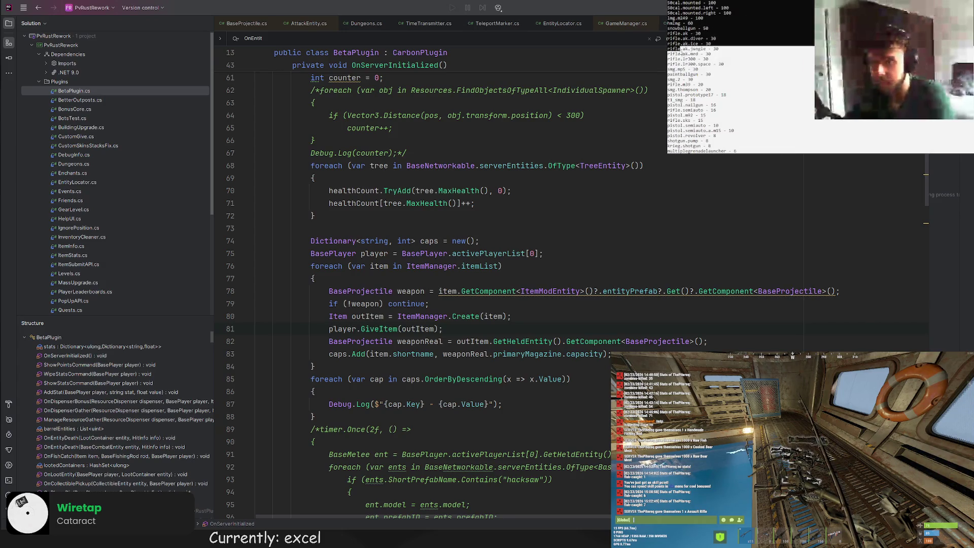
Copy the printed weapon capacity lines from the server console and switch to the spreadsheet
{"action": "left_click_drag", "start_coordinate": [685, 53], "coordinate": [668, 43]}
{"action": "right_click", "coordinate": [688, 55]}
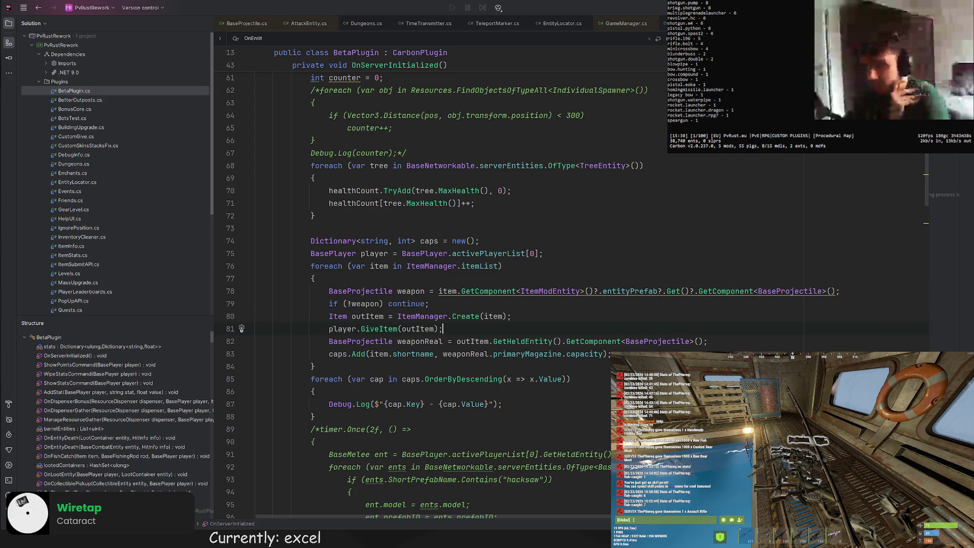
{"action": "key", "text": "alt+Tab"}
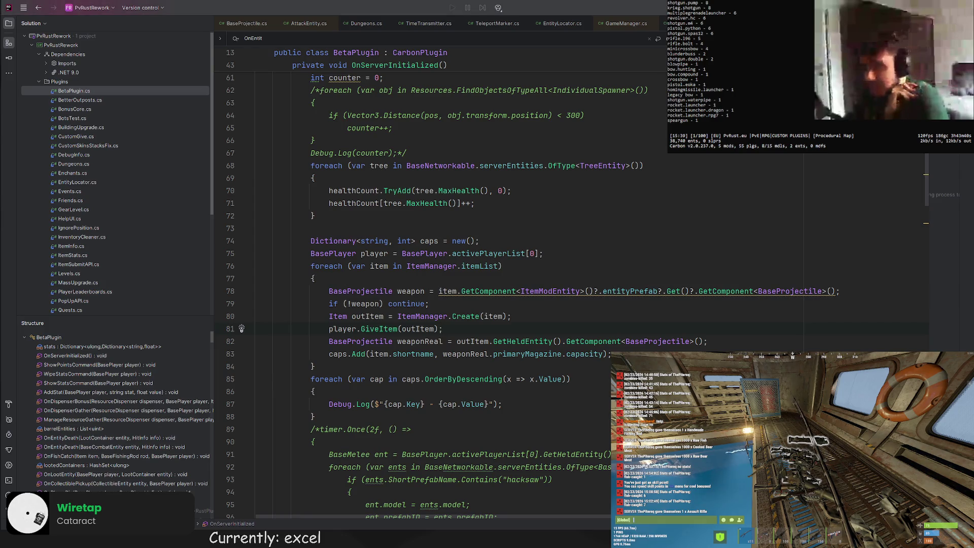
Relabel A14 and A15 as 2 Cap. and 4 Cap
{"action": "left_click", "coordinate": [61, 187]}
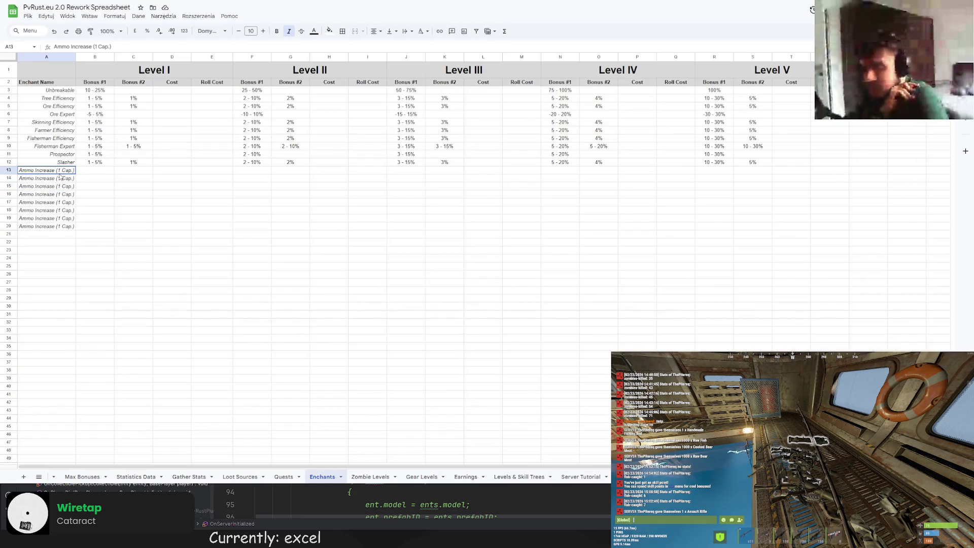
{"action": "left_click", "coordinate": [54, 178]}
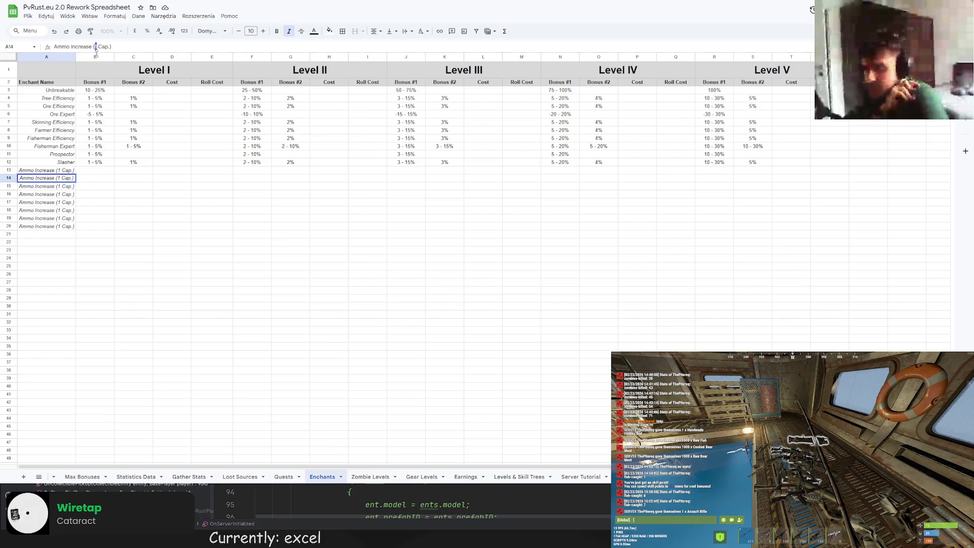
{"action": "type", "text": "2"}
{"action": "key", "text": "Return"}
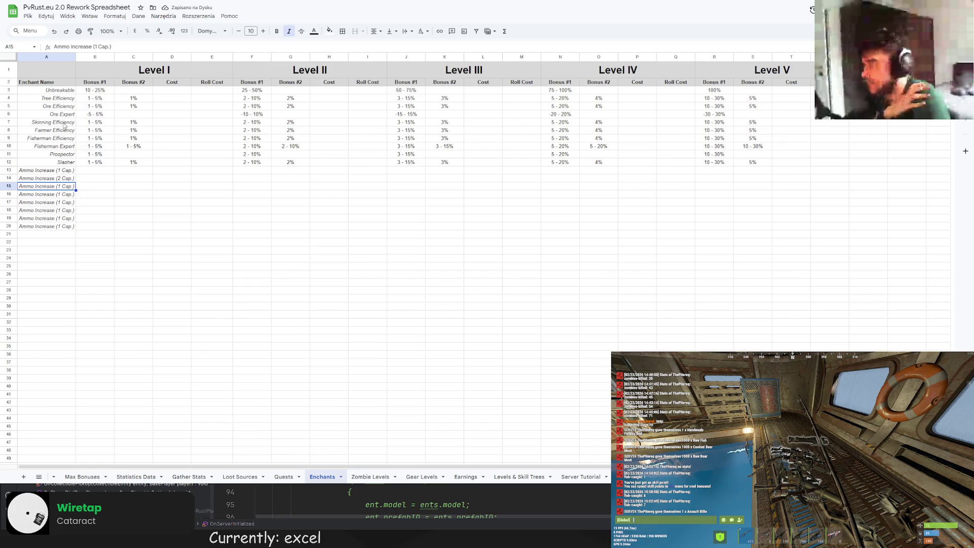
{"action": "left_click", "coordinate": [95, 46]}
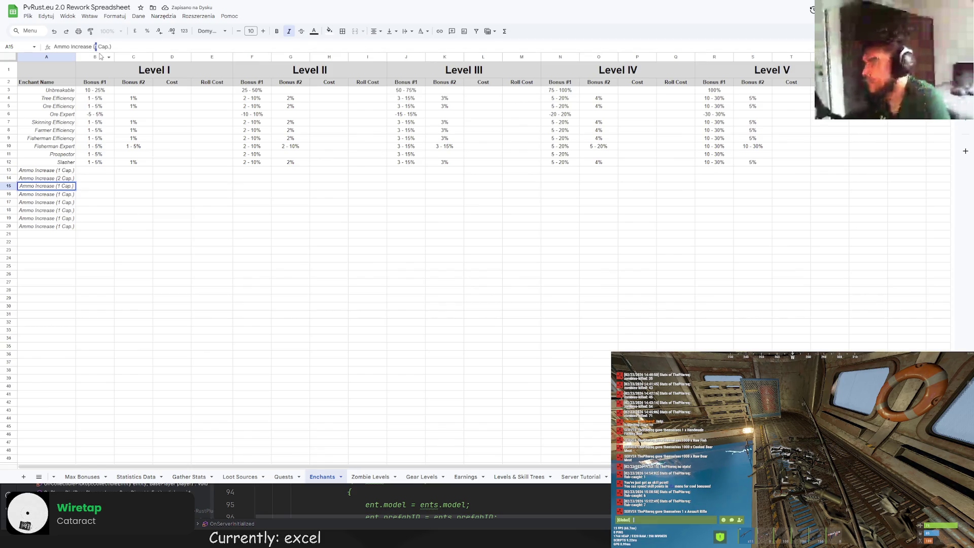
{"action": "key", "text": "Delete"}
{"action": "type", "text": "4"}
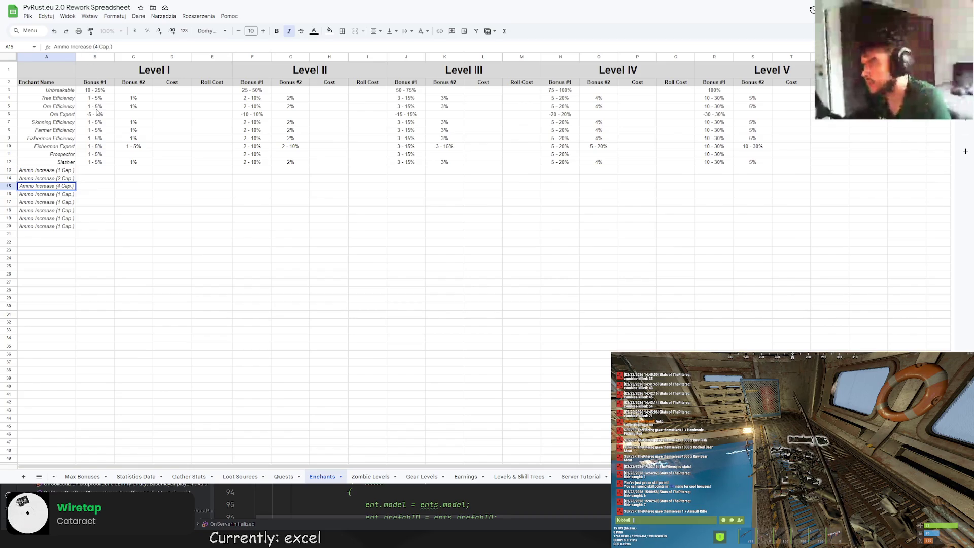
{"action": "key", "text": "Return"}
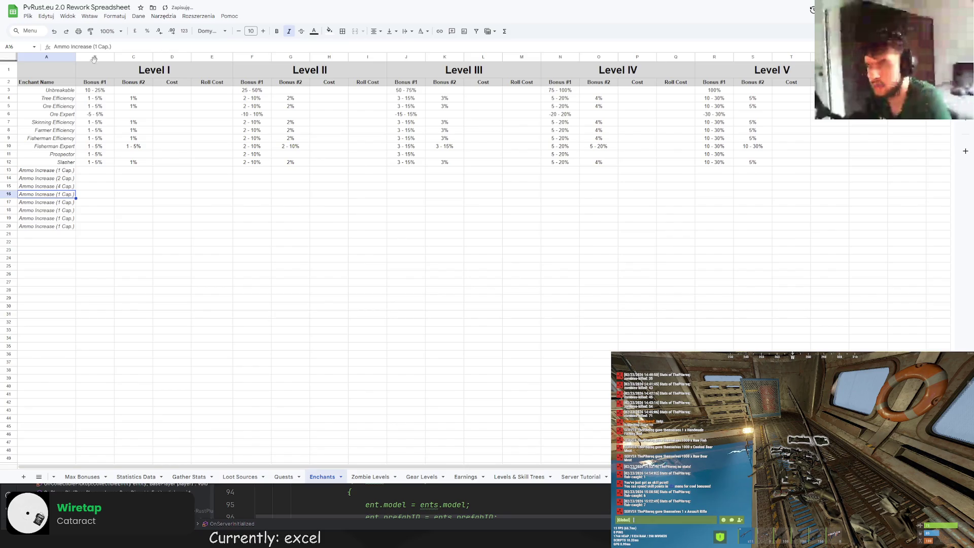
Relabel A16 and A17 as 5-8 Cap. and 10-18 Cap., then autofit column A
{"action": "key", "text": "Return"}
{"action": "key", "text": "Left"}
{"action": "key", "text": "Left"}
{"action": "key", "text": "Left"}
{"action": "key", "text": "BackSpace"}
{"action": "type", "text": "5-8"}
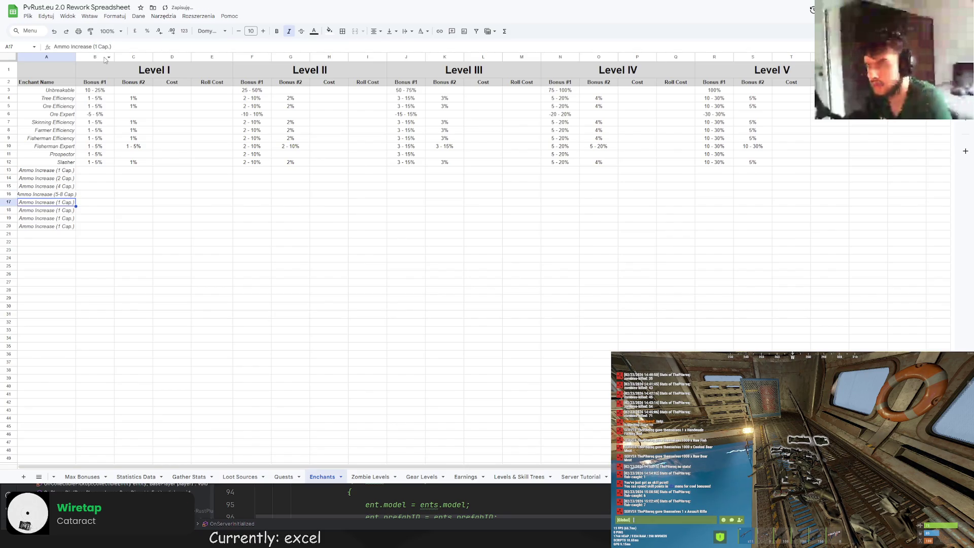
{"action": "key", "text": "Return"}
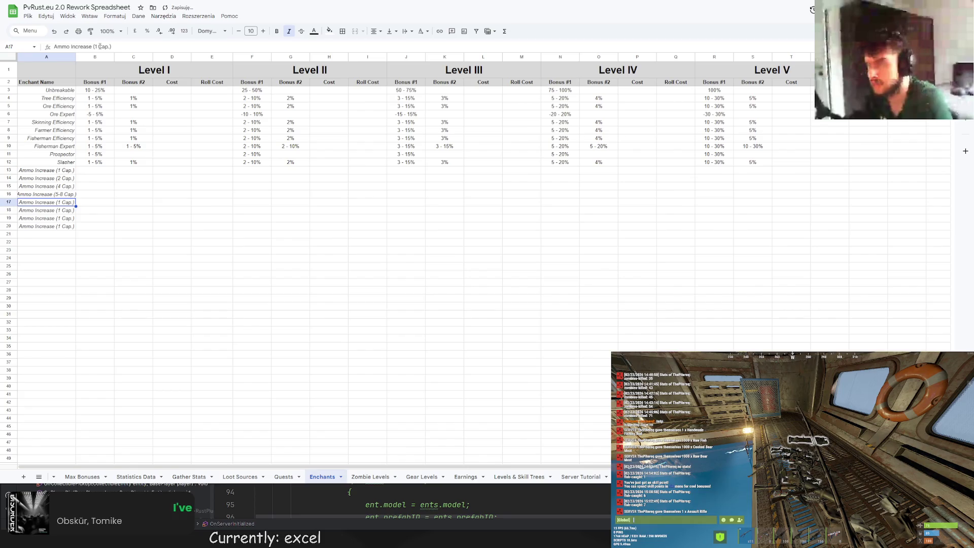
{"action": "left_click", "coordinate": [99, 47]}
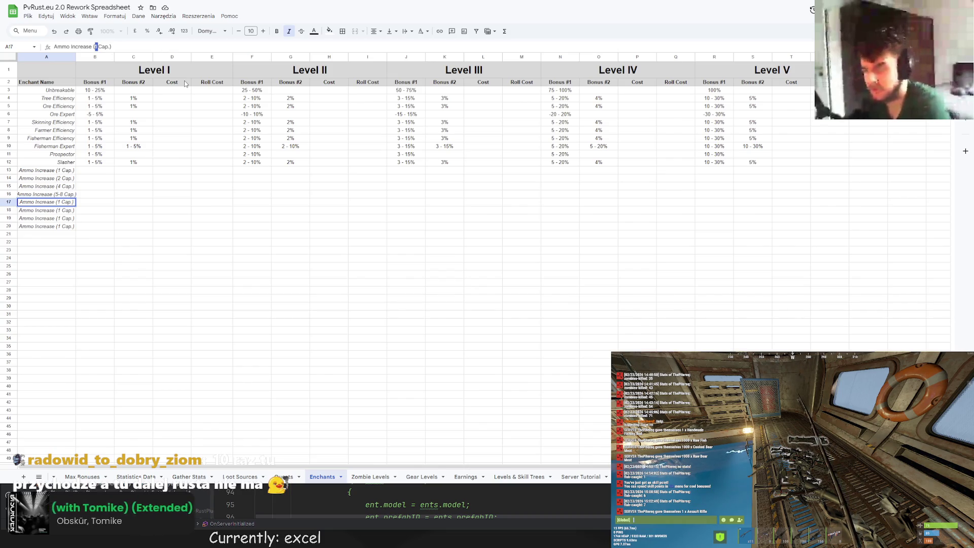
{"action": "type", "text": "10-18"}
{"action": "key", "text": "Return"}
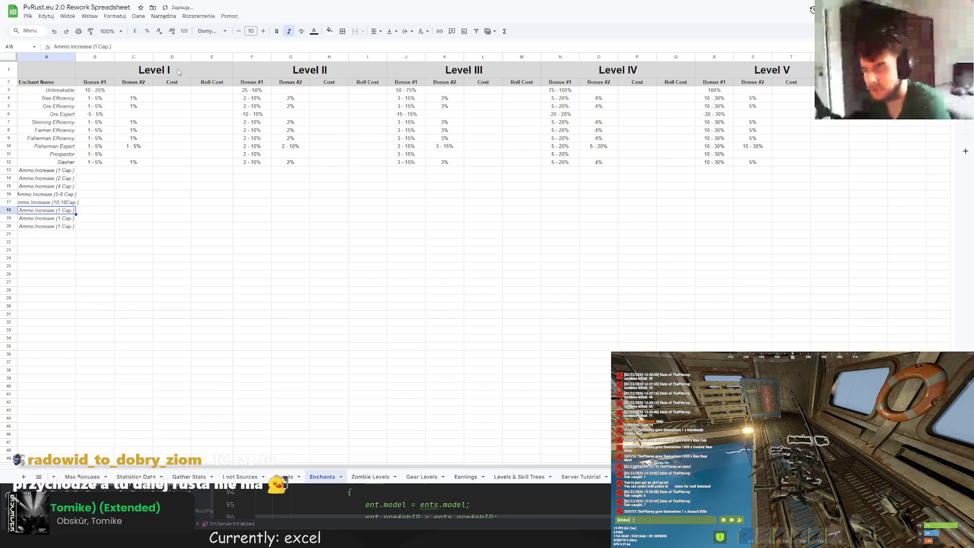
{"action": "double_click", "coordinate": [76, 57]}
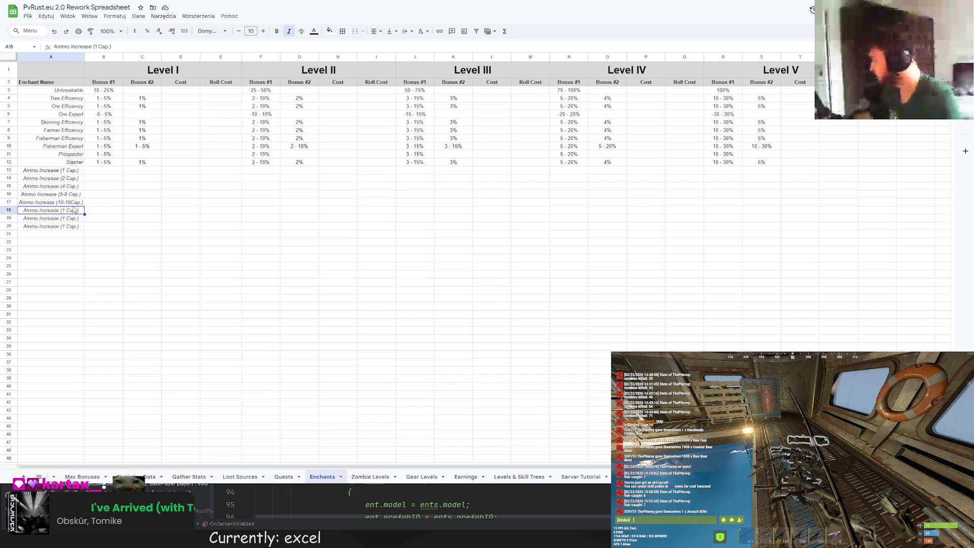
Fix the spacing of the 10-18 Cap. label in A17 to match A16
{"action": "key", "text": "Up"}
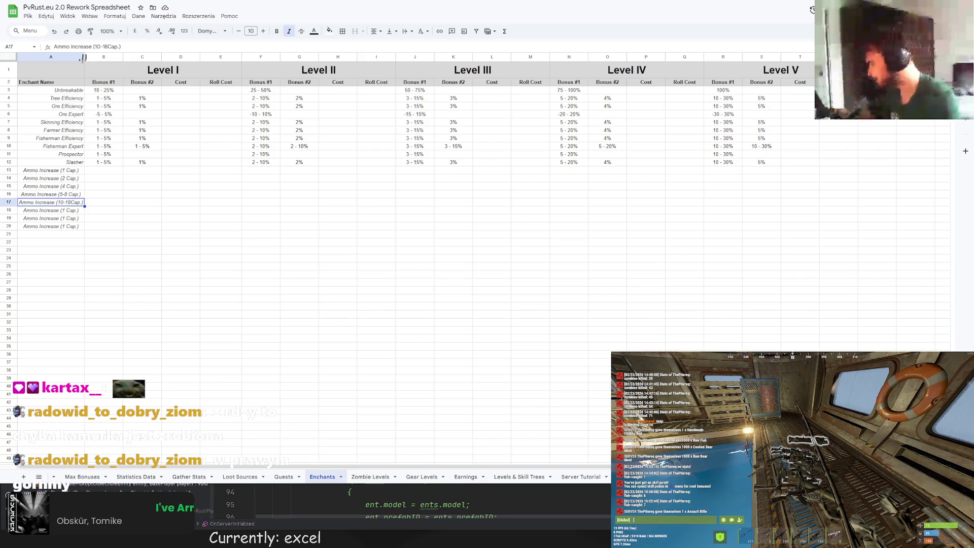
{"action": "left_click", "coordinate": [106, 47]}
{"action": "key", "text": "Return"}
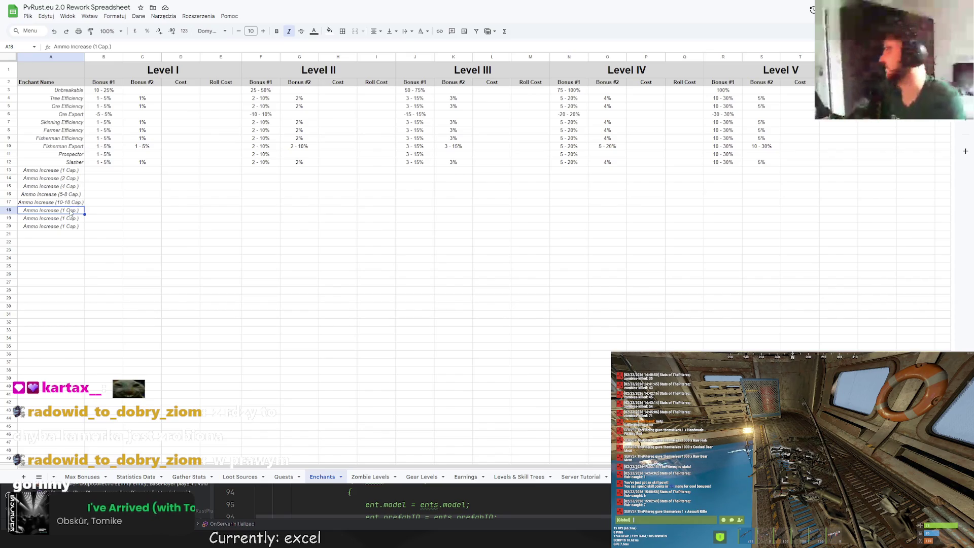
{"action": "left_click", "coordinate": [64, 203]}
{"action": "left_click", "coordinate": [73, 194]}
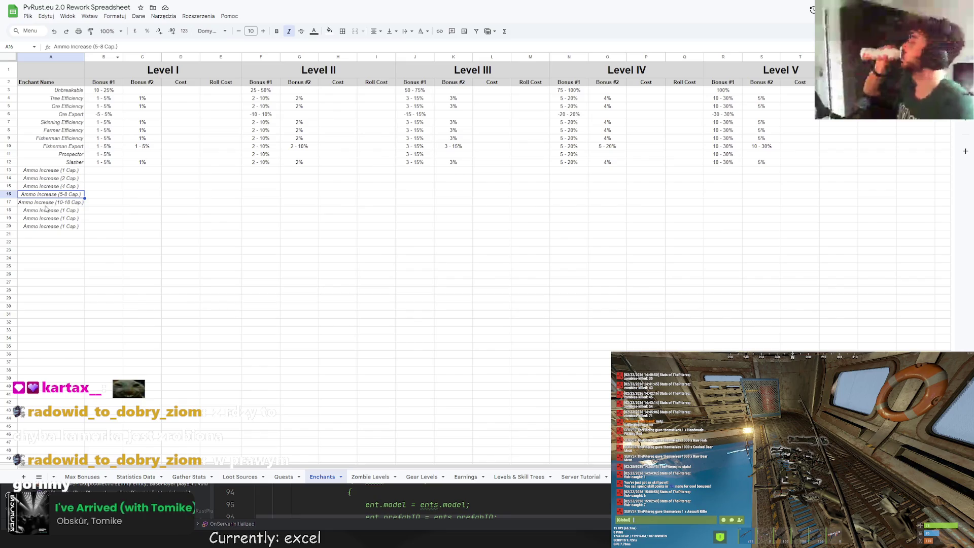
Set A18 to 20-30 Cap., removing the spaces around the dash to match A17
{"action": "left_click", "coordinate": [70, 212]}
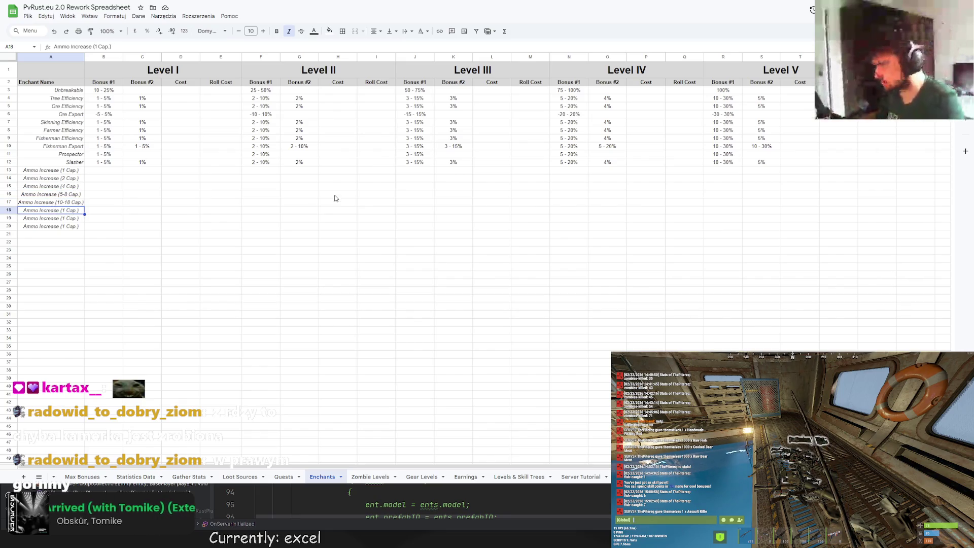
{"action": "double_click", "coordinate": [97, 46]}
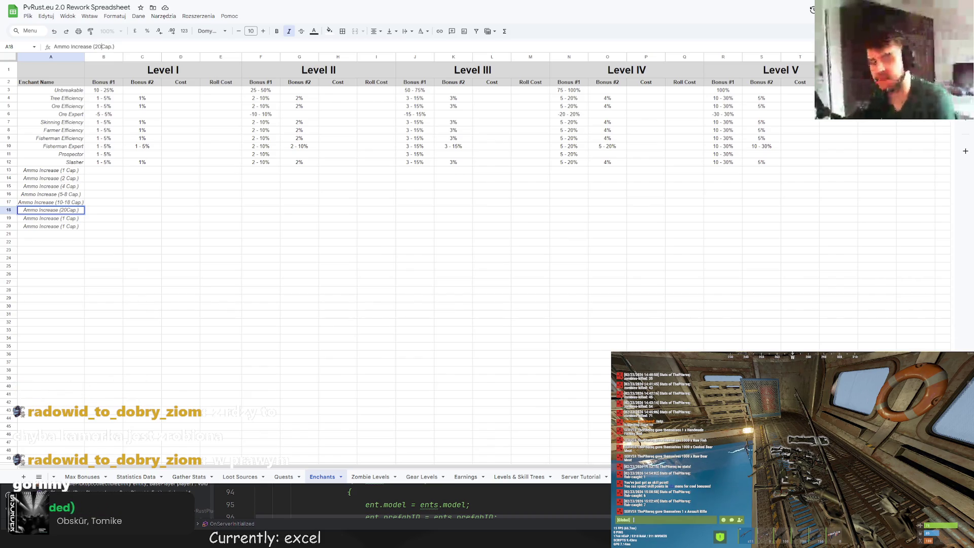
{"action": "type", "text": "20 - 30"}
{"action": "key", "text": "Return"}
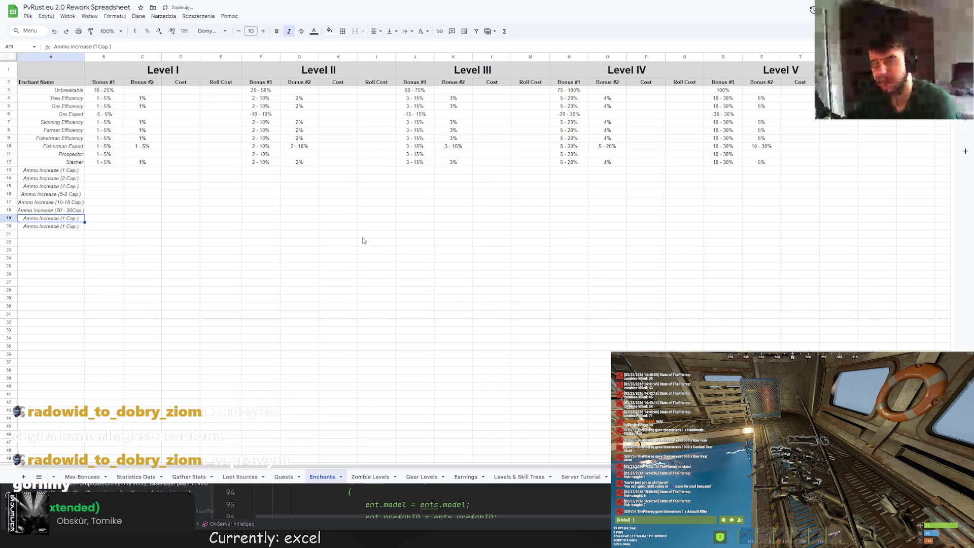
{"action": "left_click", "coordinate": [69, 203]}
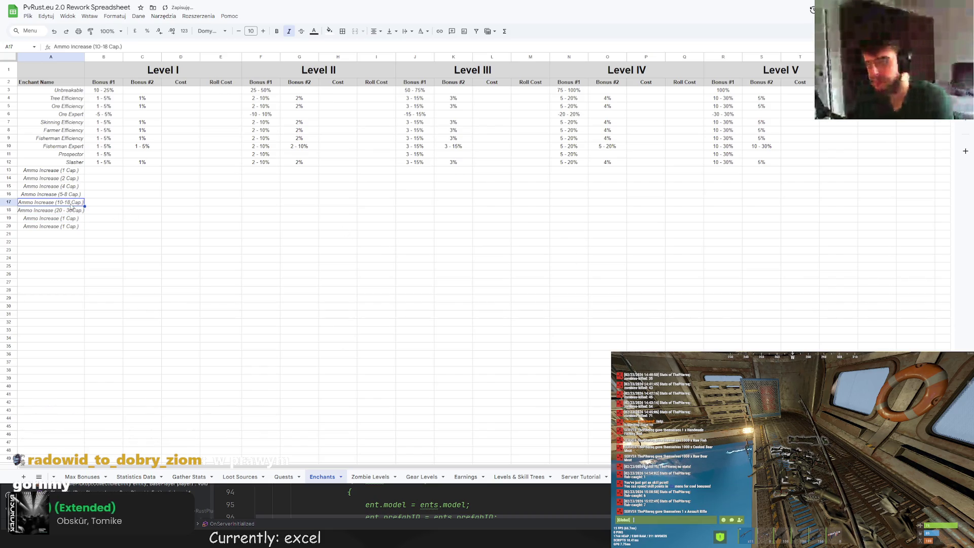
{"action": "key", "text": "Down"}
{"action": "left_click", "coordinate": [111, 46]}
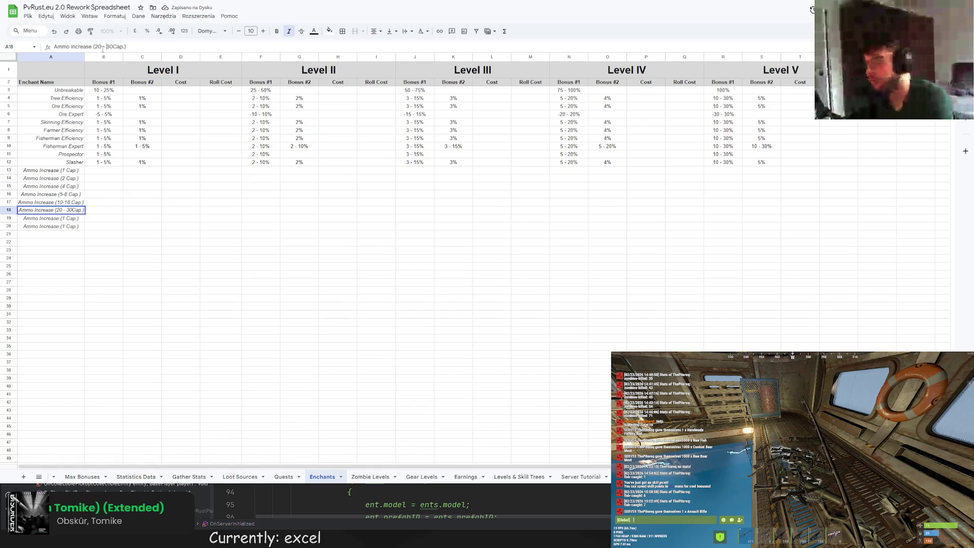
{"action": "key", "text": "BackSpace"}
{"action": "key", "text": "BackSpace"}
{"action": "key", "text": "Return"}
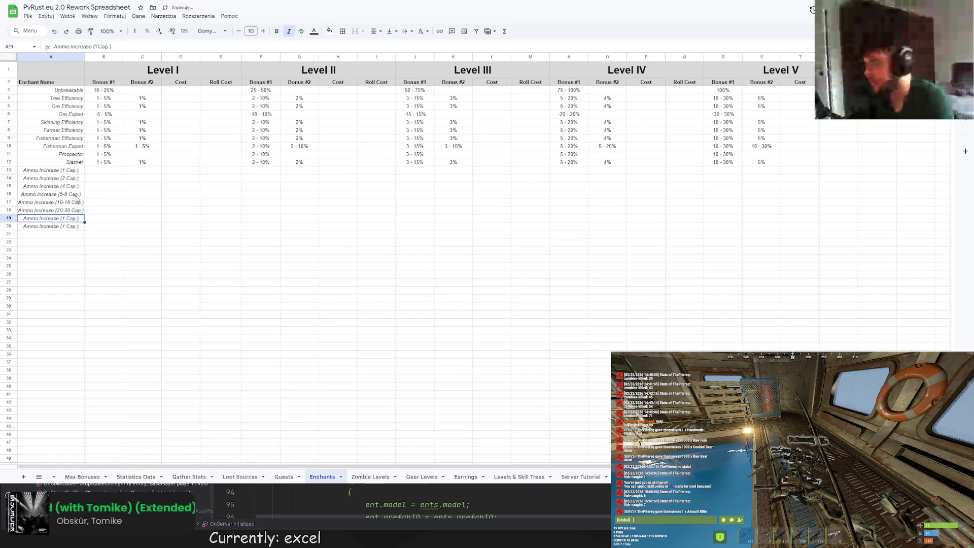
Set A19 to 50-60 Cap
{"action": "left_click", "coordinate": [95, 47]}
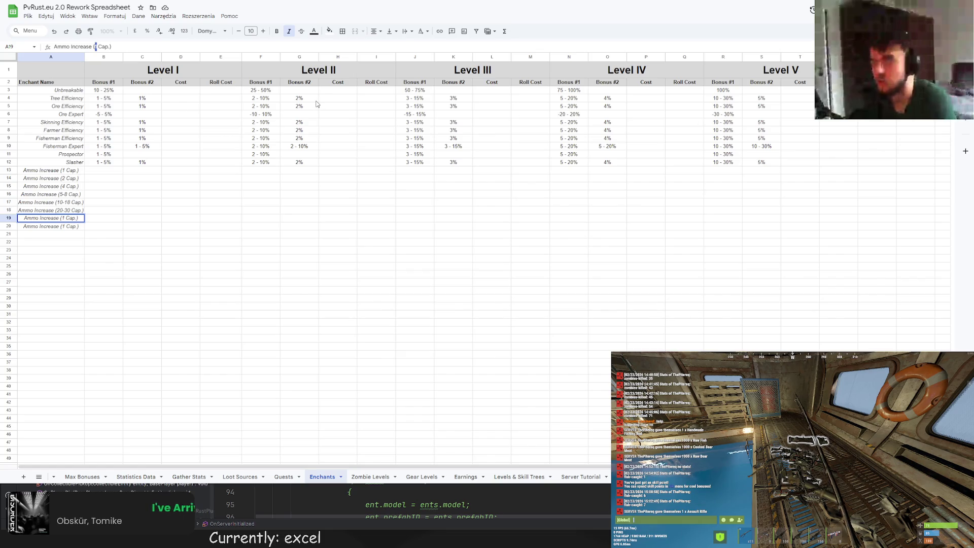
{"action": "type", "text": "50"}
{"action": "key", "text": "BackSpace"}
{"action": "type", "text": "50-60"}
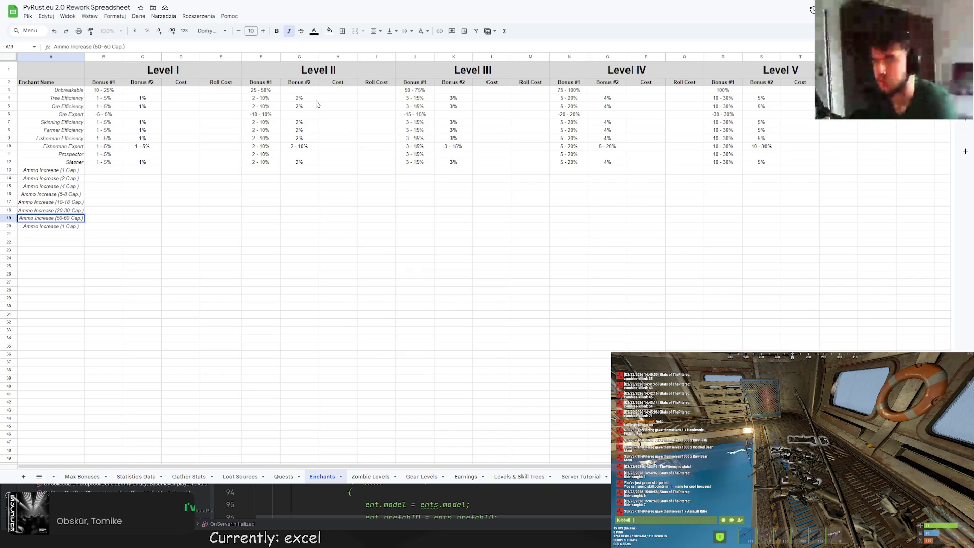
{"action": "key", "text": "Return"}
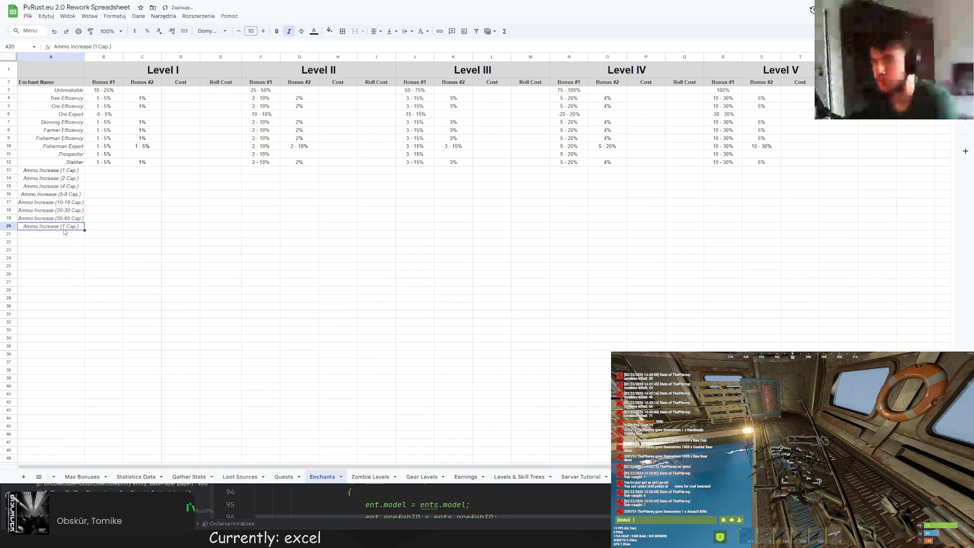
Fill A20 down to A21, label them 100 Cap. and 300 Cap., and autofit column A
{"action": "left_click_drag", "start_coordinate": [84, 229], "coordinate": [54, 235]}
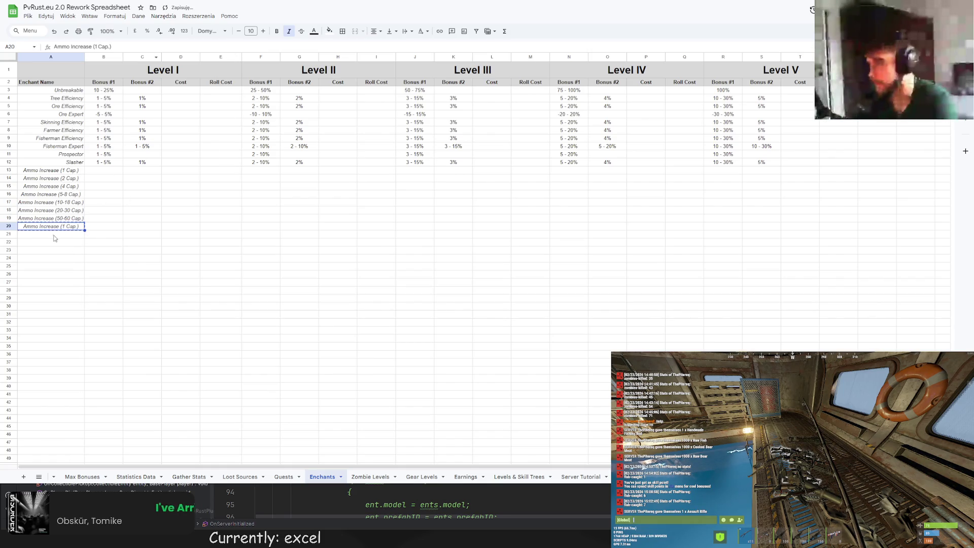
{"action": "type", "text": "00"}
{"action": "key", "text": "Return"}
{"action": "left_click", "coordinate": [101, 47]}
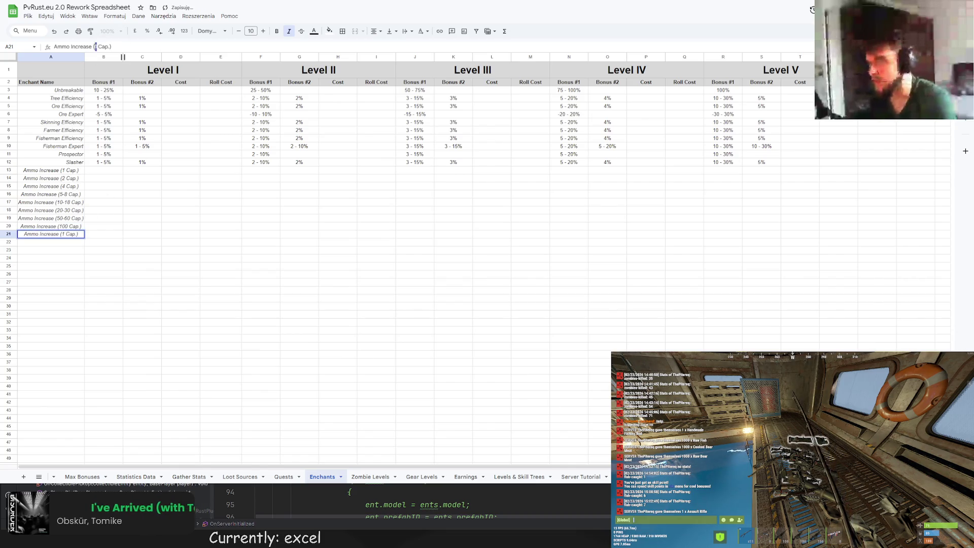
{"action": "key", "text": "BackSpace"}
{"action": "type", "text": "300"}
{"action": "left_click", "coordinate": [197, 211]}
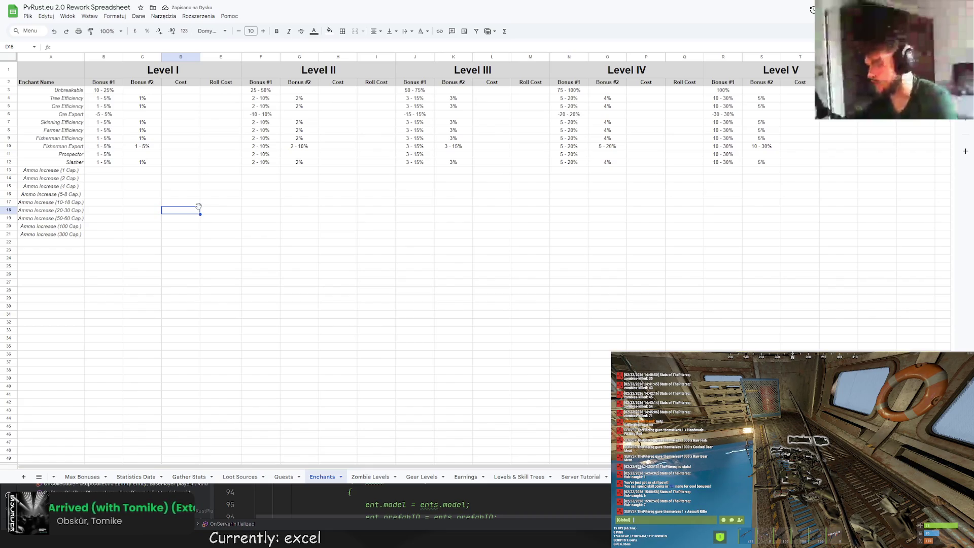
{"action": "double_click", "coordinate": [83, 56]}
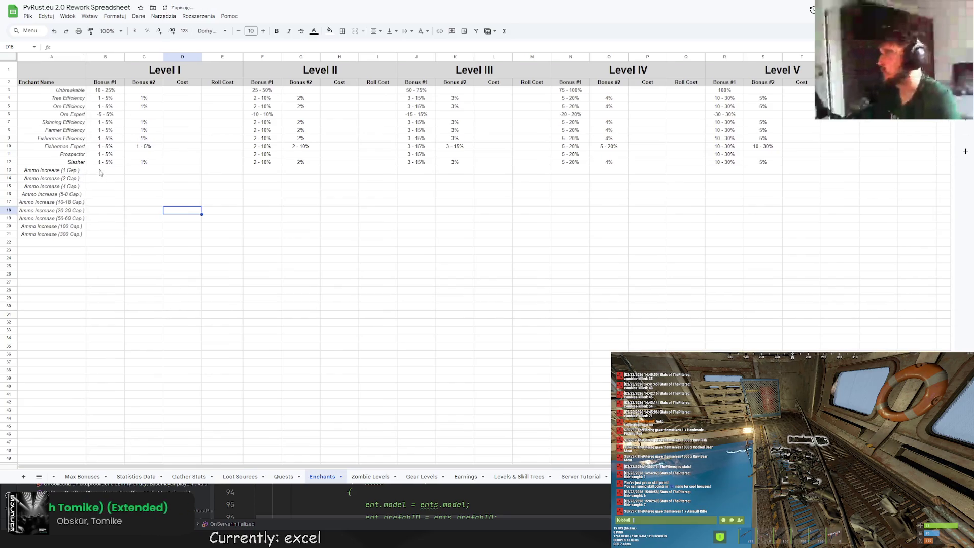
Enter 1 as the Level I Bonus #1 for the 1, 2 and 4 Cap tiers
{"action": "left_click", "coordinate": [100, 172]}
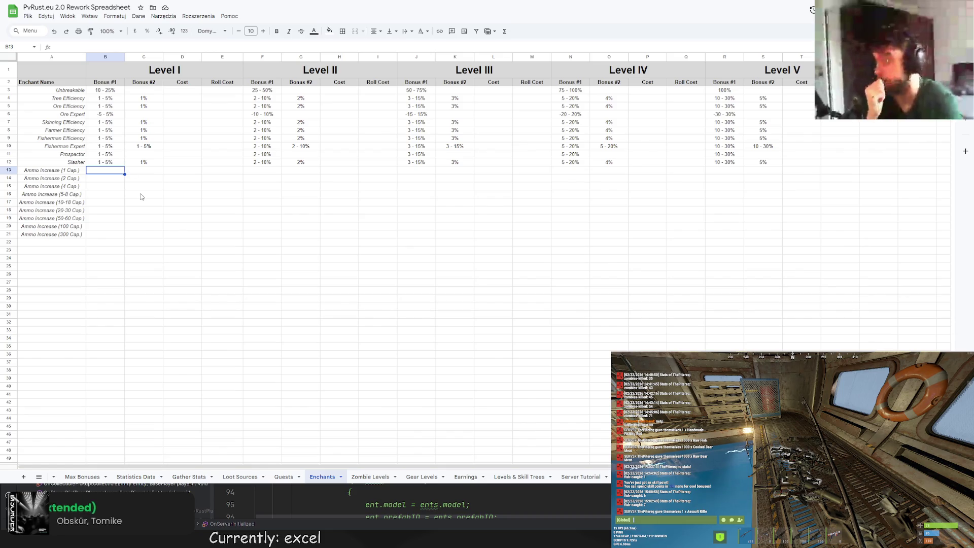
{"action": "type", "text": "=1"}
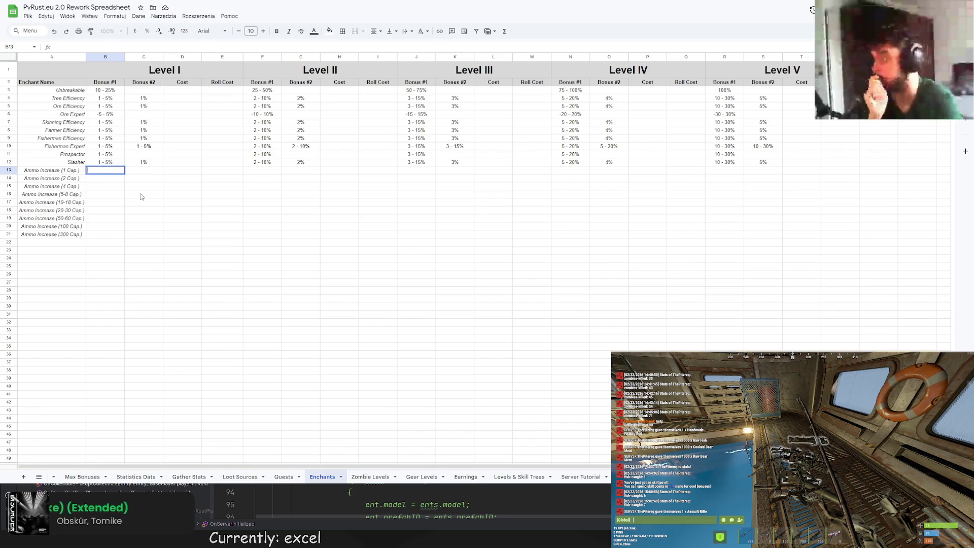
{"action": "key", "text": "Return"}
{"action": "type", "text": "=1"}
{"action": "key", "text": "Return"}
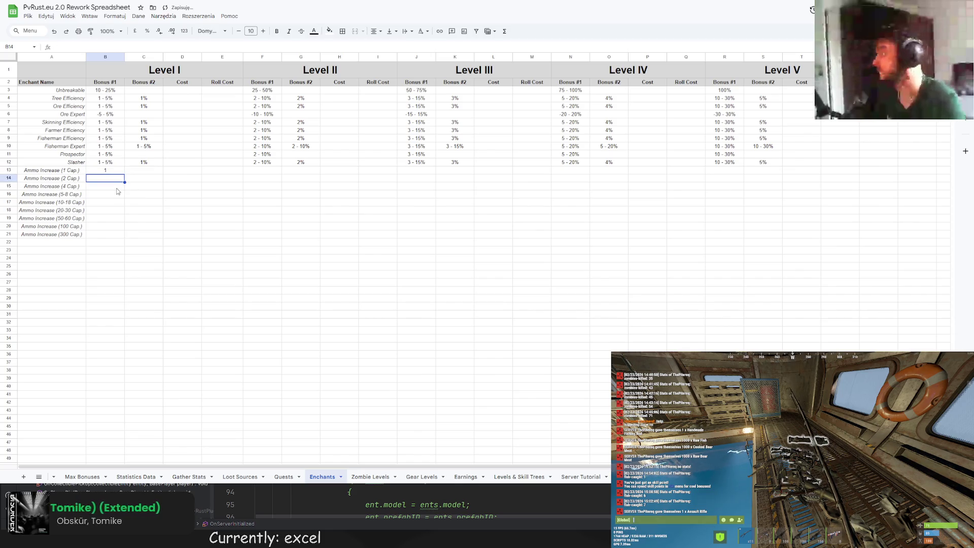
{"action": "type", "text": "=1"}
{"action": "key", "text": "Return"}
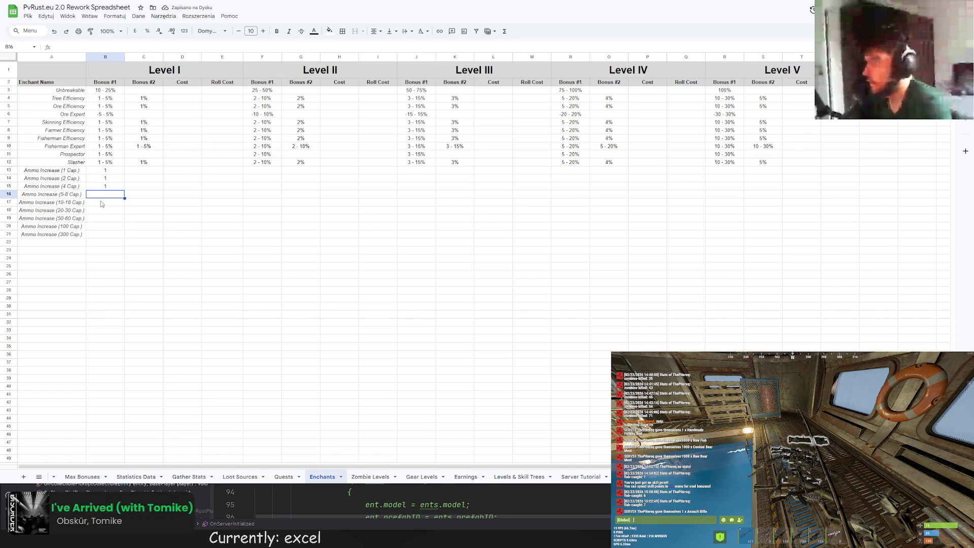
{"action": "type", "text": "2"}
Enter 1-2 as the Level I value for the 5-8 Cap tier
{"action": "left_click", "coordinate": [109, 197]}
{"action": "double_click", "coordinate": [109, 196]}
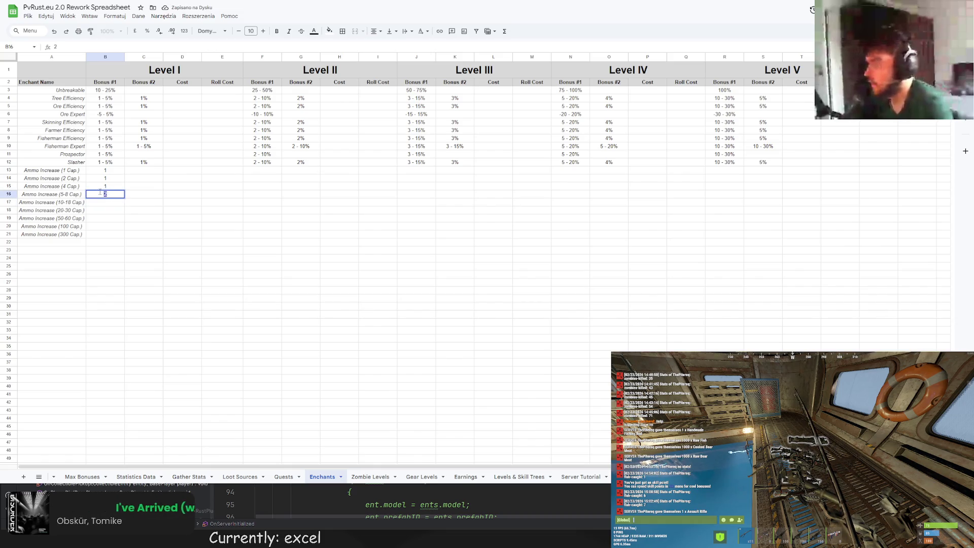
{"action": "type", "text": "-2"}
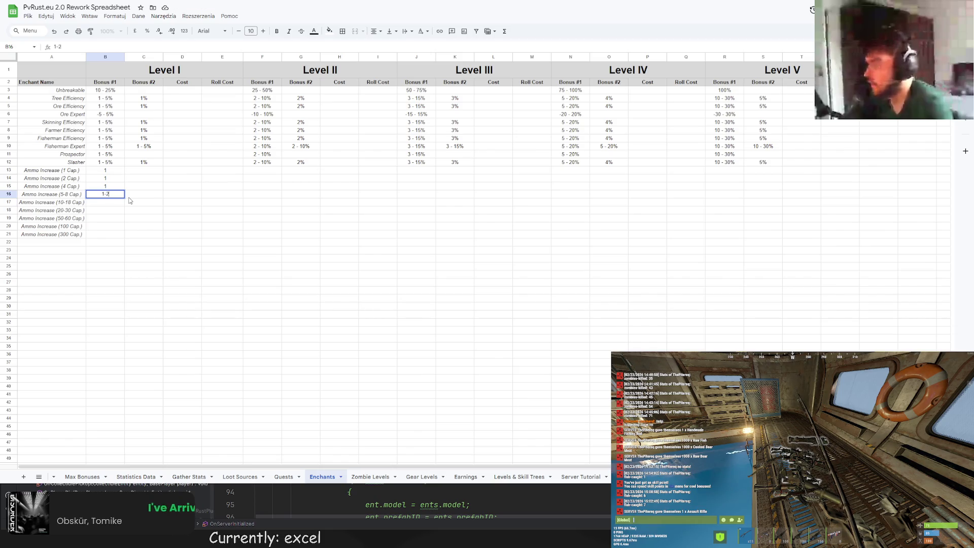
{"action": "key", "text": "Return"}
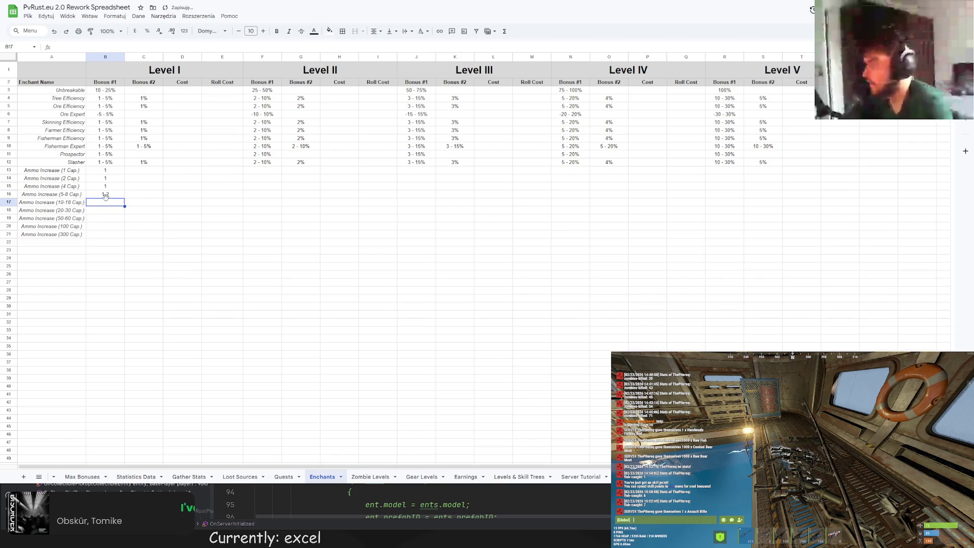
{"action": "double_click", "coordinate": [108, 203]}
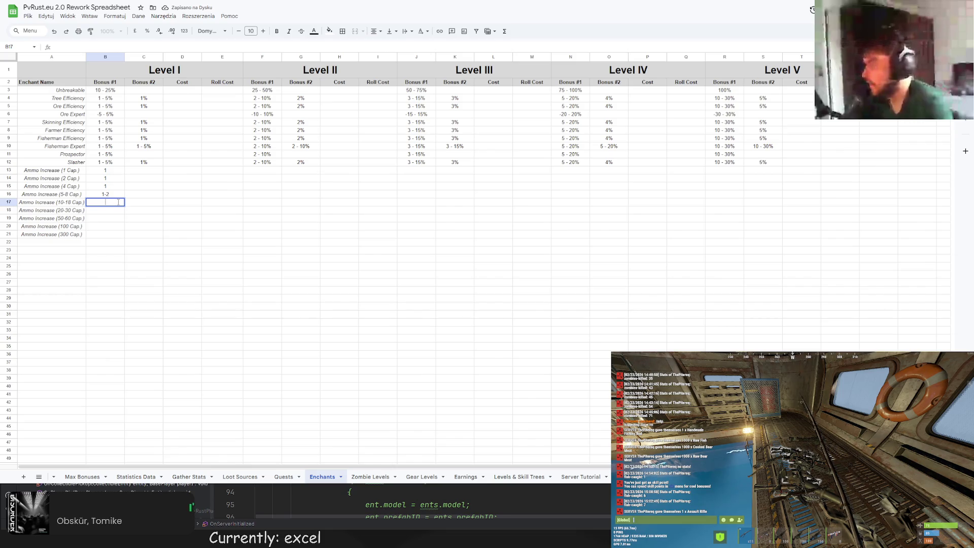
{"action": "left_click", "coordinate": [728, 173]}
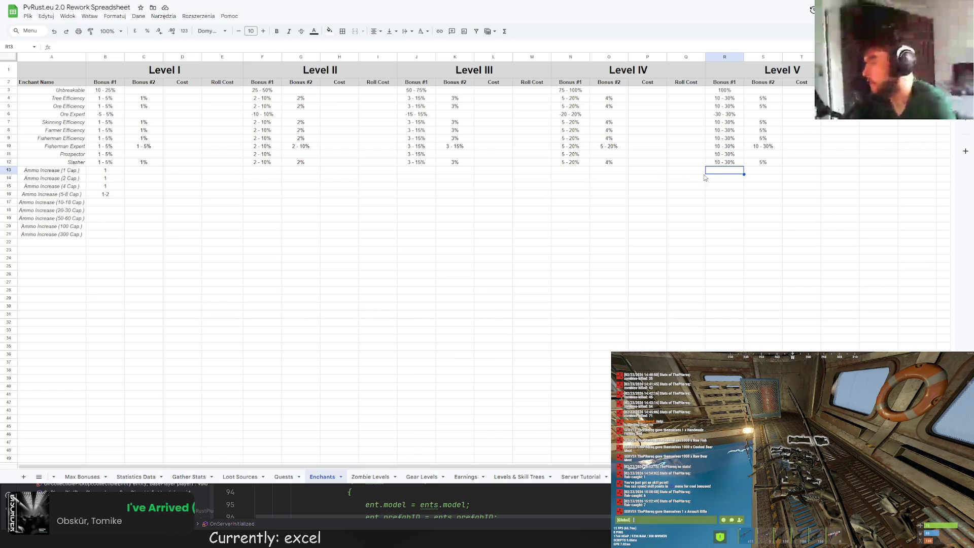
Set Level V ranges of 1-3 for the 1 Cap tier and 2-6 for the 2 Cap tier, fixing the date conversion
{"action": "double_click", "coordinate": [723, 172]}
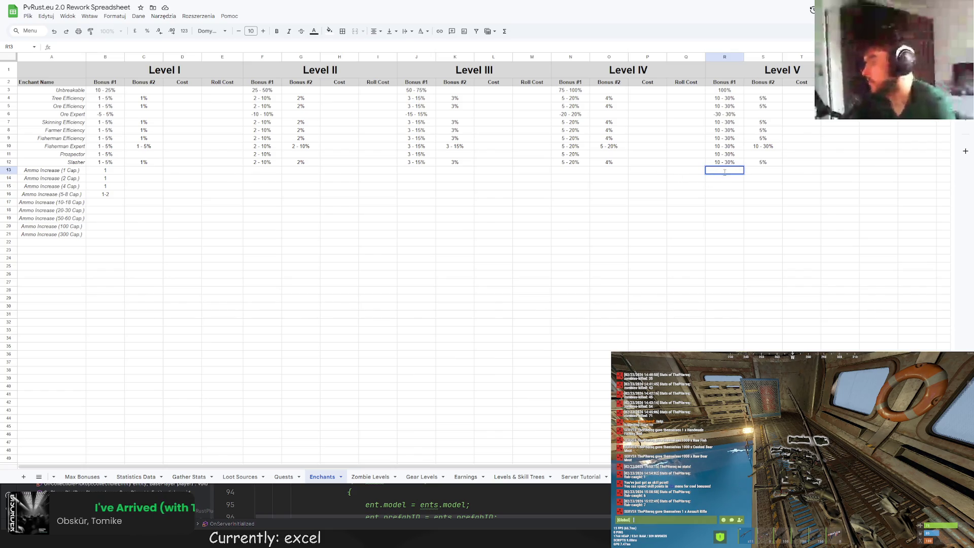
{"action": "key", "text": "Return"}
{"action": "type", "text": "1-"}
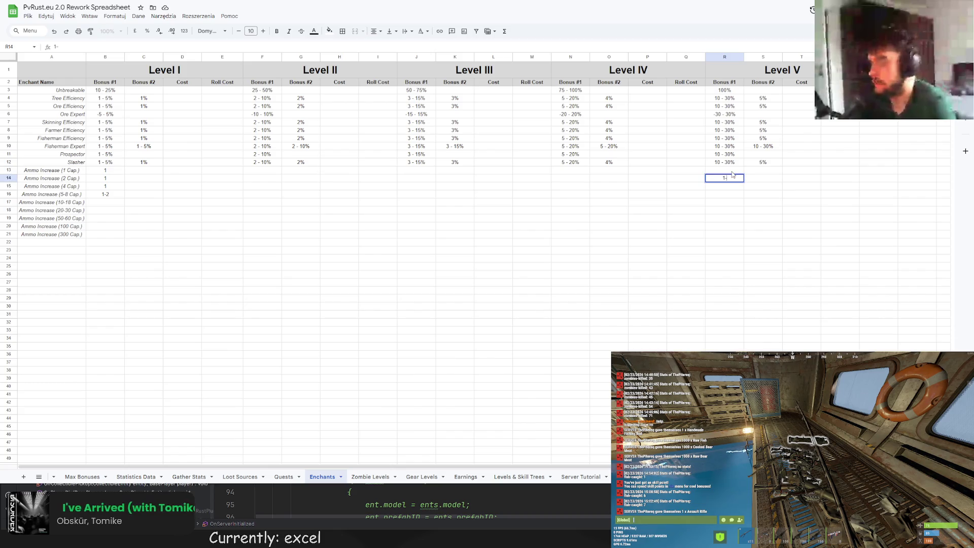
{"action": "type", "text": "-3"}
{"action": "key", "text": "Return"}
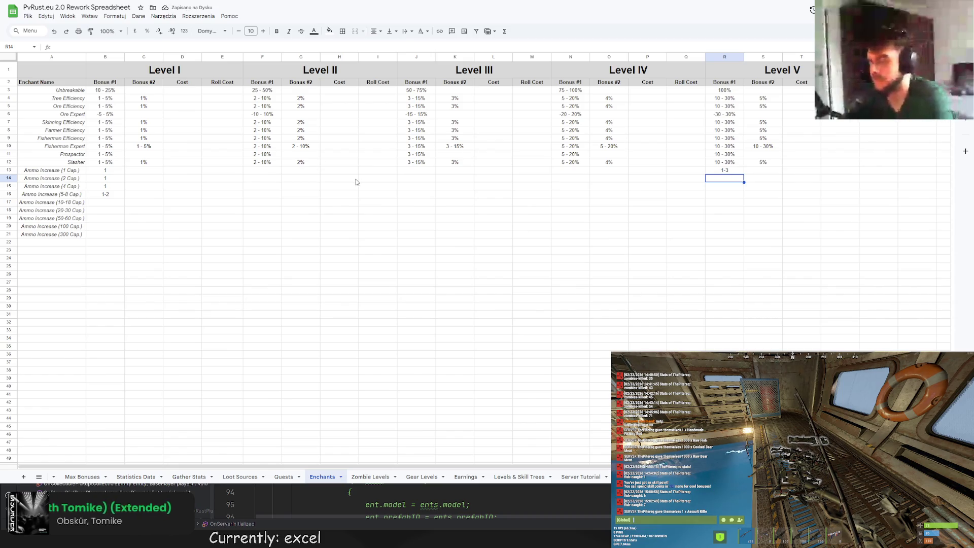
{"action": "type", "text": "1-6"}
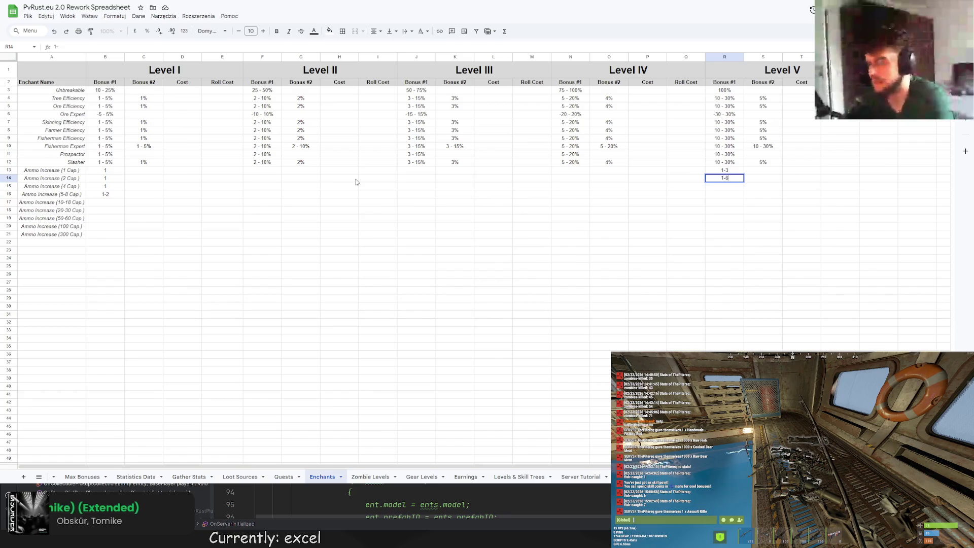
{"action": "key", "text": "Return"}
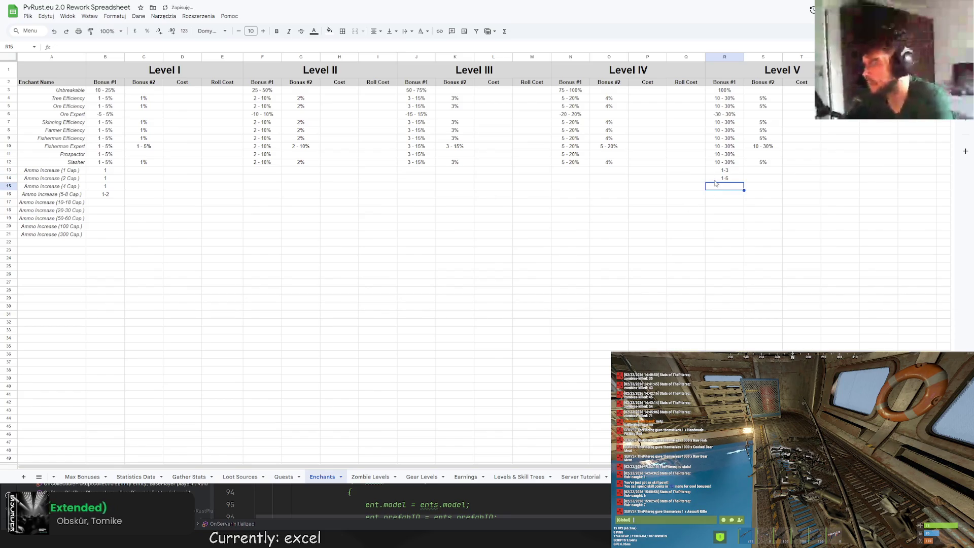
{"action": "left_click", "coordinate": [716, 180]}
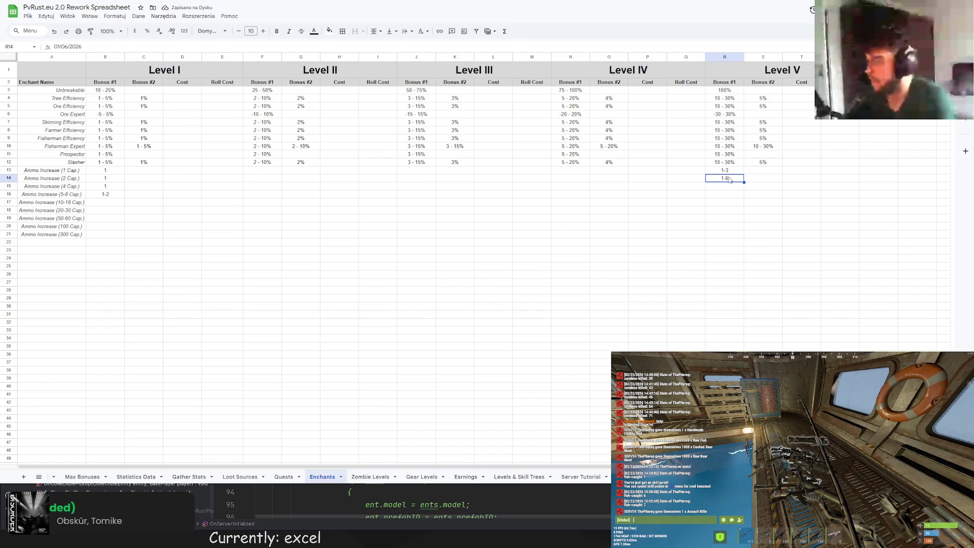
{"action": "double_click", "coordinate": [728, 180]}
{"action": "type", "text": "2-3"}
{"action": "key", "text": "Return"}
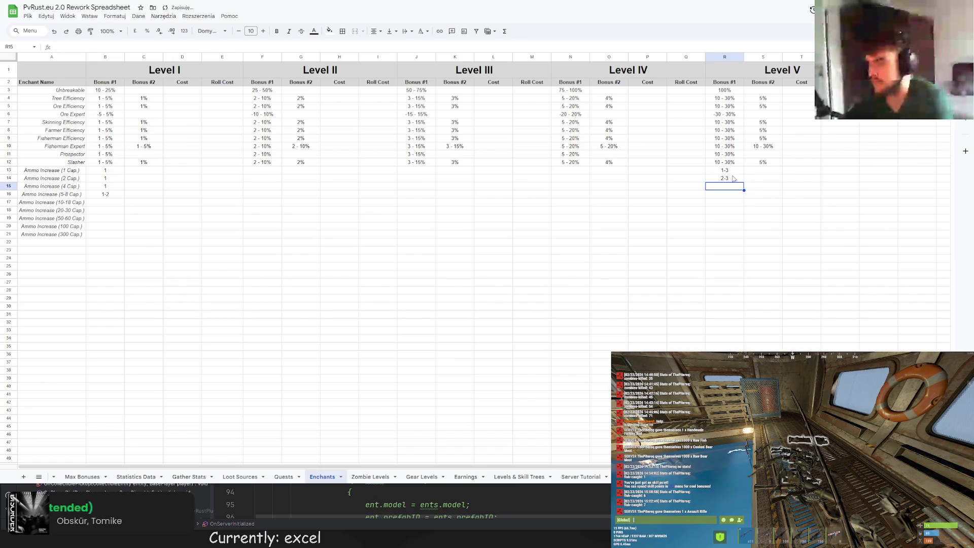
{"action": "left_click", "coordinate": [733, 178]}
{"action": "type", "text": "2-"}
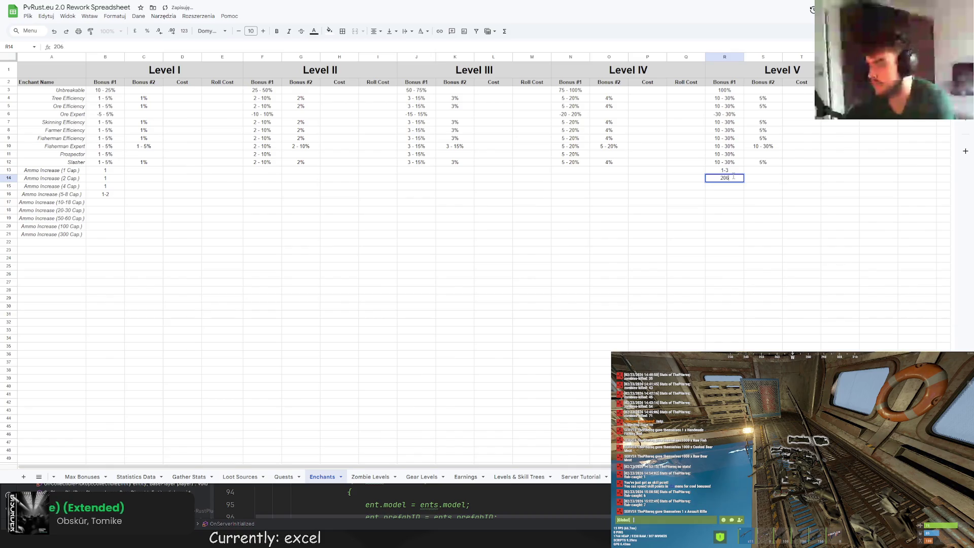
{"action": "type", "text": "6"}
{"action": "key", "text": "Return"}
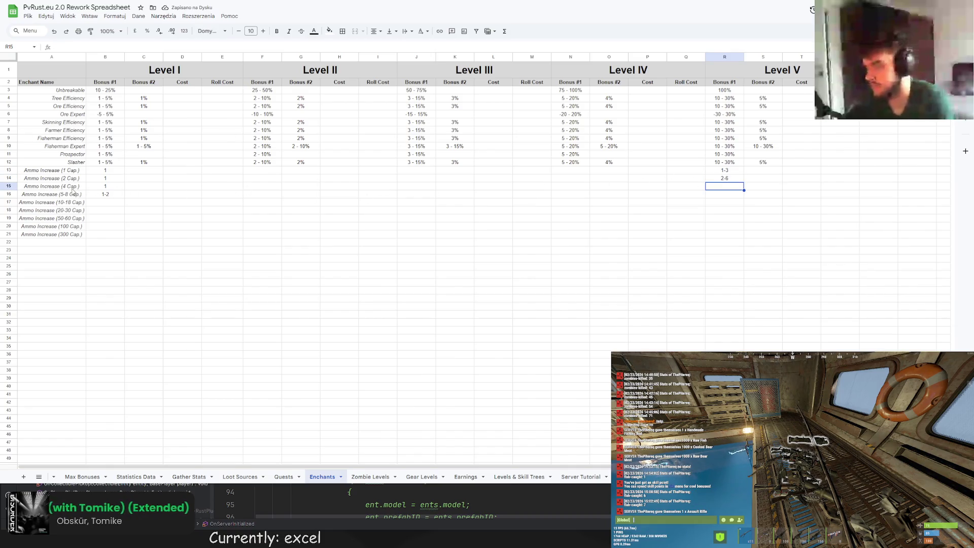
{"action": "type", "text": "2-12"}
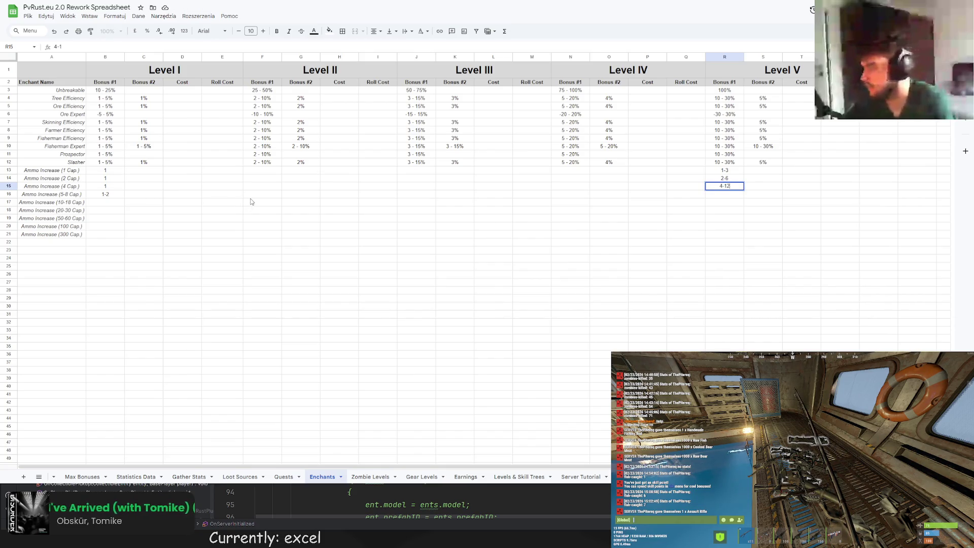
Enter 4-12 for the 4 Cap tier's Level V and move the 1-3 range into Level II
{"action": "key", "text": "Return"}
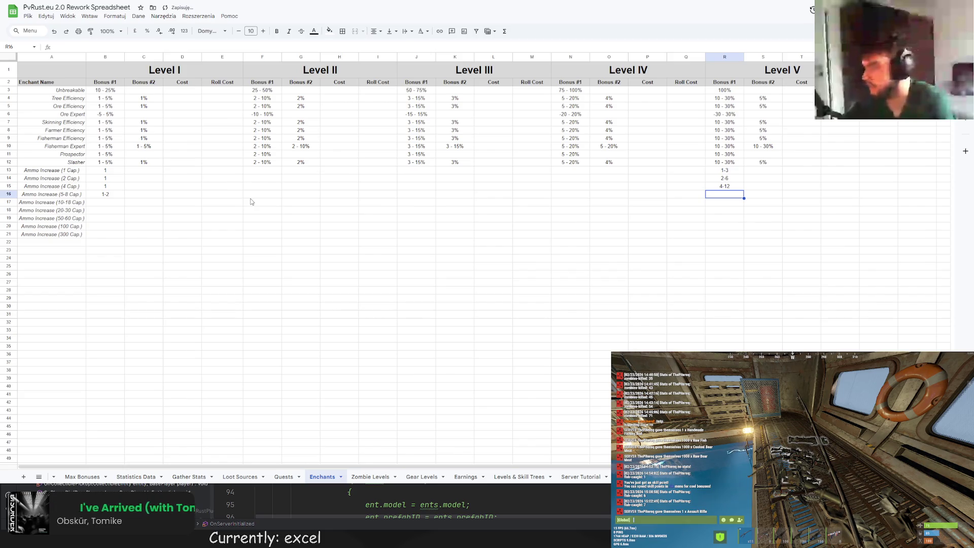
{"action": "type", "text": "1"}
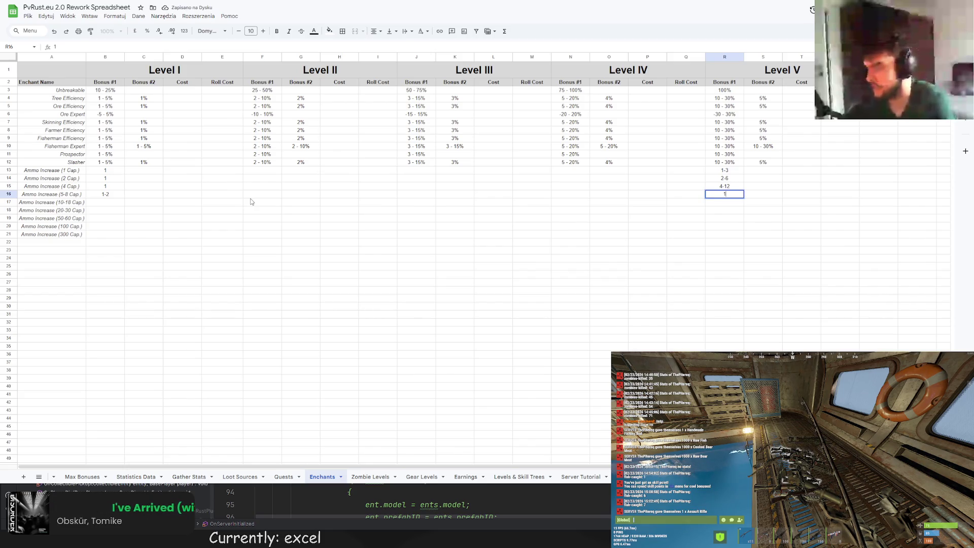
{"action": "type", "text": "0-"}
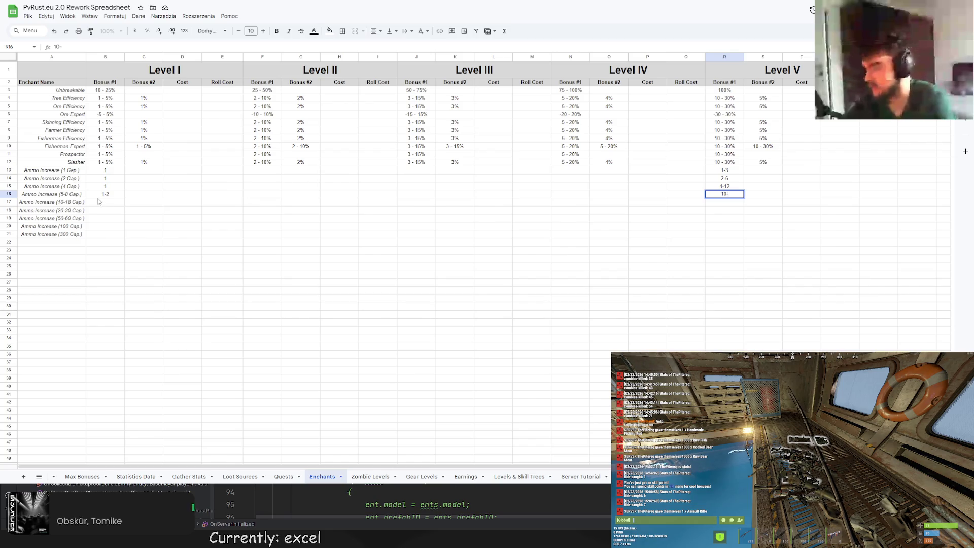
{"action": "key", "text": "BackSpace"}
{"action": "key", "text": "BackSpace"}
{"action": "type", "text": "5-"}
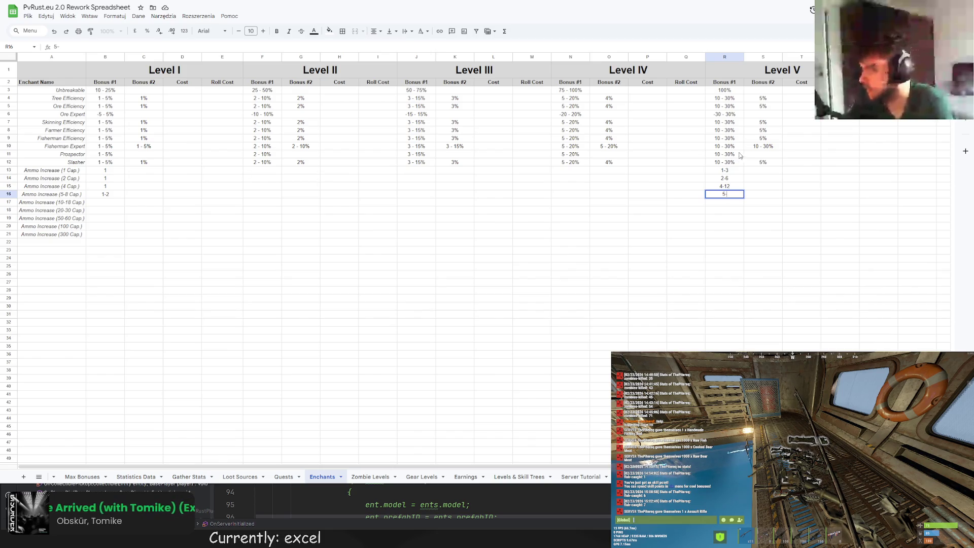
{"action": "left_click", "coordinate": [730, 170]}
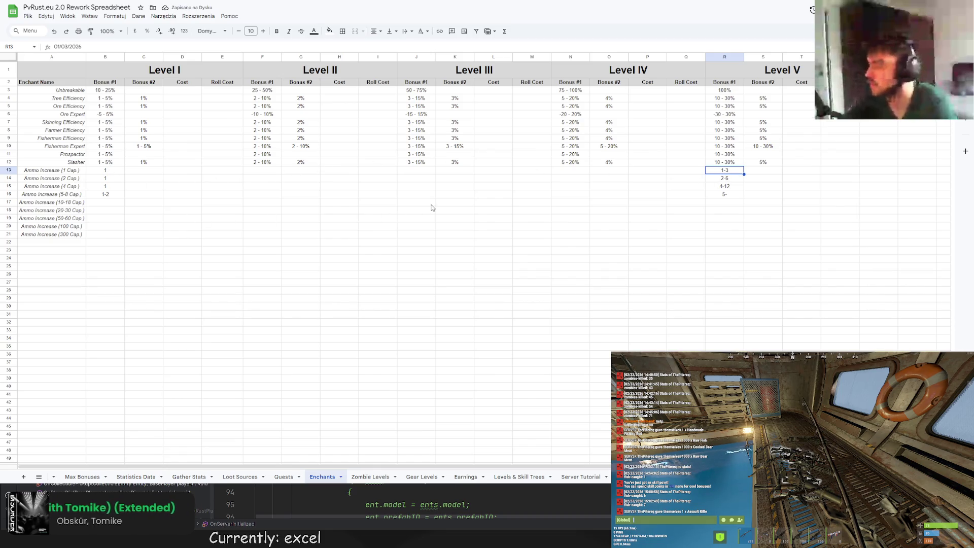
{"action": "double_click", "coordinate": [726, 170]}
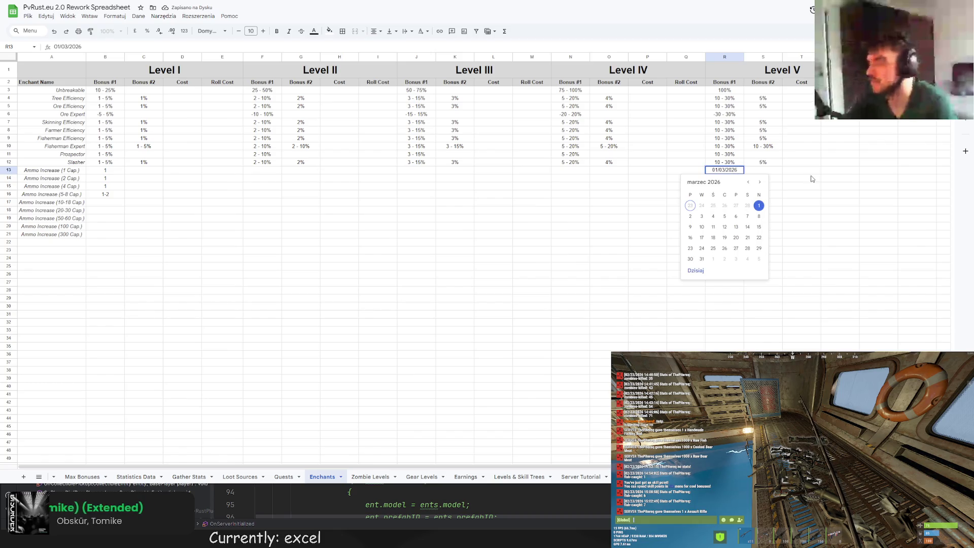
{"action": "key", "text": "Escape"}
{"action": "left_click_drag", "start_coordinate": [735, 175], "coordinate": [283, 177]}
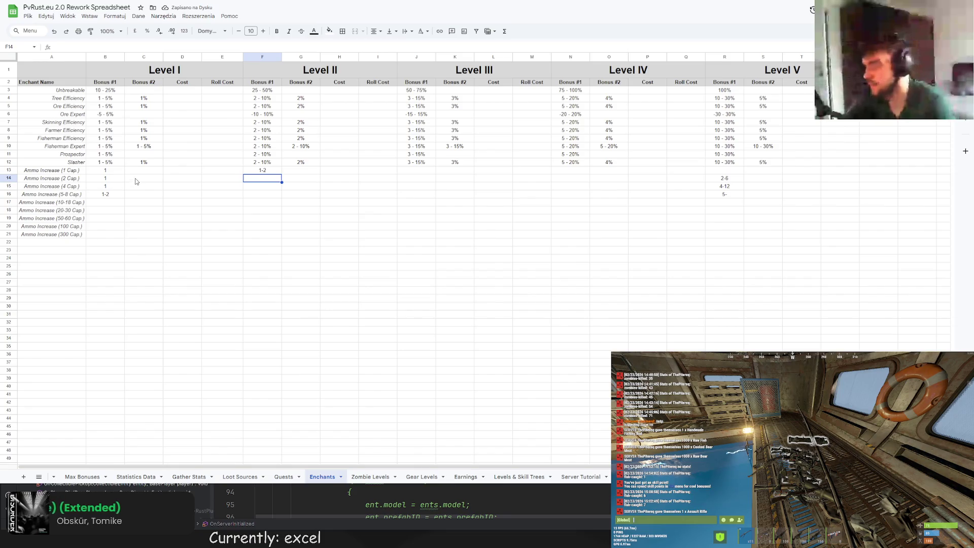
Fill the 2 and 4 Cap tiers with Level II 1-2 and Level III 1-4, plus a Level IV value for 4 Cap
{"action": "double_click", "coordinate": [267, 178]}
{"action": "type", "text": "1-2"}
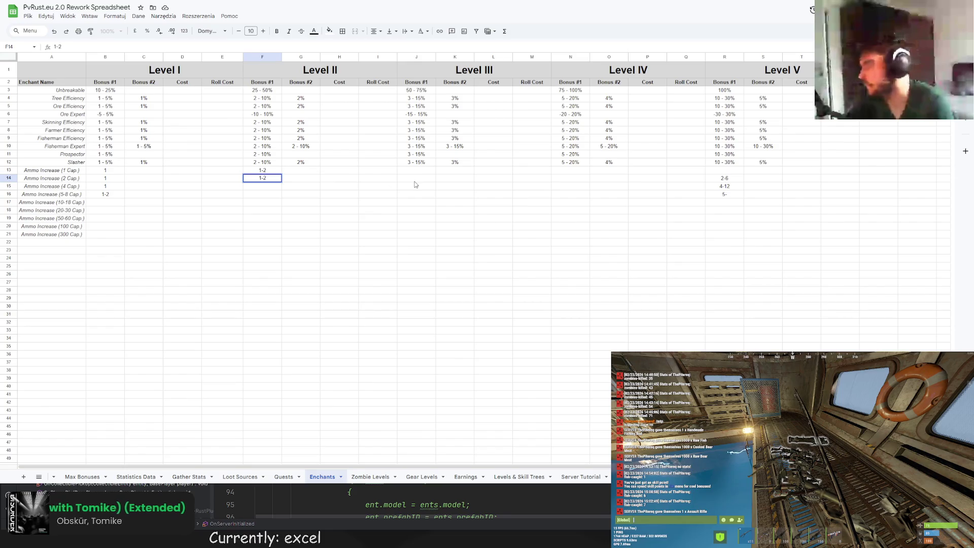
{"action": "left_click", "coordinate": [413, 180]}
{"action": "type", "text": "1-3"}
{"action": "left_click", "coordinate": [265, 186]}
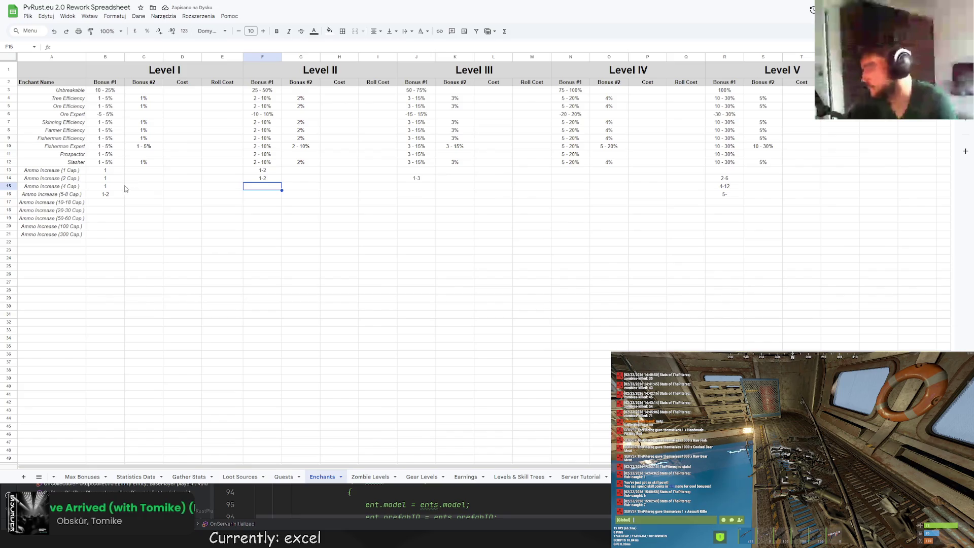
{"action": "left_click", "coordinate": [427, 181]}
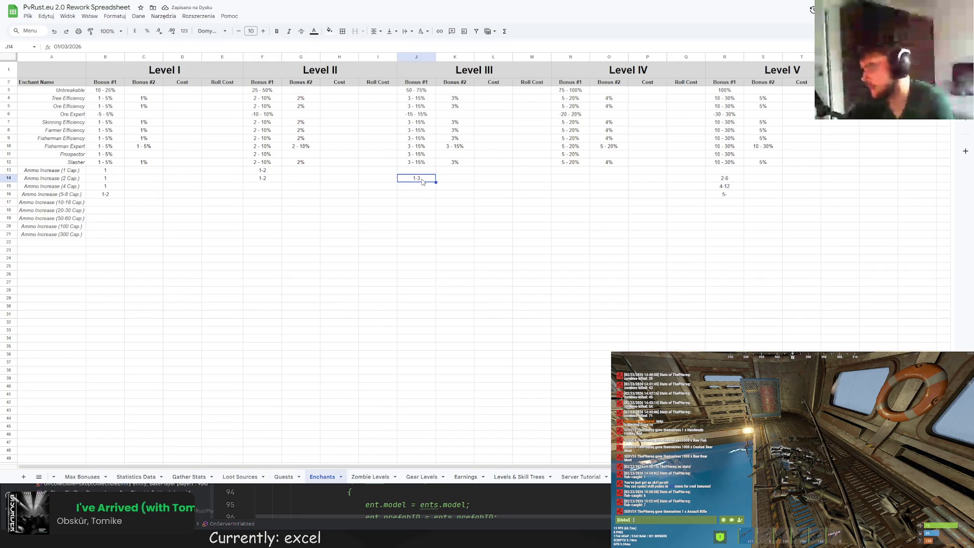
{"action": "type", "text": "1-4"}
{"action": "left_click", "coordinate": [272, 189]}
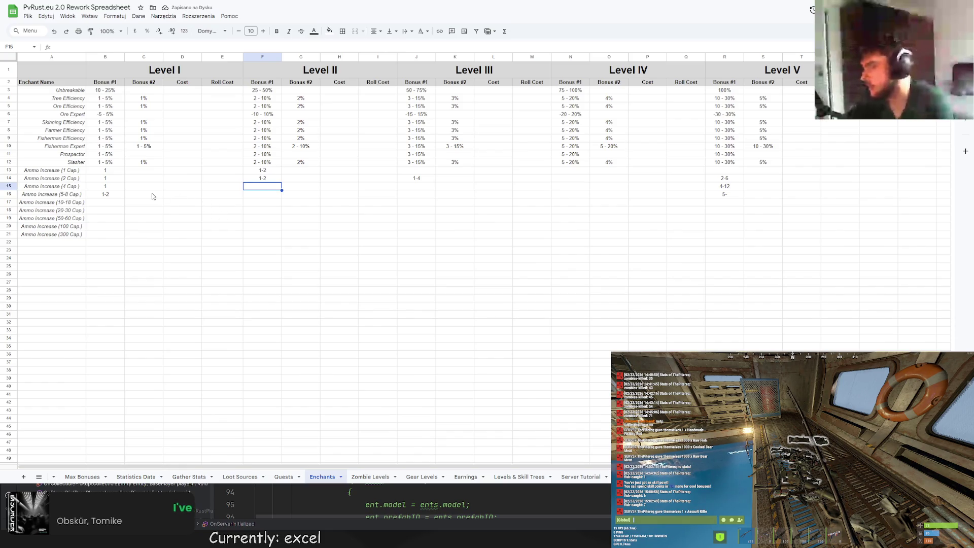
{"action": "type", "text": "1-2"}
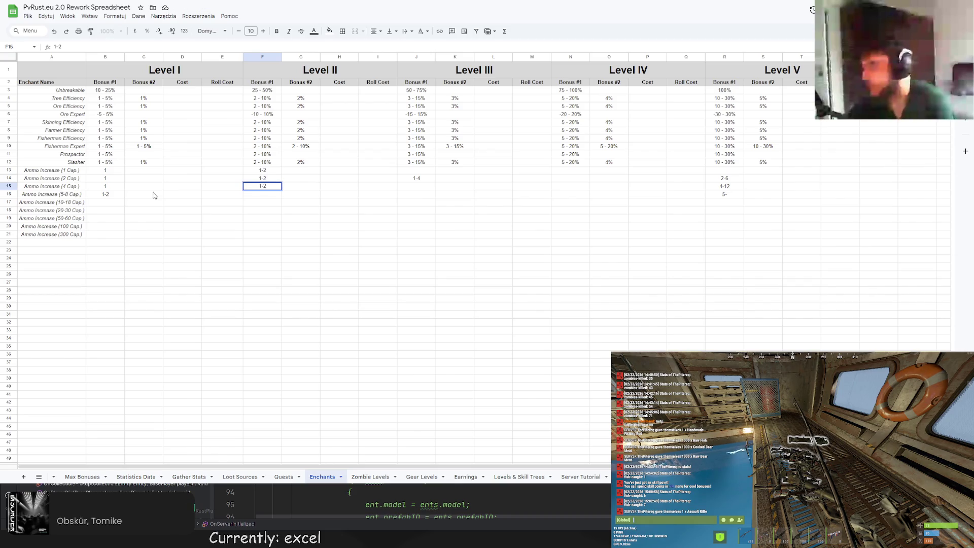
{"action": "left_click", "coordinate": [417, 188]}
{"action": "type", "text": "1-4"}
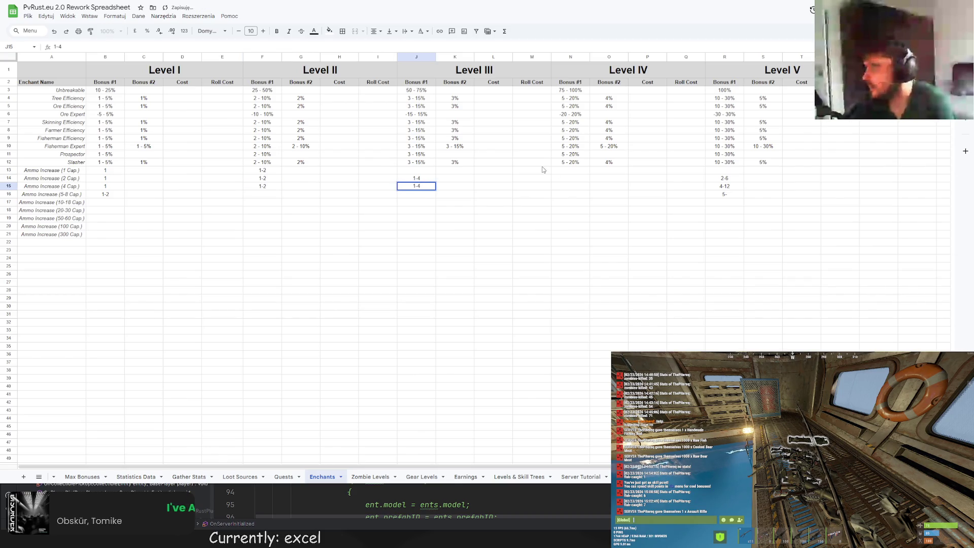
{"action": "left_click", "coordinate": [576, 188]}
{"action": "type", "text": "1-8"}
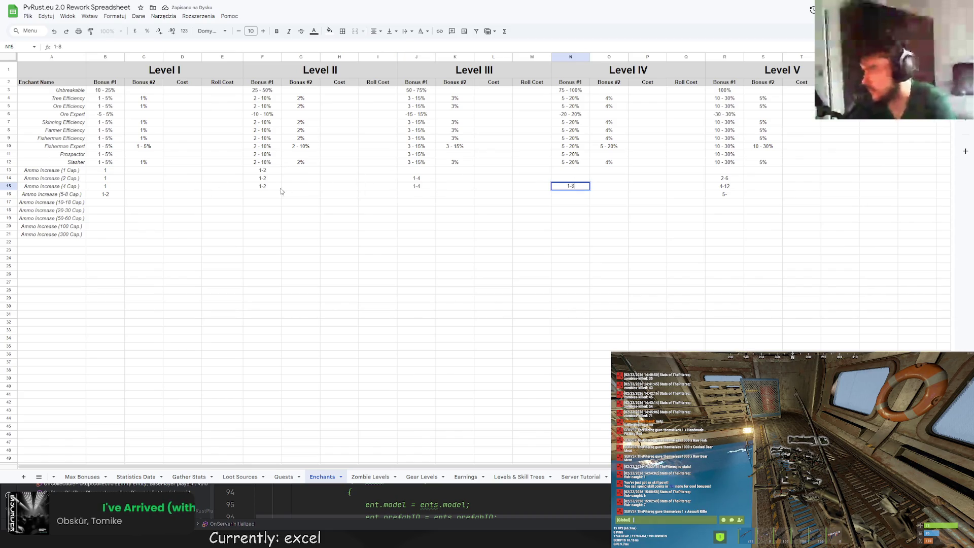
{"action": "left_click", "coordinate": [416, 194]}
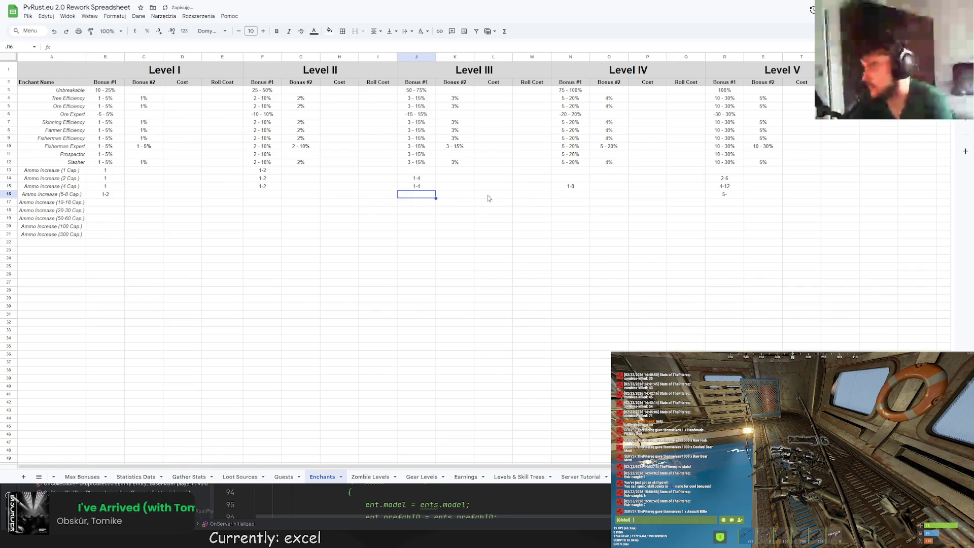
{"action": "left_click", "coordinate": [725, 186]}
{"action": "key", "text": "Down"}
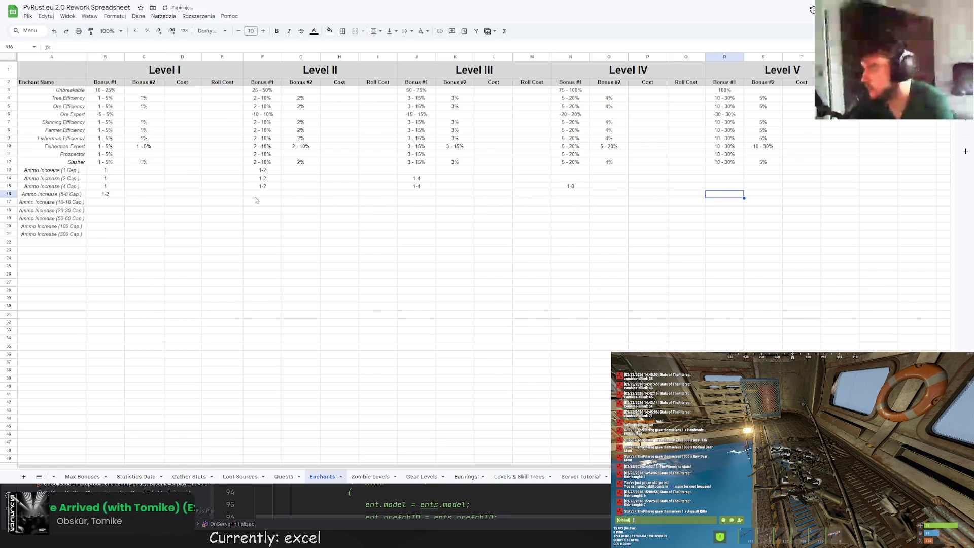
Fill the 5-8 Cap row with 2-4 for Level II and 3-6 for Level III
{"action": "left_click", "coordinate": [249, 196]}
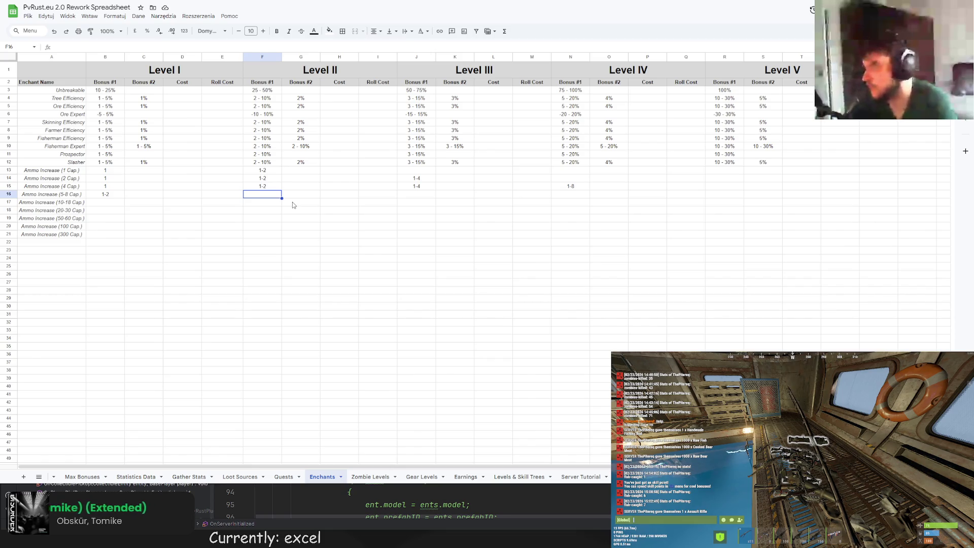
{"action": "type", "text": "2-4"}
{"action": "left_click", "coordinate": [416, 196]}
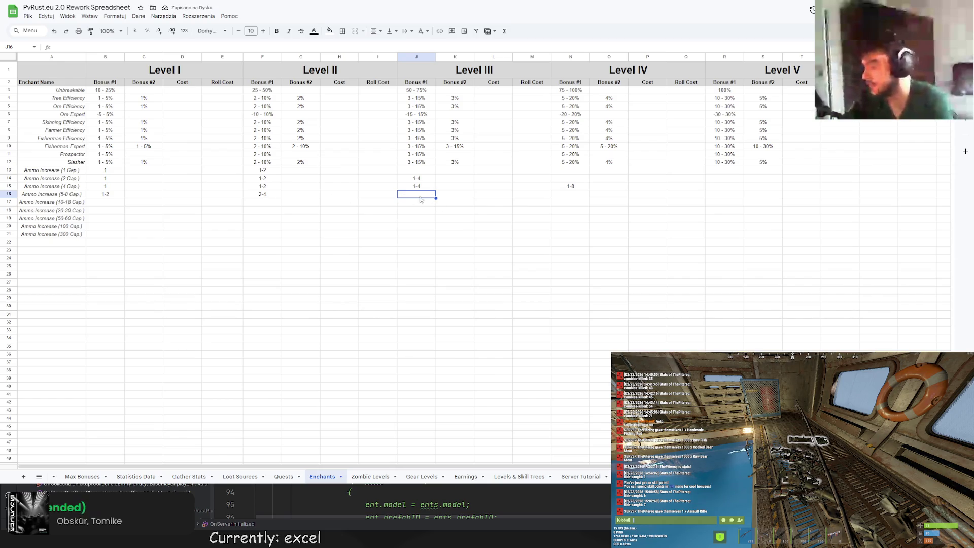
{"action": "type", "text": "2-6"}
{"action": "left_click", "coordinate": [572, 194]}
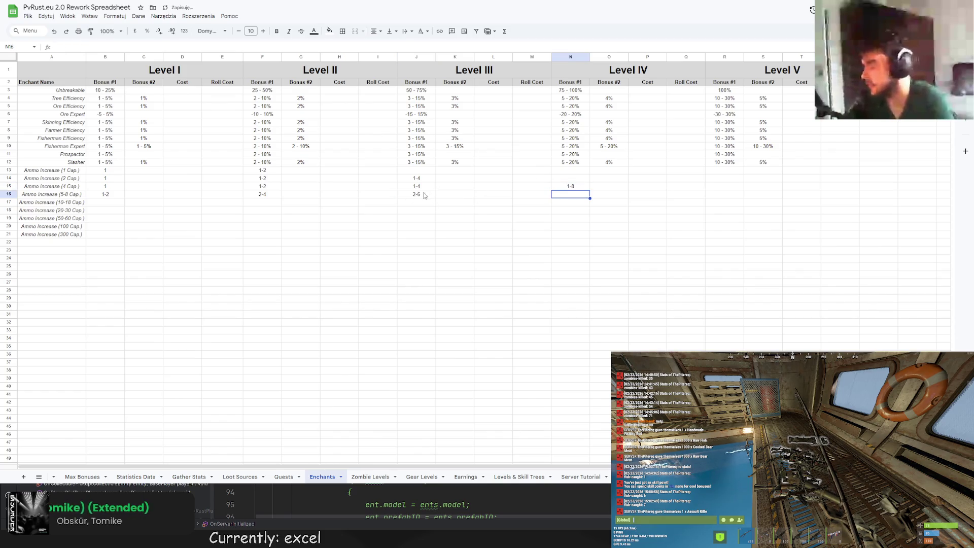
{"action": "key", "text": "Down"}
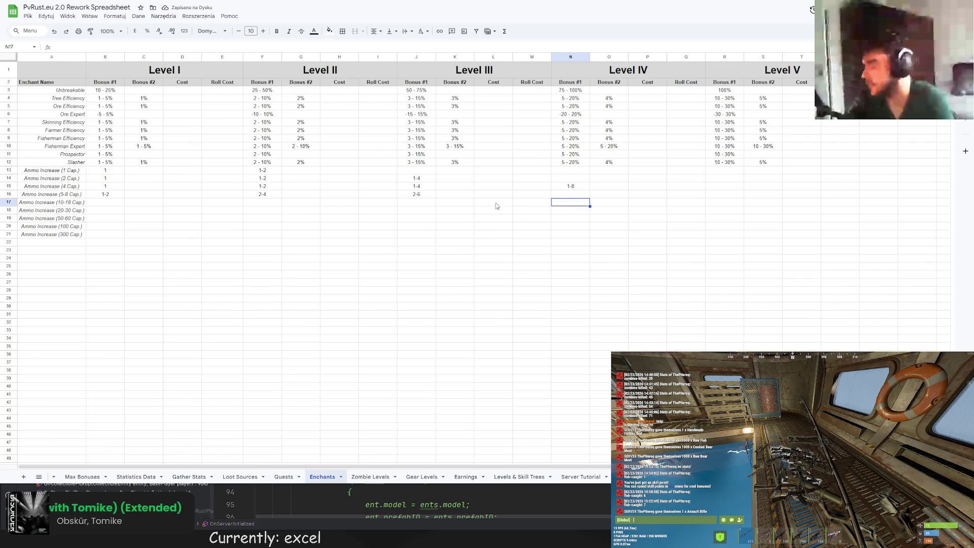
{"action": "double_click", "coordinate": [412, 195]}
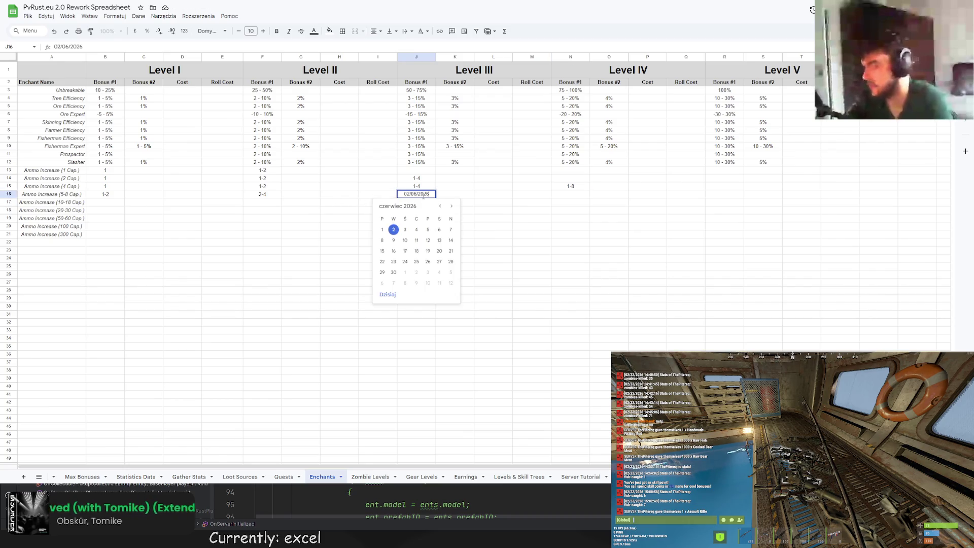
{"action": "left_click", "coordinate": [528, 206]}
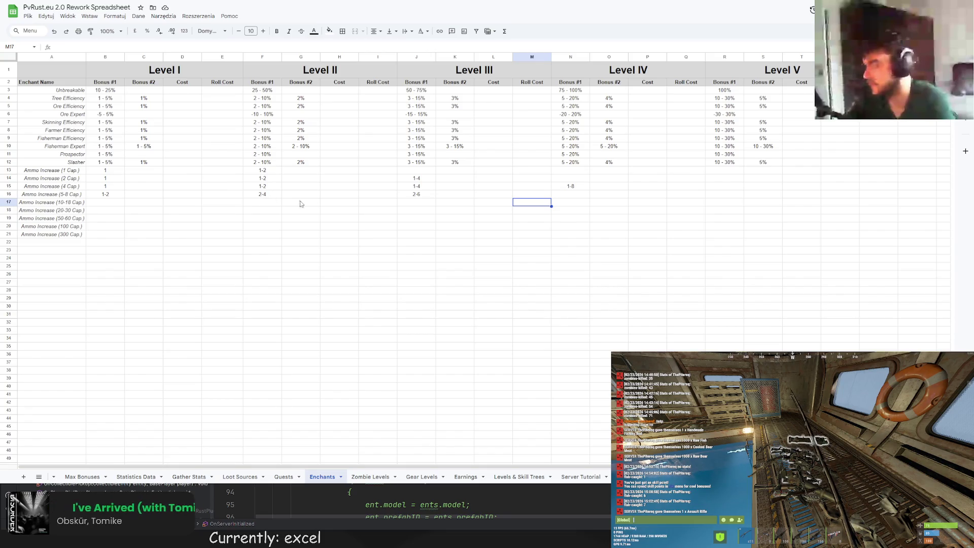
{"action": "double_click", "coordinate": [423, 195]}
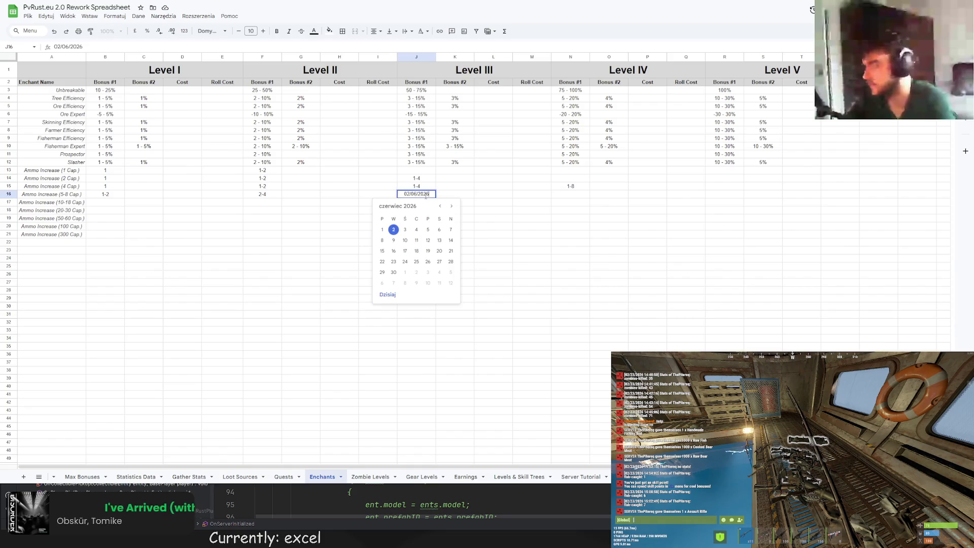
{"action": "type", "text": "3-6"}
{"action": "key", "text": "Return"}
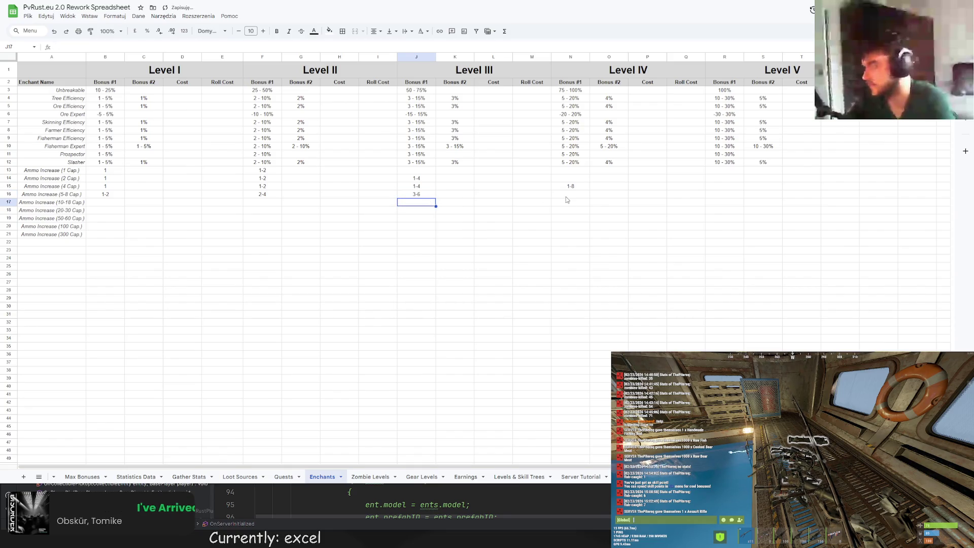
Set the 5-8 Cap row's Level IV range to 4-16
{"action": "left_click", "coordinate": [567, 196]}
{"action": "type", "text": "4-8"}
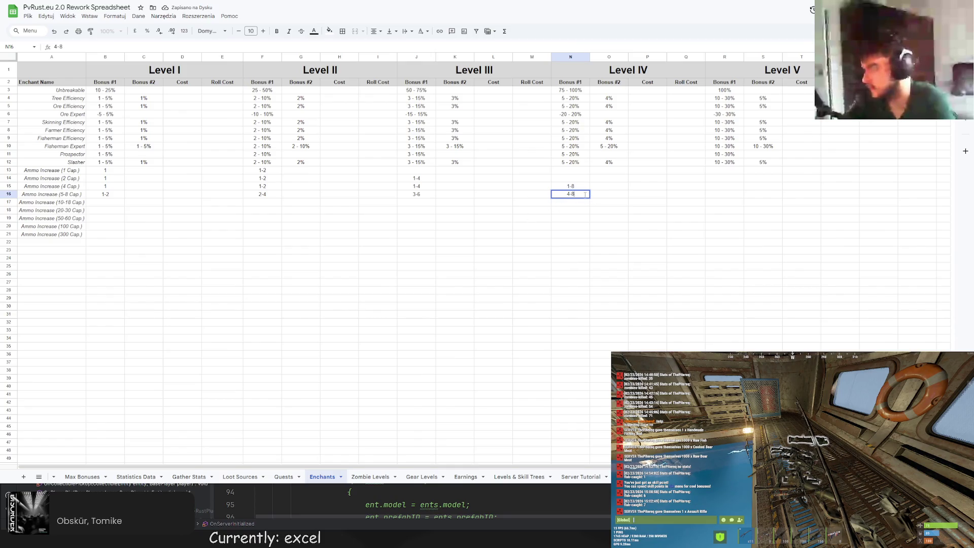
{"action": "key", "text": "BackSpace"}
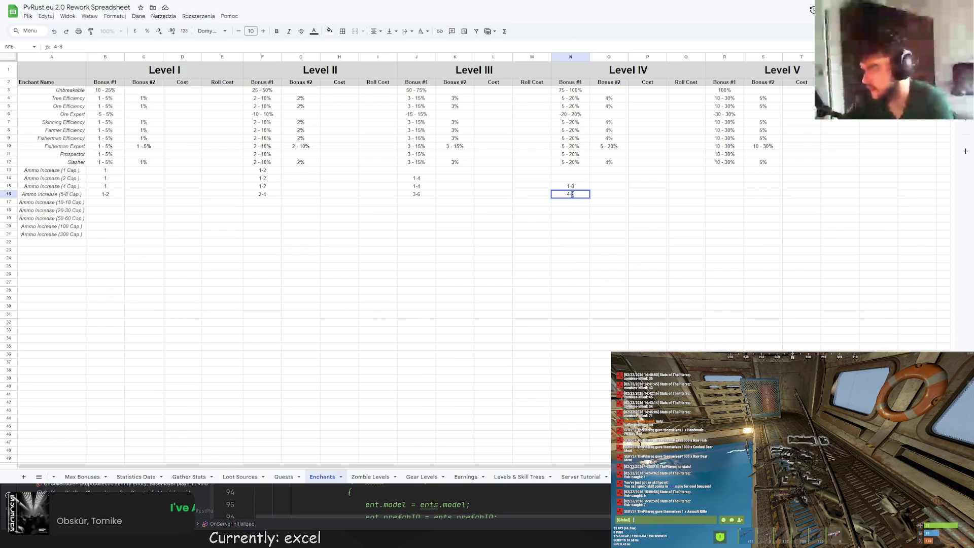
{"action": "type", "text": "16"}
{"action": "key", "text": "Return"}
{"action": "double_click", "coordinate": [431, 194]}
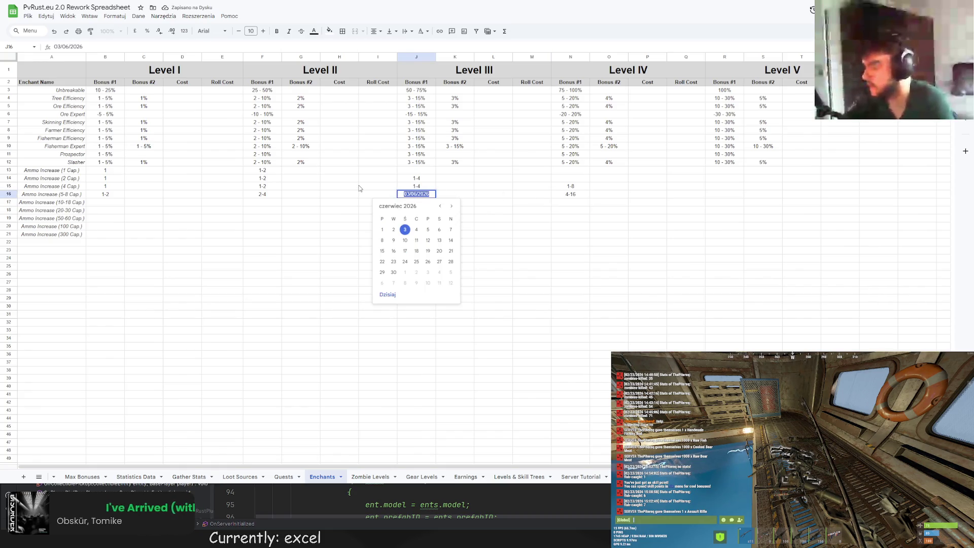
{"action": "type", "text": "3-1"}
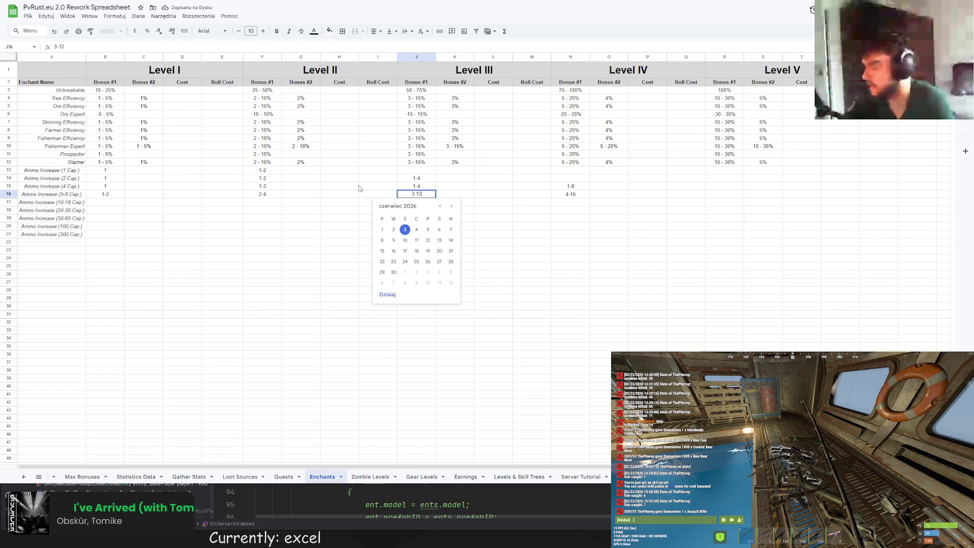
{"action": "type", "text": "2"}
Set the 5-8 Cap row to 3-12 for Level III and 2-6 for Level II
{"action": "key", "text": "Return"}
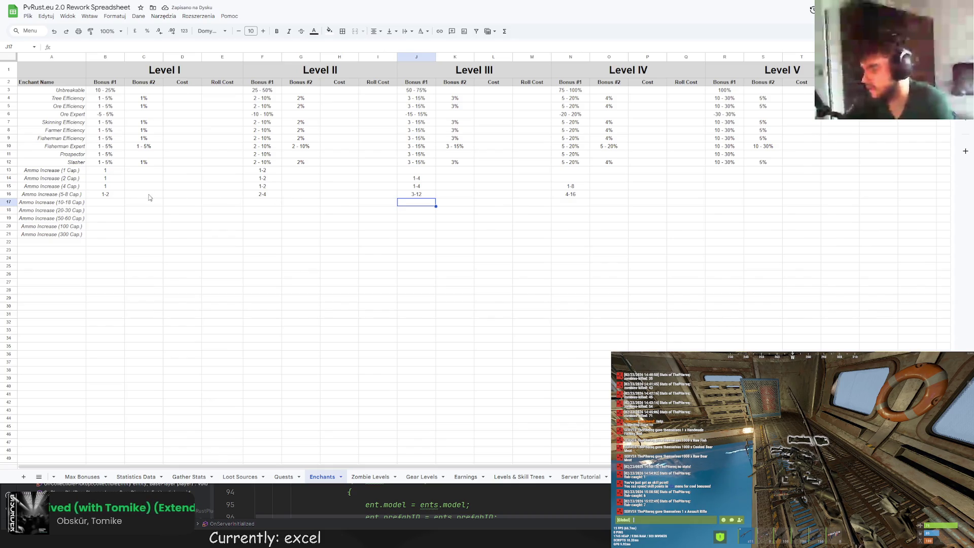
{"action": "double_click", "coordinate": [273, 195]}
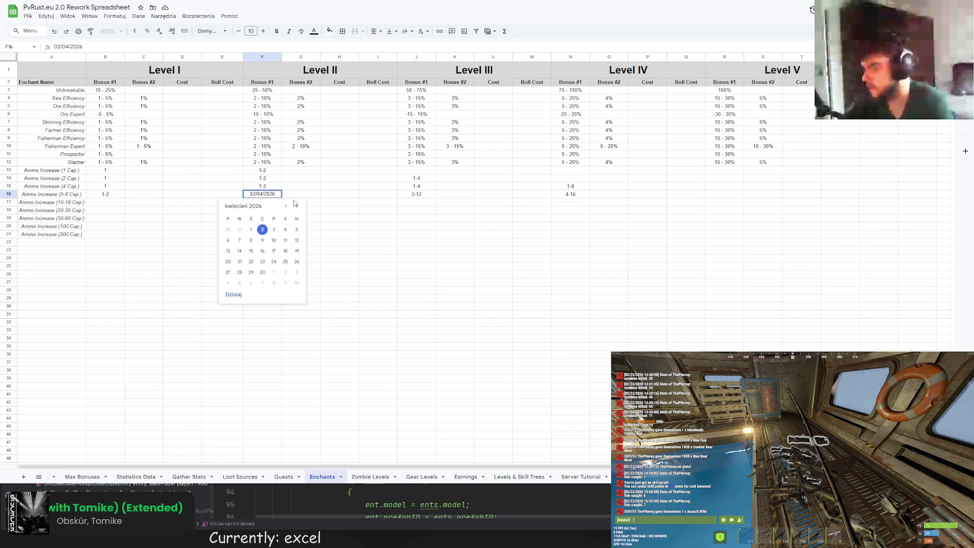
{"action": "key", "text": "ctrl+a"}
{"action": "type", "text": "2-5"}
{"action": "key", "text": "BackSpace"}
{"action": "type", "text": "6"}
{"action": "key", "text": "Return"}
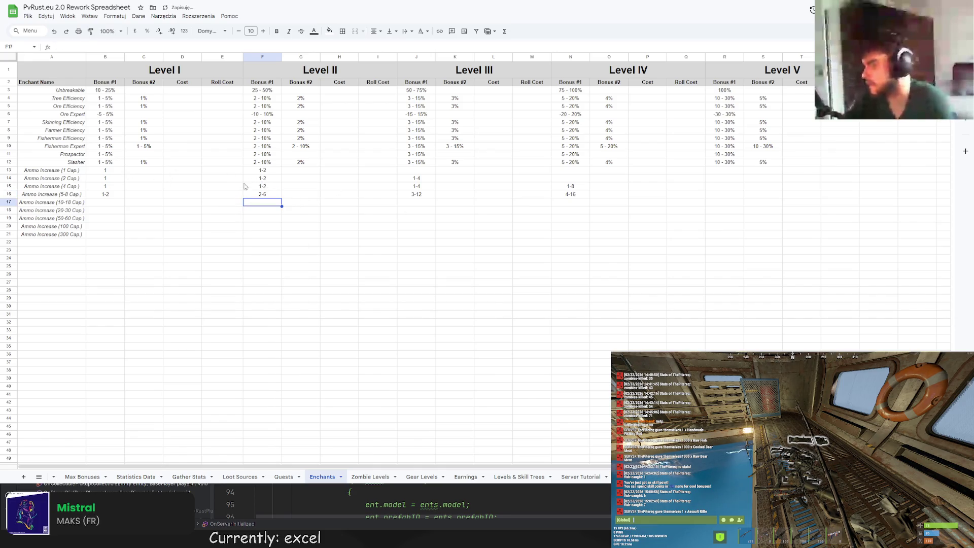
Respace F13 as '1 - 2' and copy it into F14 and F15
{"action": "key", "text": "Up"}
{"action": "key", "text": "Up"}
{"action": "key", "text": "Up"}
{"action": "key", "text": "ctrl+a"}
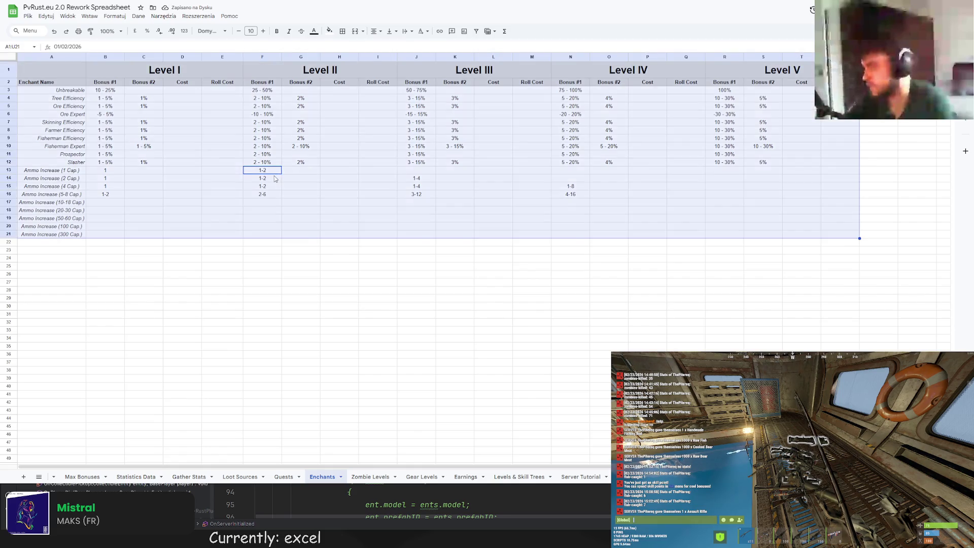
{"action": "left_click", "coordinate": [270, 172]}
{"action": "type", "text": "1 - 2"}
{"action": "key", "text": "Return"}
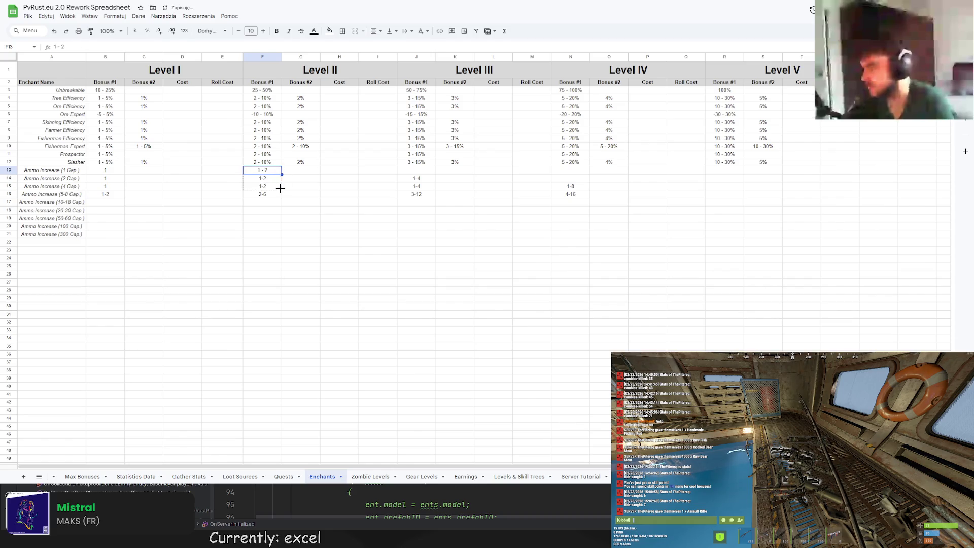
{"action": "left_click", "coordinate": [267, 170]}
{"action": "key", "text": "ctrl+c"}
{"action": "key", "text": "ctrl+v"}
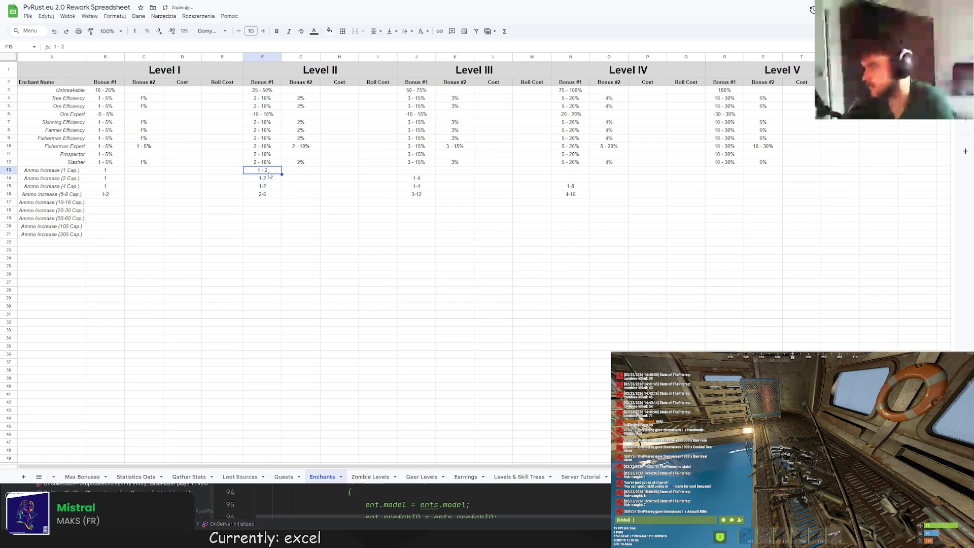
{"action": "left_click", "coordinate": [262, 186]}
{"action": "key", "text": "ctrl+v"}
Retype F16 as the spaced '2 - 6' and copy a spaced value toward B16
{"action": "left_click", "coordinate": [272, 198]}
{"action": "type", "text": "2 - 6"}
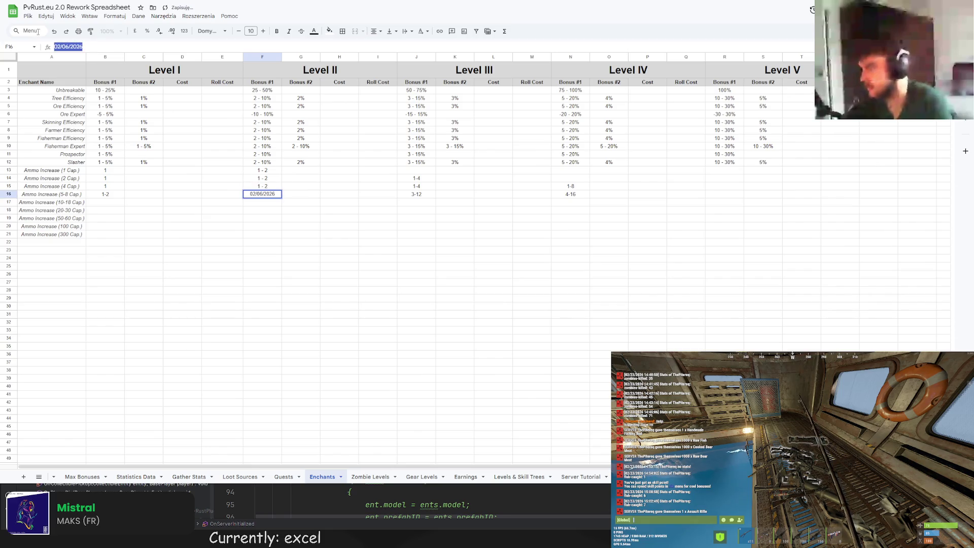
{"action": "key", "text": "Return"}
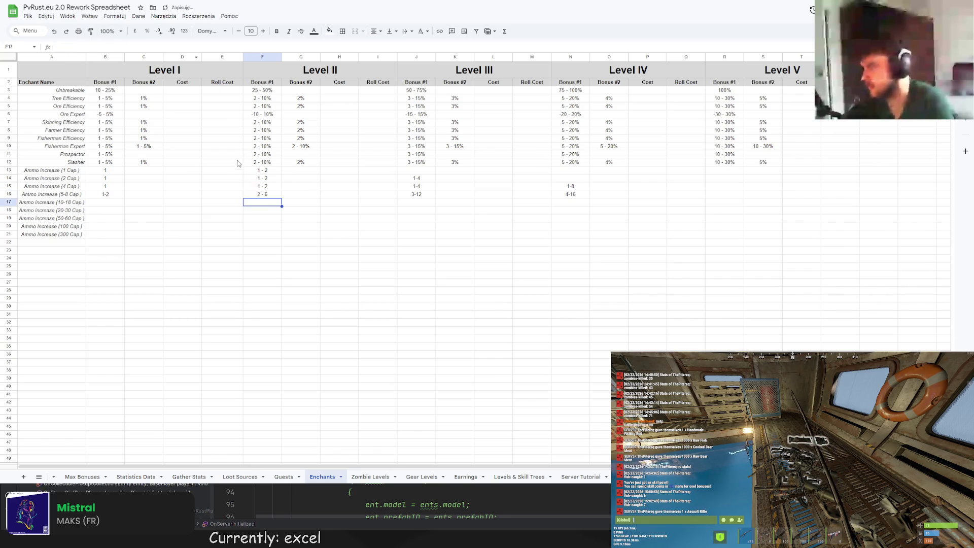
{"action": "left_click", "coordinate": [121, 194]}
{"action": "left_click", "coordinate": [267, 187]}
{"action": "key", "text": "ctrl+c"}
{"action": "left_click", "coordinate": [116, 196]}
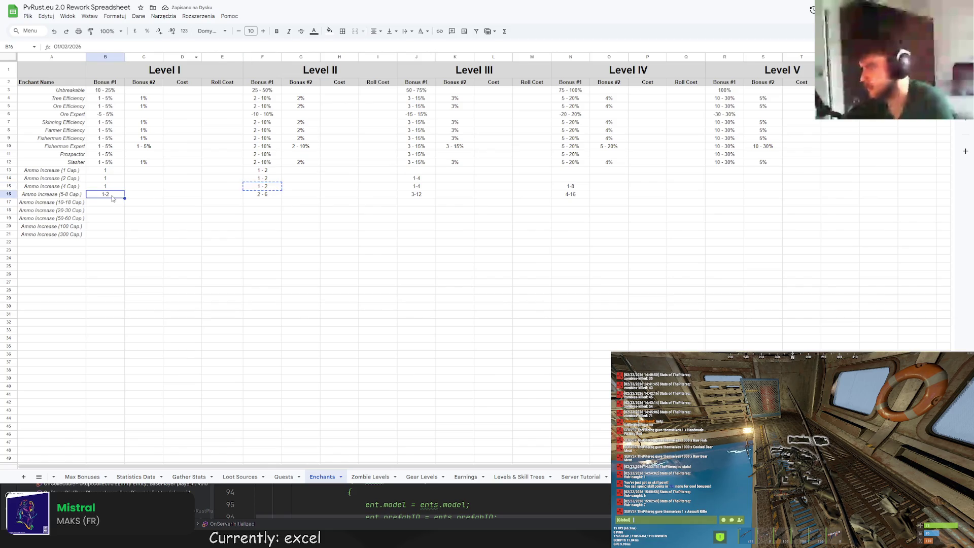
Respace the Level III ranges as 1 - 4, 1 - 4 and 3 - 12 in J14–J16
{"action": "key", "text": "ctrl+v"}
{"action": "left_click", "coordinate": [416, 178]}
{"action": "type", "text": "1 -"}
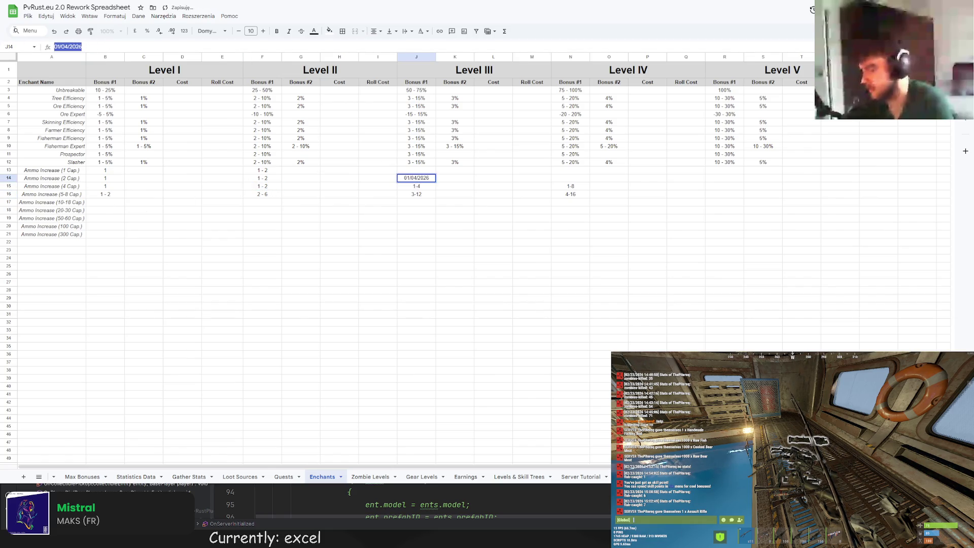
{"action": "type", "text": " 4"}
{"action": "key", "text": "Return"}
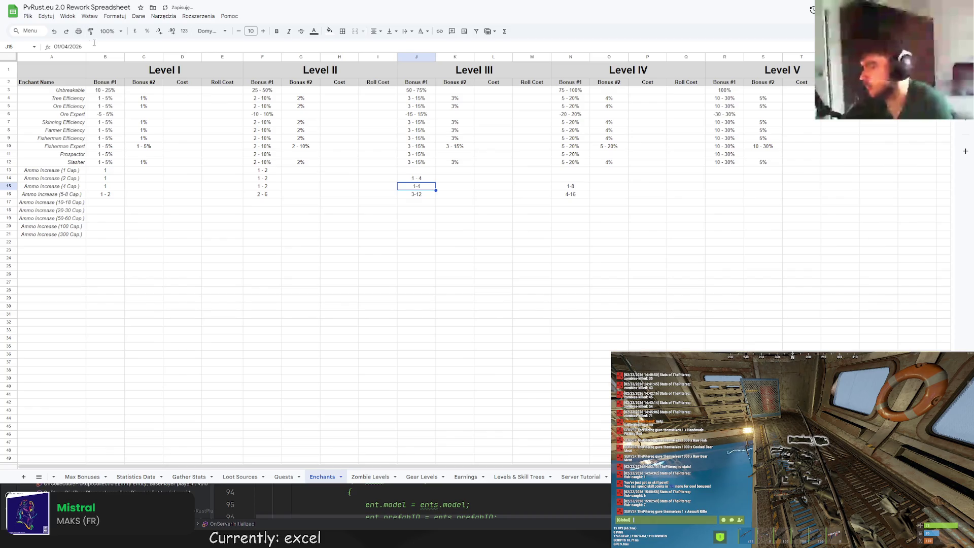
{"action": "type", "text": "1 - 4"}
{"action": "key", "text": "Return"}
{"action": "type", "text": "3"}
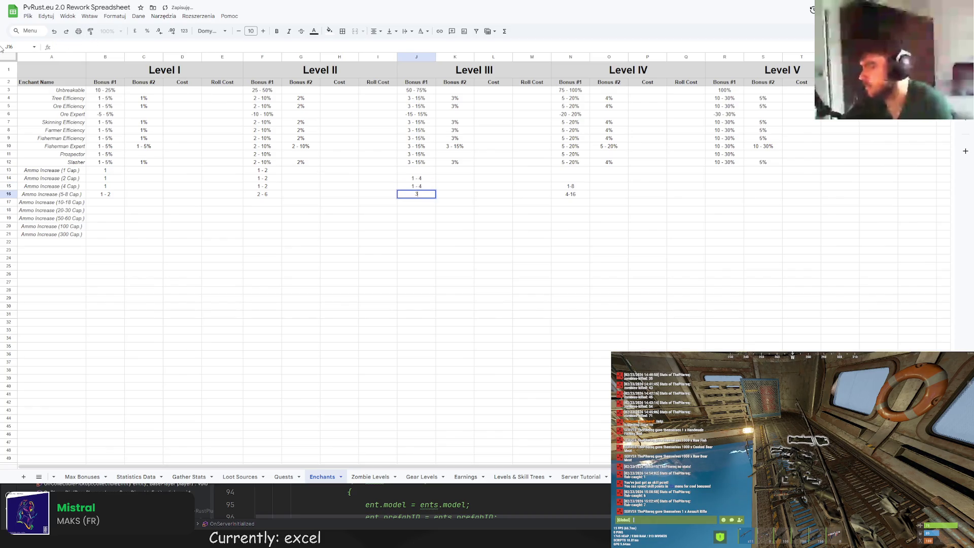
{"action": "type", "text": " - 12"}
{"action": "key", "text": "Return"}
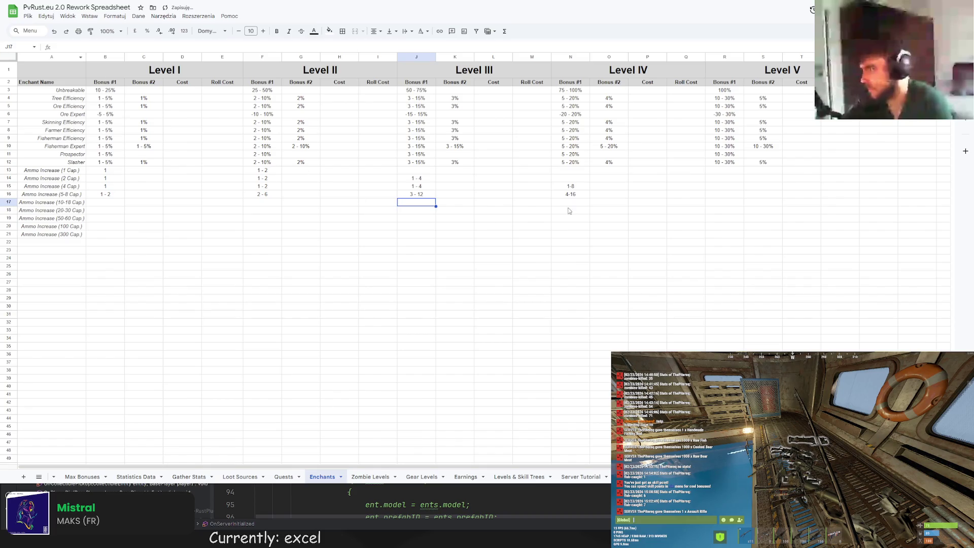
Replace the date in N15 with a spaced 2 - 8 Level IV range
{"action": "double_click", "coordinate": [571, 185]}
{"action": "key", "text": "ctrl+a"}
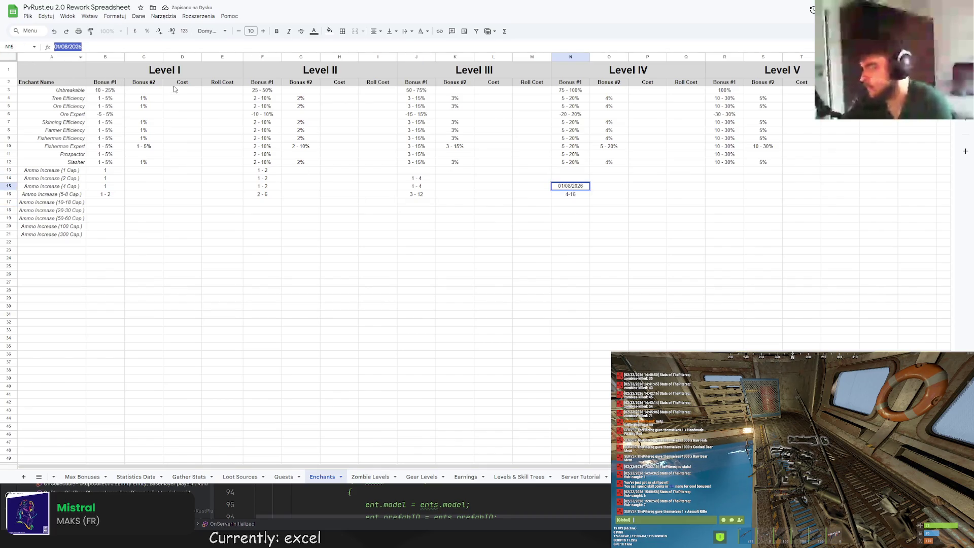
{"action": "type", "text": "1 - 8"}
{"action": "key", "text": "Return"}
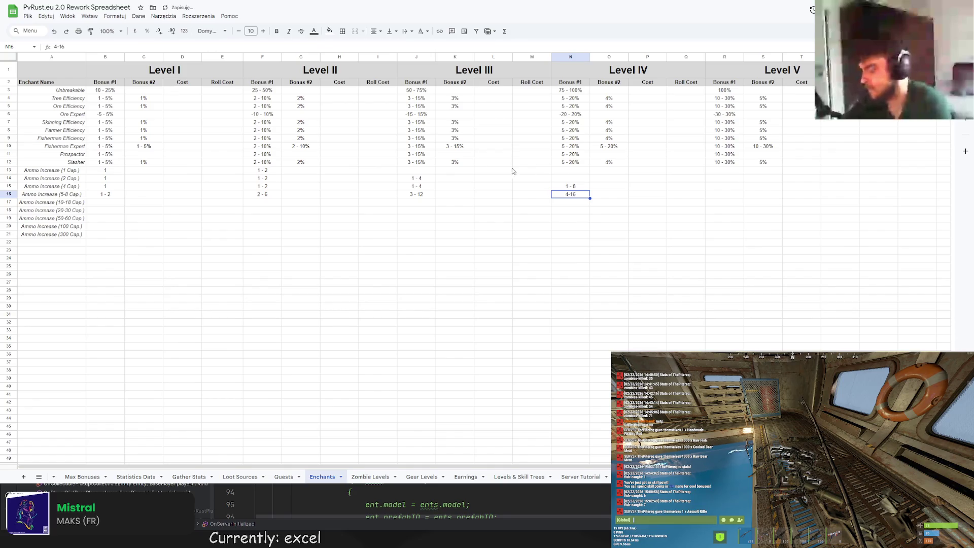
{"action": "left_click", "coordinate": [565, 186]}
{"action": "left_click", "coordinate": [55, 47]}
{"action": "key", "text": "BackSpace"}
{"action": "type", "text": "2"}
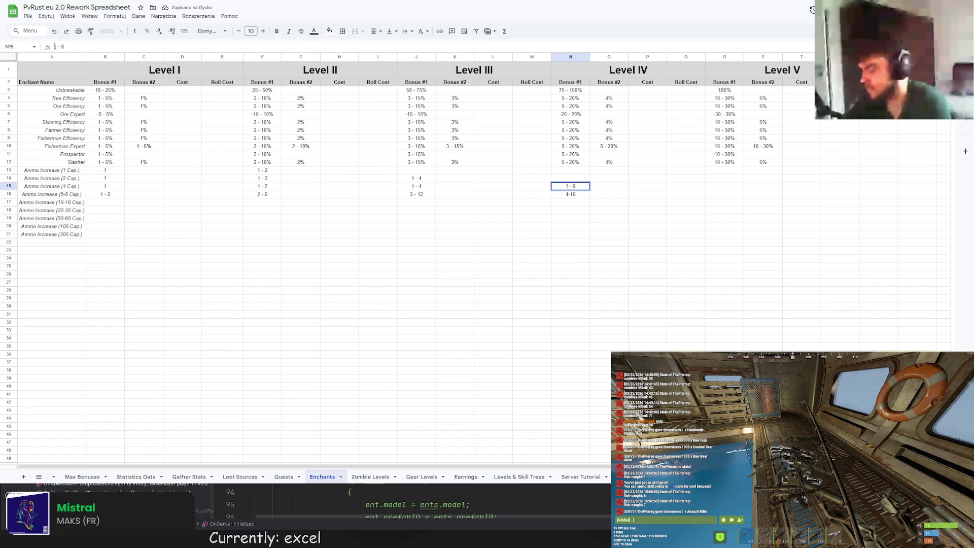
{"action": "left_click", "coordinate": [508, 199]}
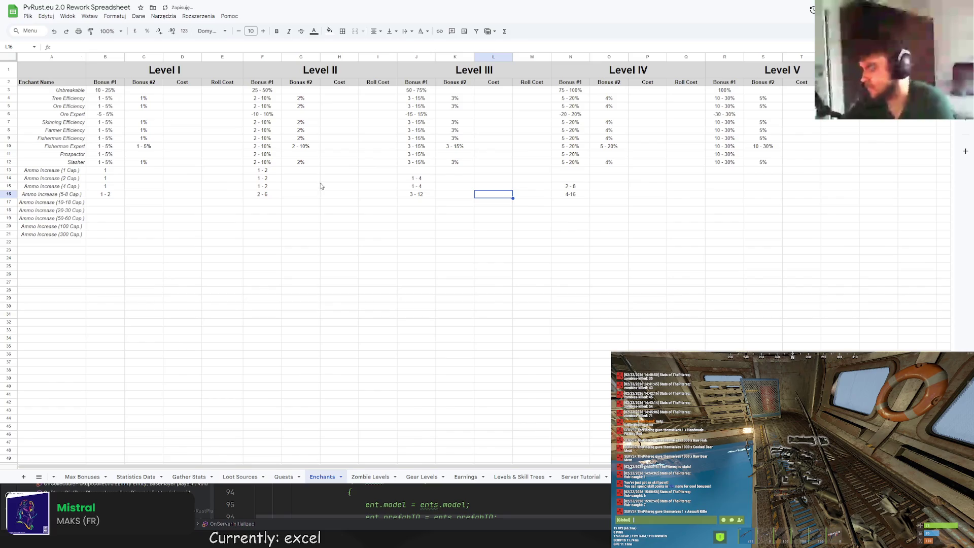
Respace N16 and then narrow the 5-8 Cap Level IV range to 4 - 10
{"action": "left_click", "coordinate": [584, 198]}
{"action": "left_click_drag", "start_coordinate": [66, 47], "coordinate": [35, 44]}
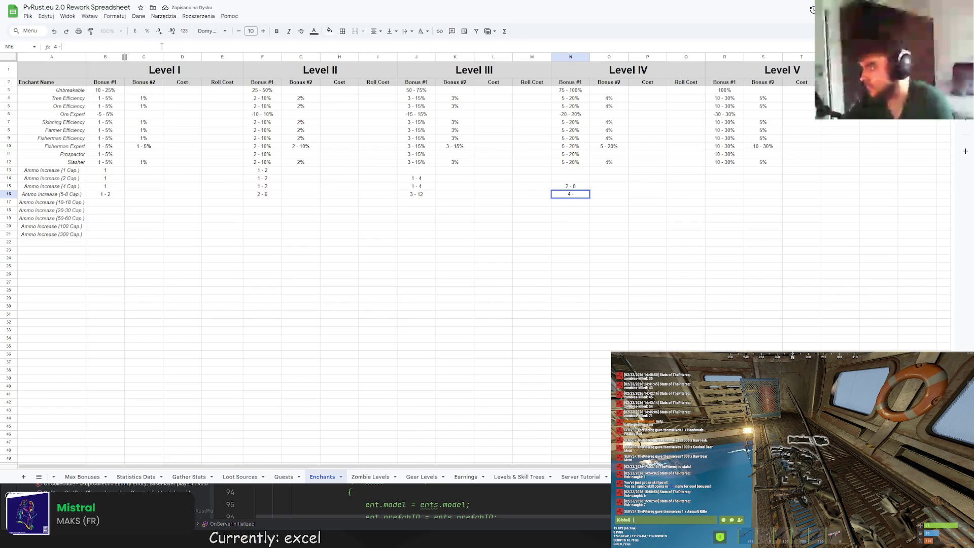
{"action": "type", "text": "16"}
{"action": "key", "text": "Return"}
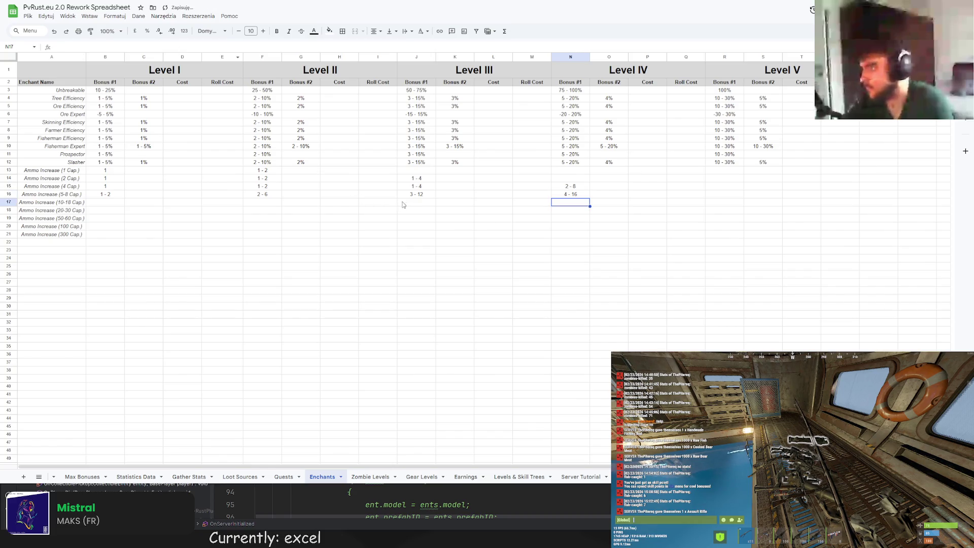
{"action": "left_click", "coordinate": [66, 195]}
{"action": "left_click", "coordinate": [568, 196]}
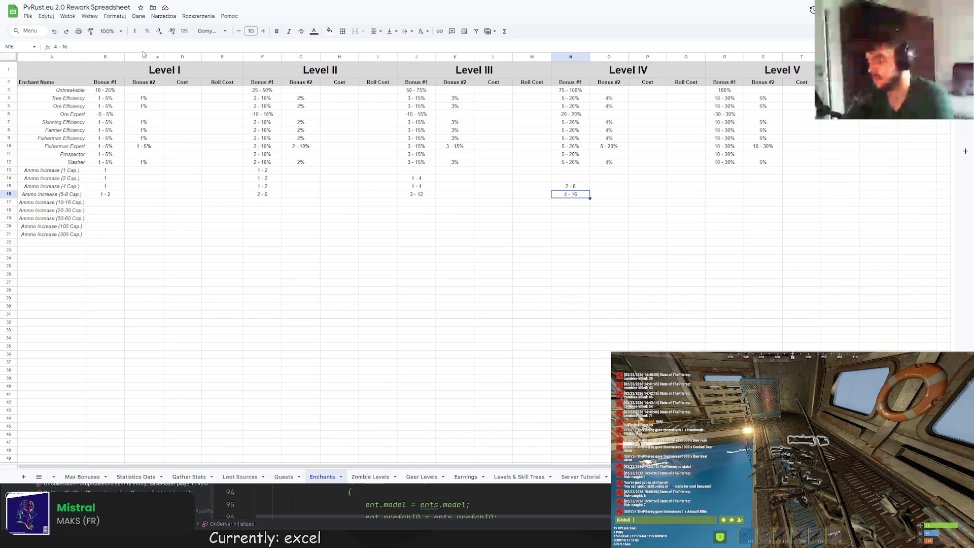
{"action": "type", "text": "4 - 10"}
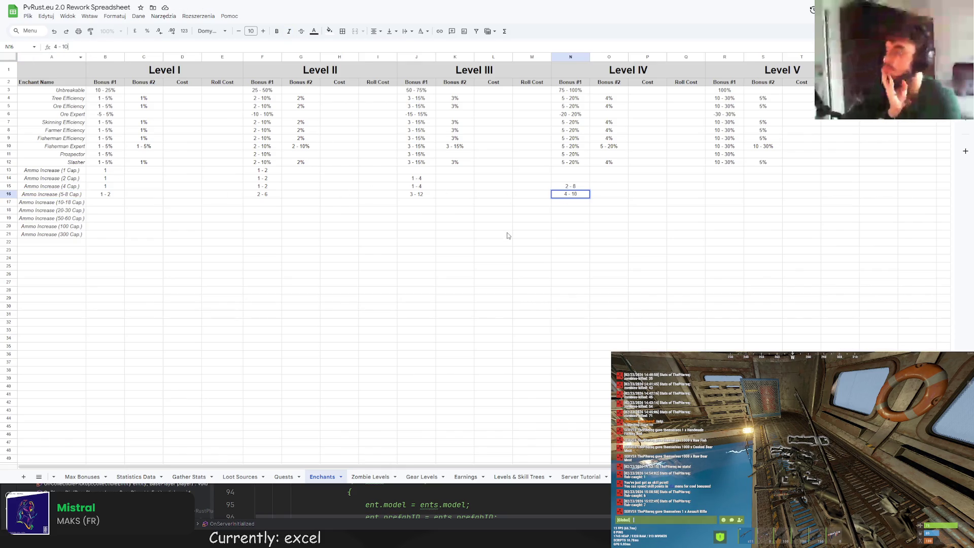
{"action": "left_click", "coordinate": [494, 235]}
{"action": "left_click", "coordinate": [554, 197]}
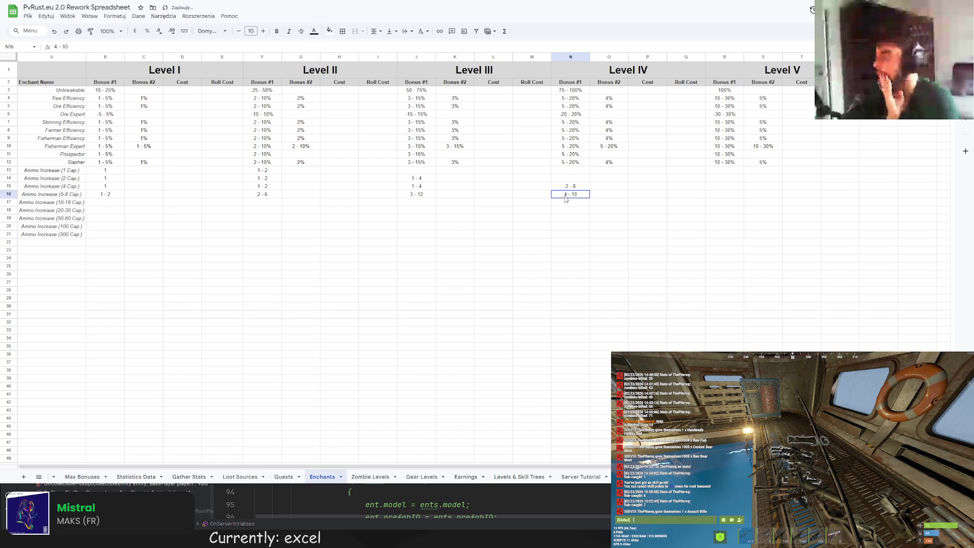
Narrow the 5-8 Cap row to 3 - 7 at Level III and 2 - 4 at Level II
{"action": "left_click", "coordinate": [424, 195]}
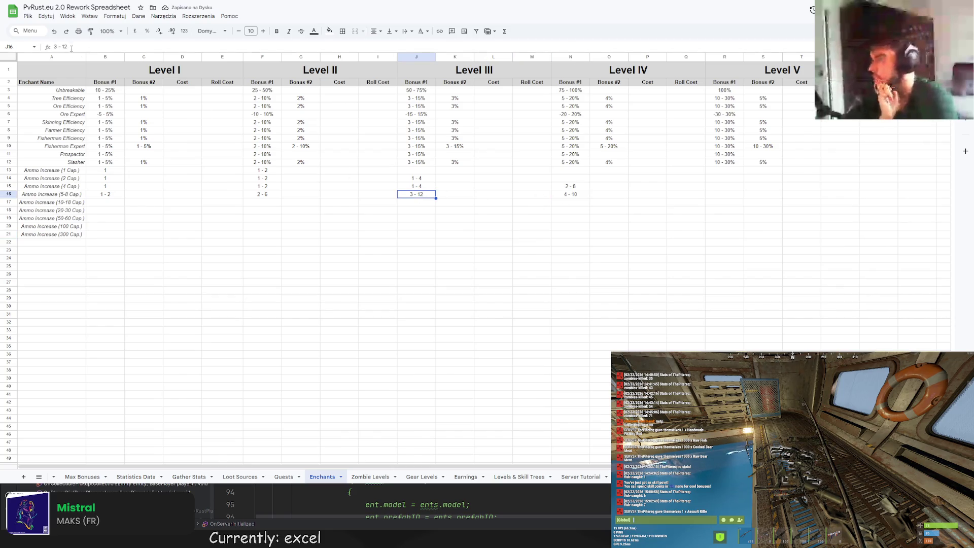
{"action": "key", "text": "Return"}
{"action": "key", "text": "ctrl+shift+Left"}
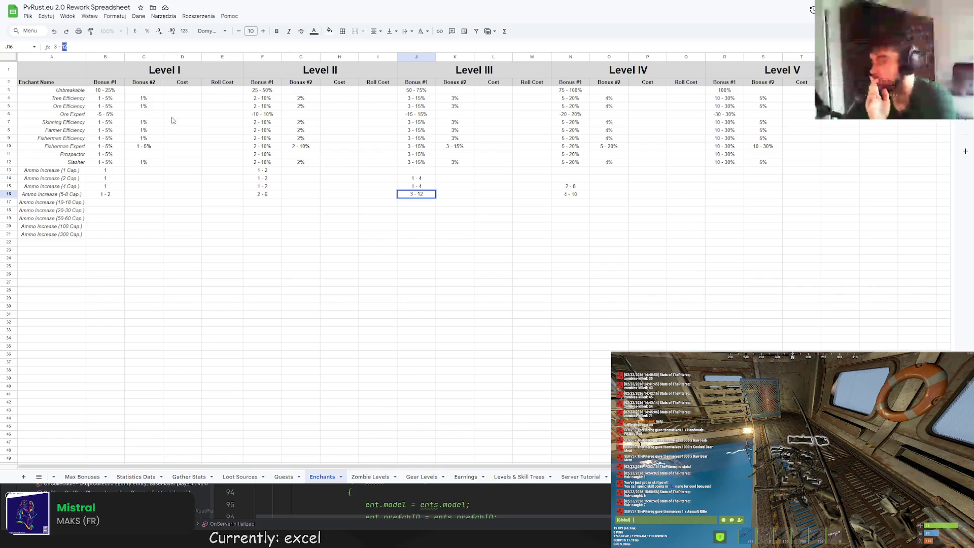
{"action": "type", "text": "7"}
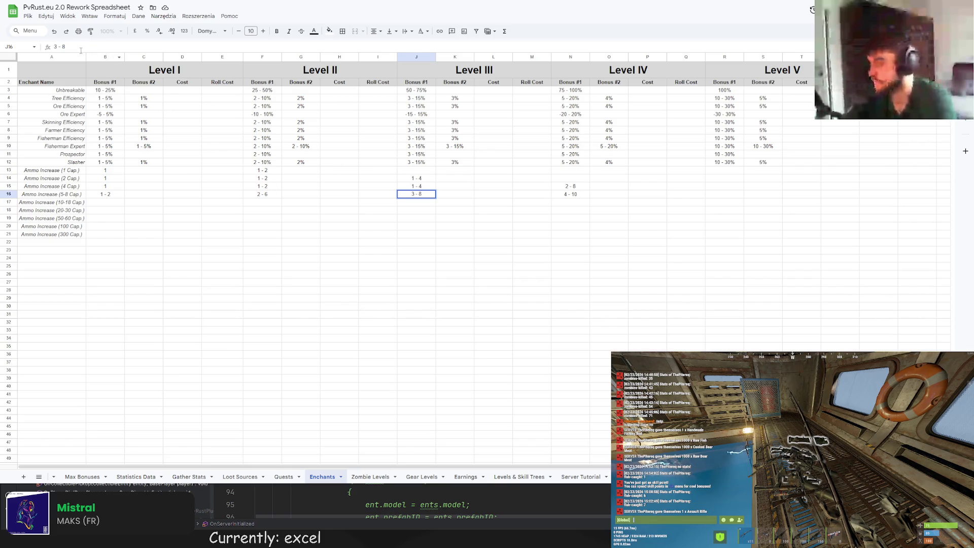
{"action": "left_click", "coordinate": [262, 195]}
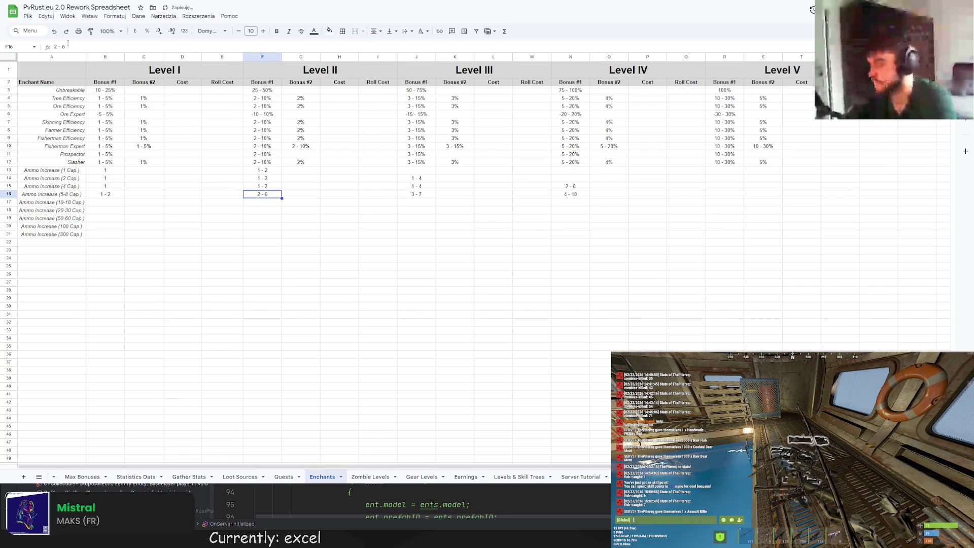
{"action": "type", "text": "4"}
{"action": "left_click", "coordinate": [240, 250]}
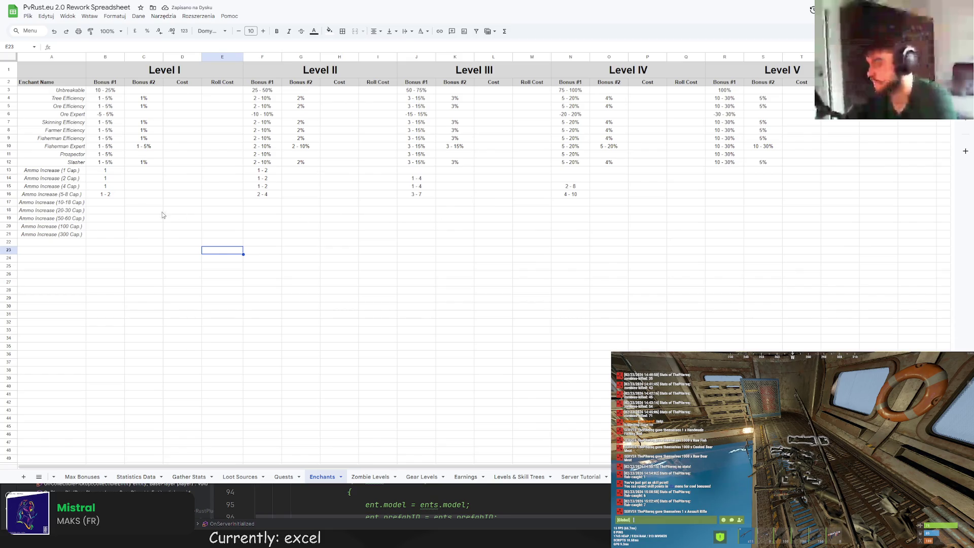
{"action": "left_click", "coordinate": [105, 204]}
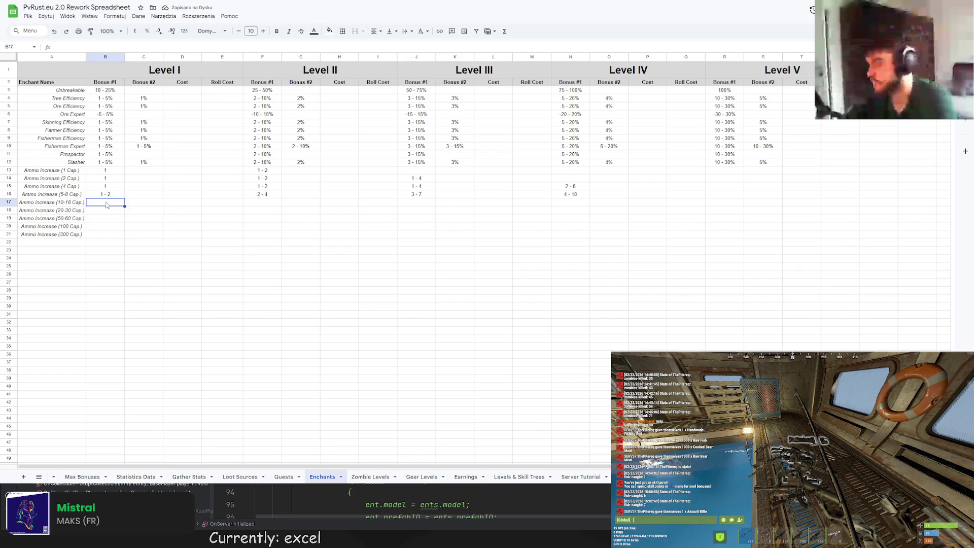
Enter 6 - 20 for Level IV and 5 - 15 for Level III on the 10-18 Cap row
{"action": "left_click", "coordinate": [572, 202]}
{"action": "left_click", "coordinate": [77, 47]}
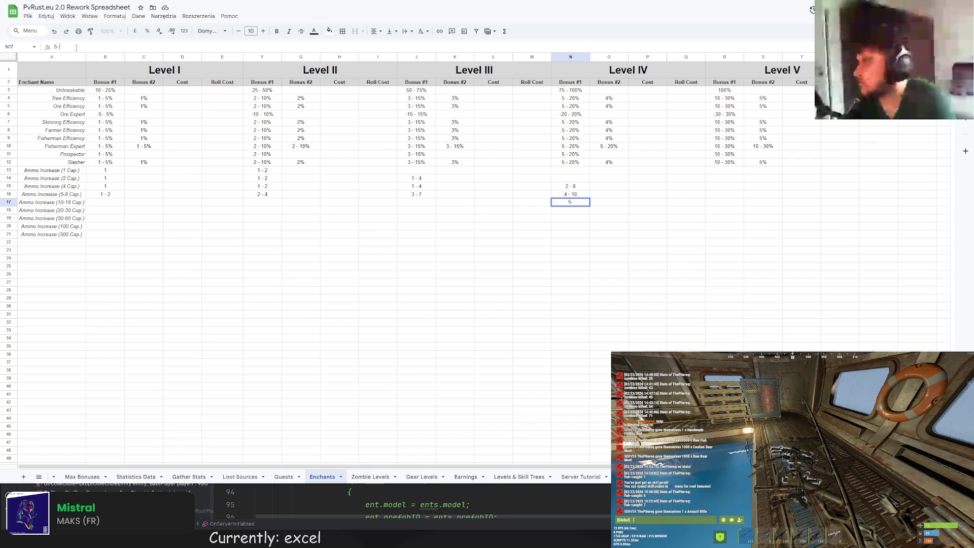
{"action": "type", "text": "6 - 20"}
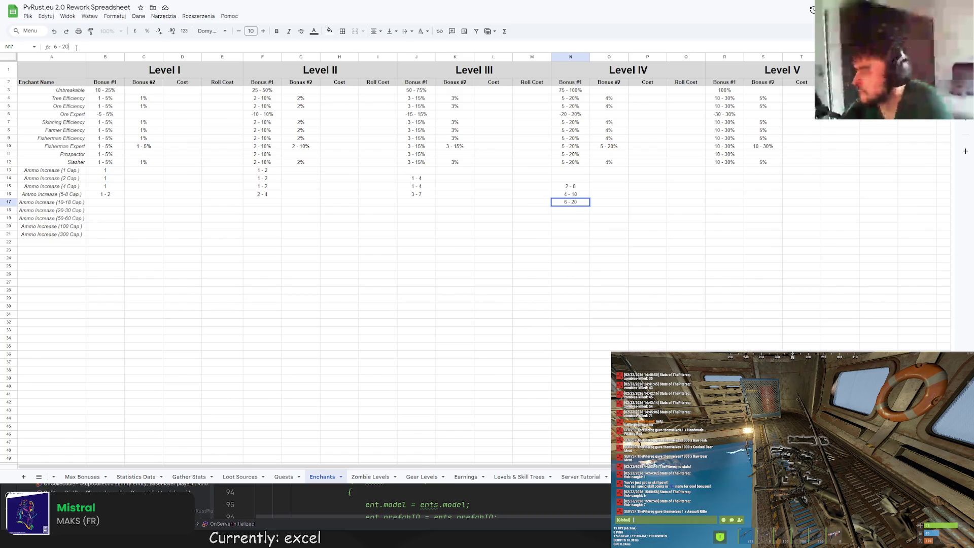
{"action": "key", "text": "Return"}
{"action": "left_click", "coordinate": [422, 202]}
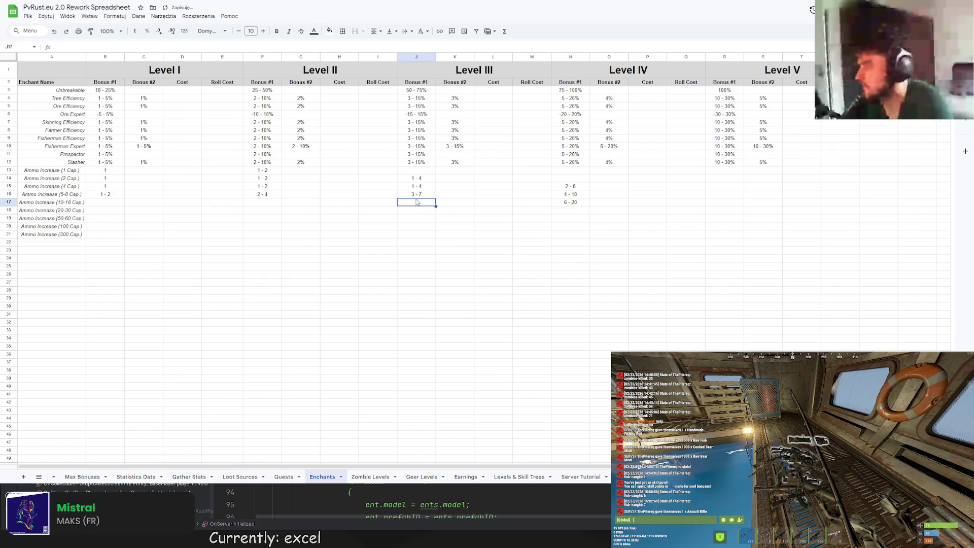
{"action": "left_click", "coordinate": [146, 45]}
{"action": "type", "text": "15"}
{"action": "key", "text": "Return"}
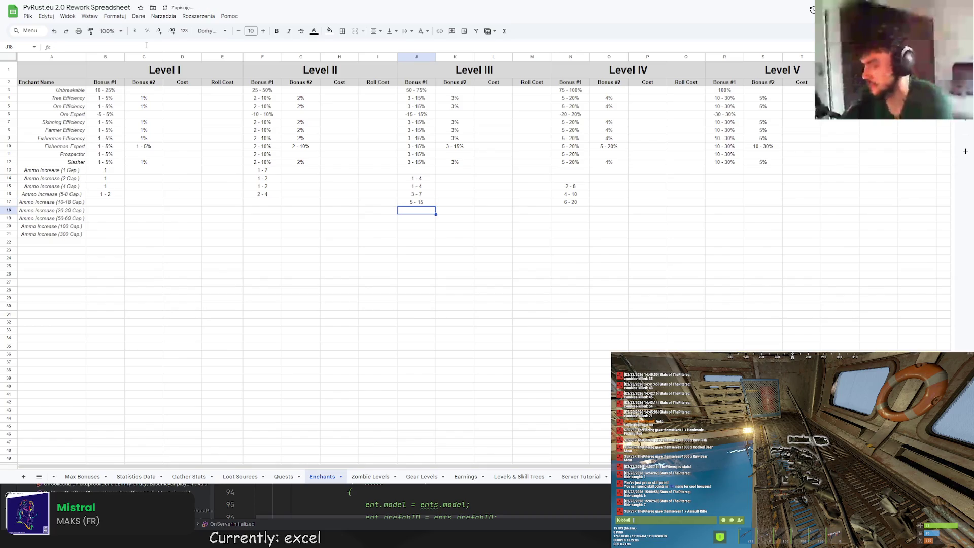
Enter 3 - 10 for Level II and 1 - 5 for Level I on the 10-18 Cap row
{"action": "left_click", "coordinate": [267, 202]}
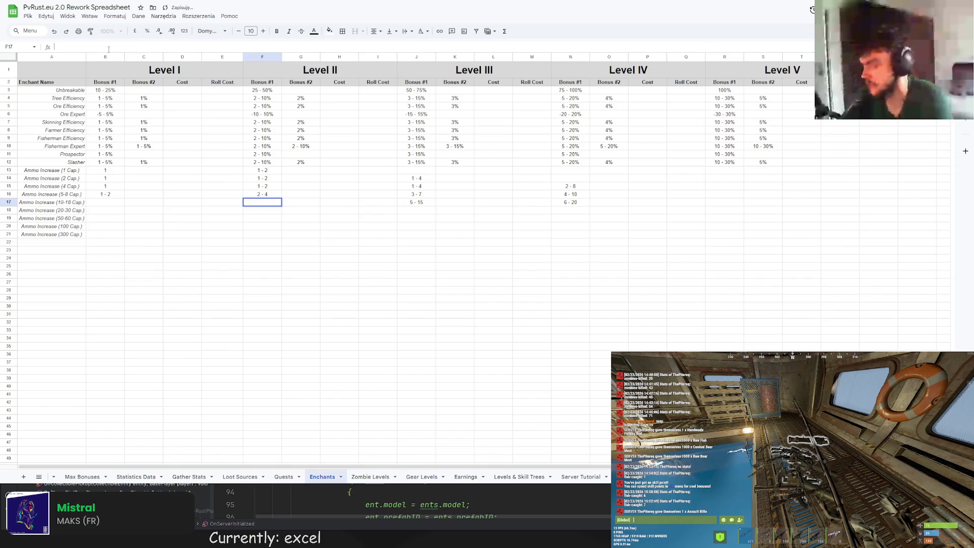
{"action": "type", "text": "4 - 10"}
{"action": "key", "text": "Return"}
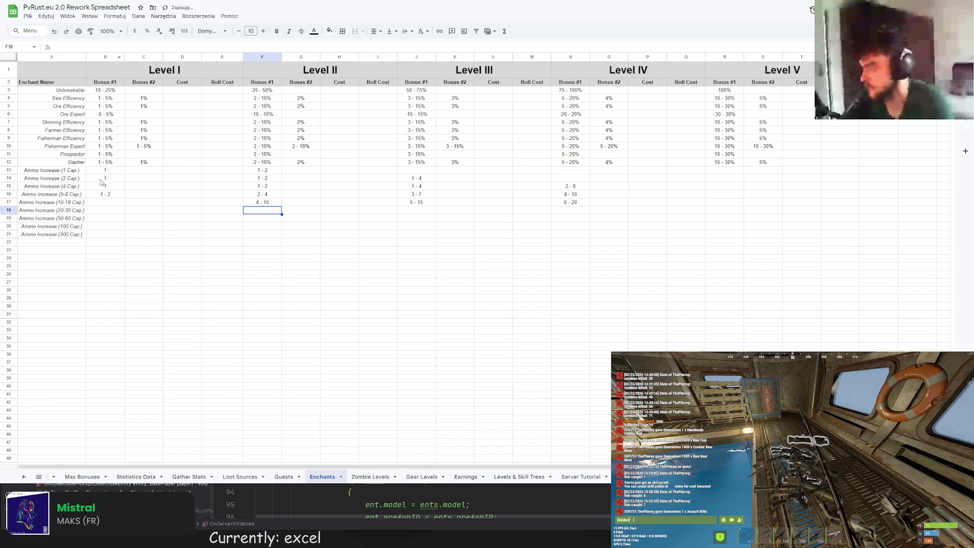
{"action": "left_click", "coordinate": [114, 206]}
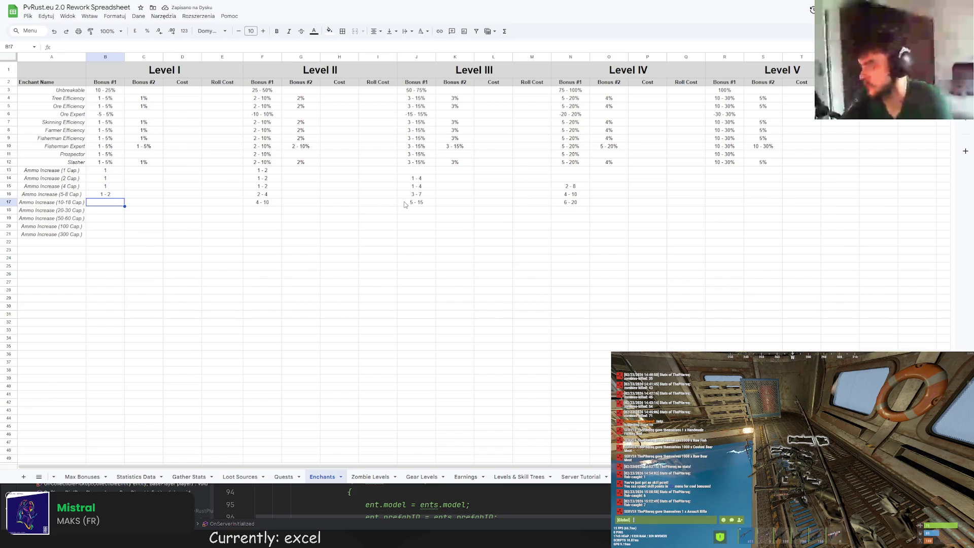
{"action": "left_click", "coordinate": [253, 203]}
{"action": "left_click", "coordinate": [102, 48]}
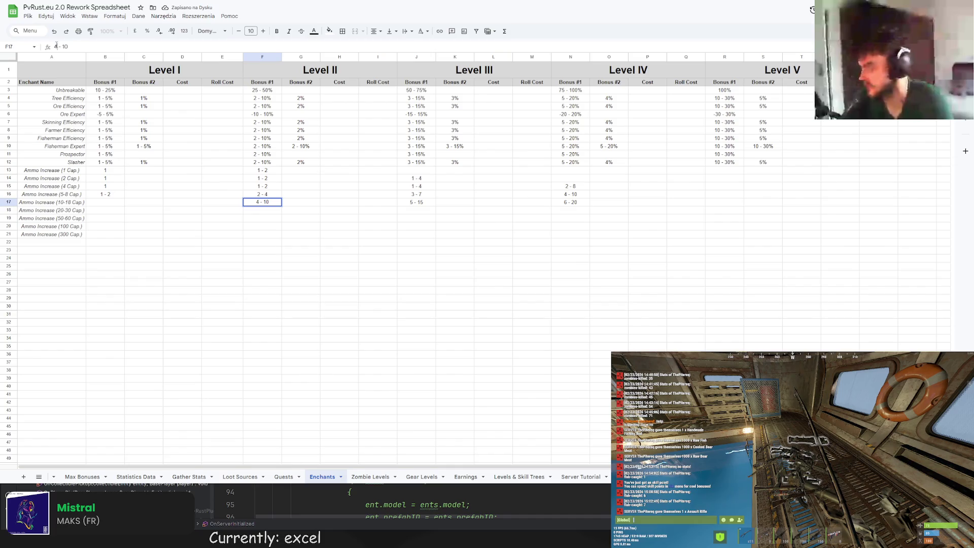
{"action": "key", "text": "BackSpace"}
{"action": "type", "text": "3"}
{"action": "left_click", "coordinate": [105, 204]}
{"action": "type", "text": "1 - 5"}
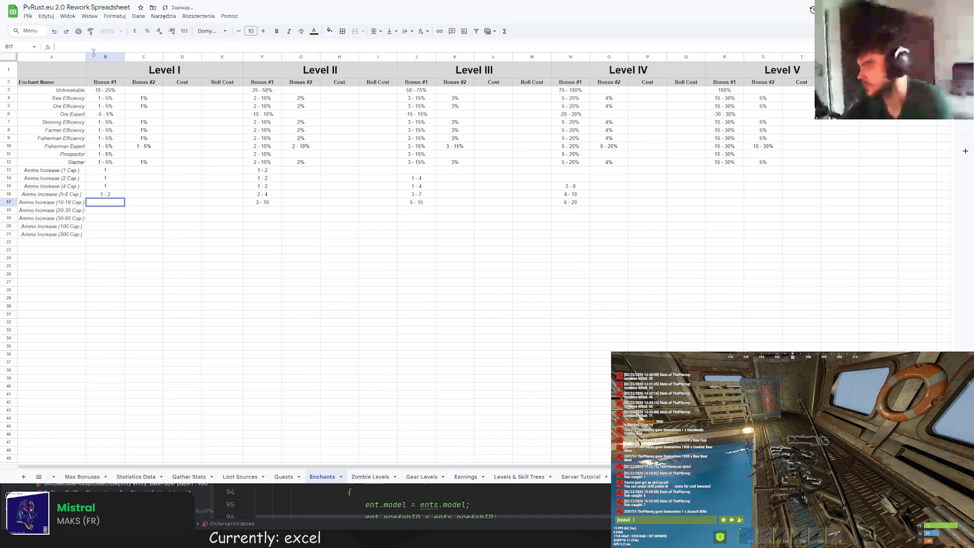
{"action": "key", "text": "Return"}
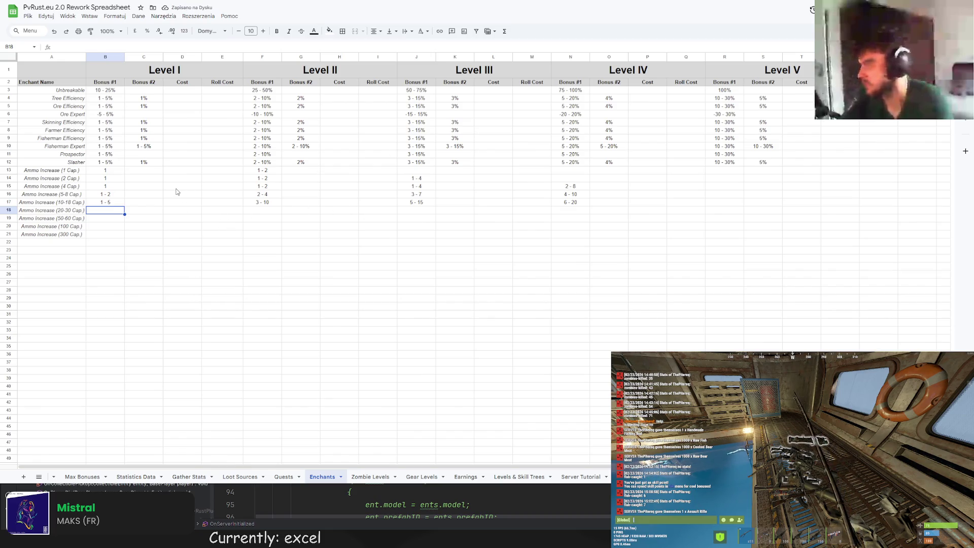
{"action": "left_click", "coordinate": [583, 211]}
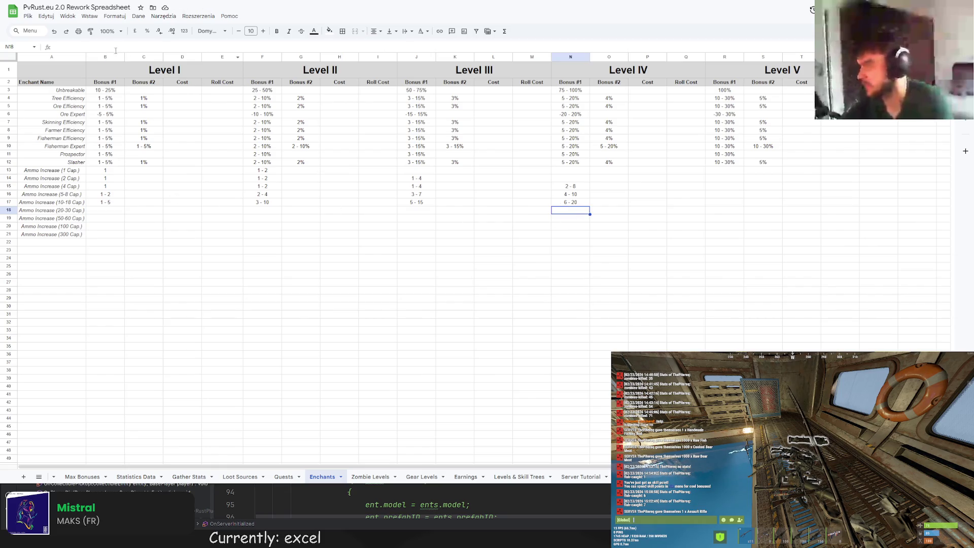
{"action": "left_click", "coordinate": [108, 49]}
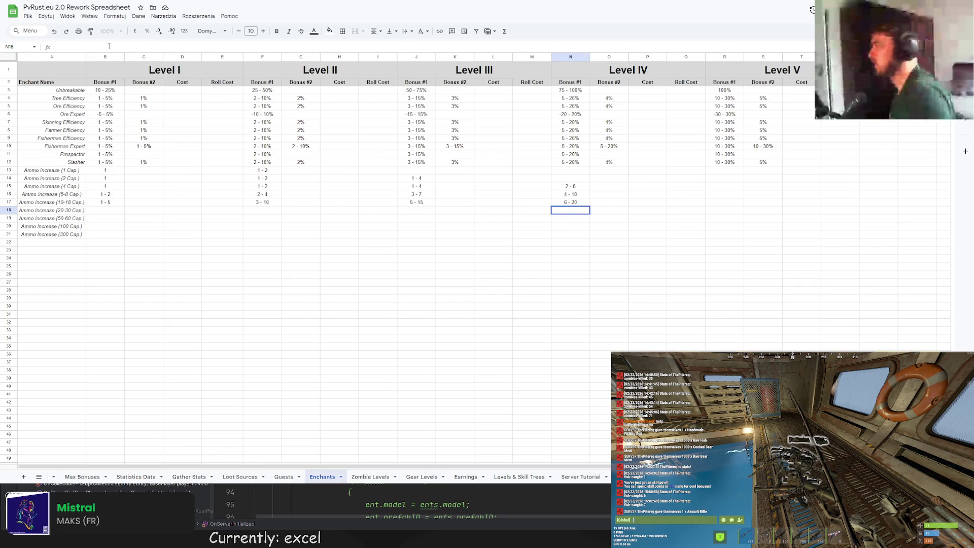
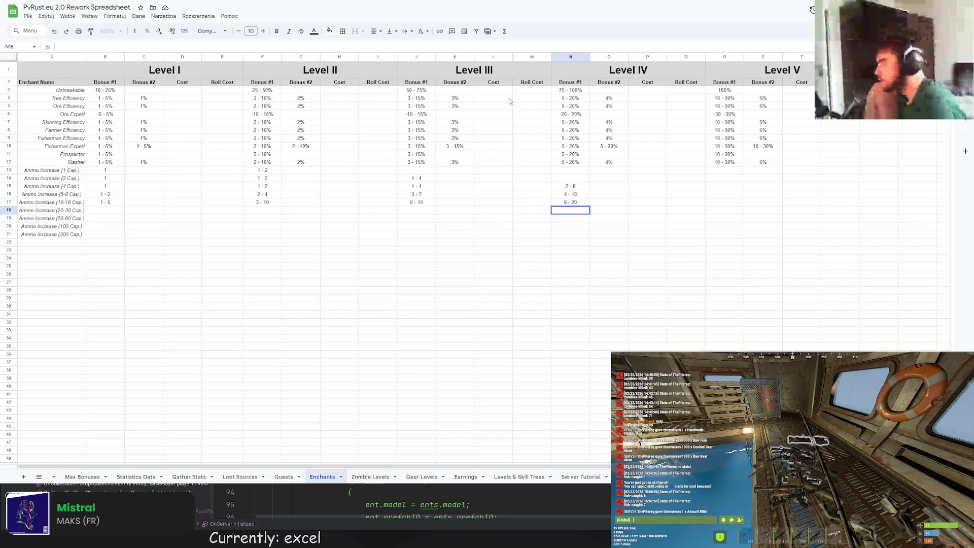
Clear the Level II 1 Cap., Level III 2 Cap. and Level IV 4 Cap. Ammo Increase ranges
{"action": "left_click", "coordinate": [262, 174]}
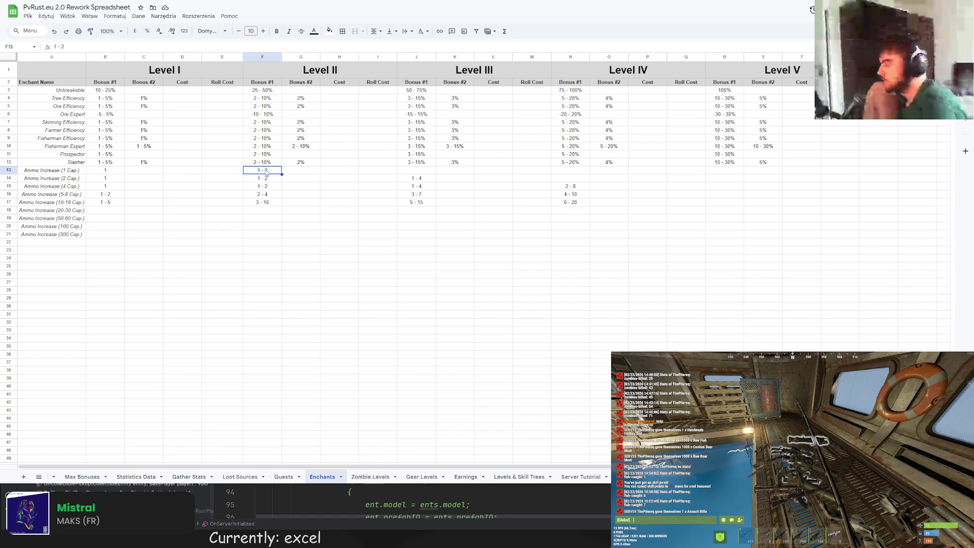
{"action": "key", "text": "Delete"}
{"action": "left_click", "coordinate": [419, 179]}
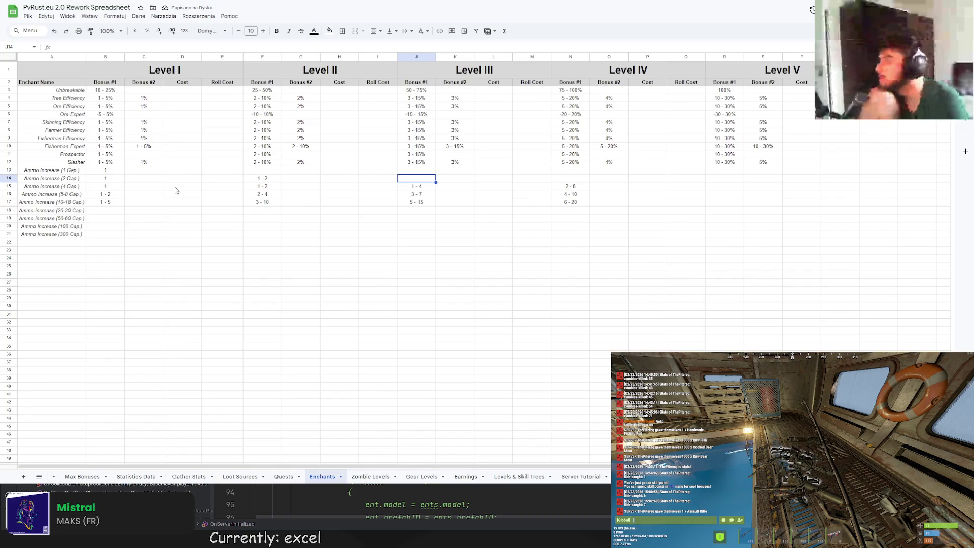
{"action": "left_click", "coordinate": [563, 186]}
{"action": "key", "text": "Delete"}
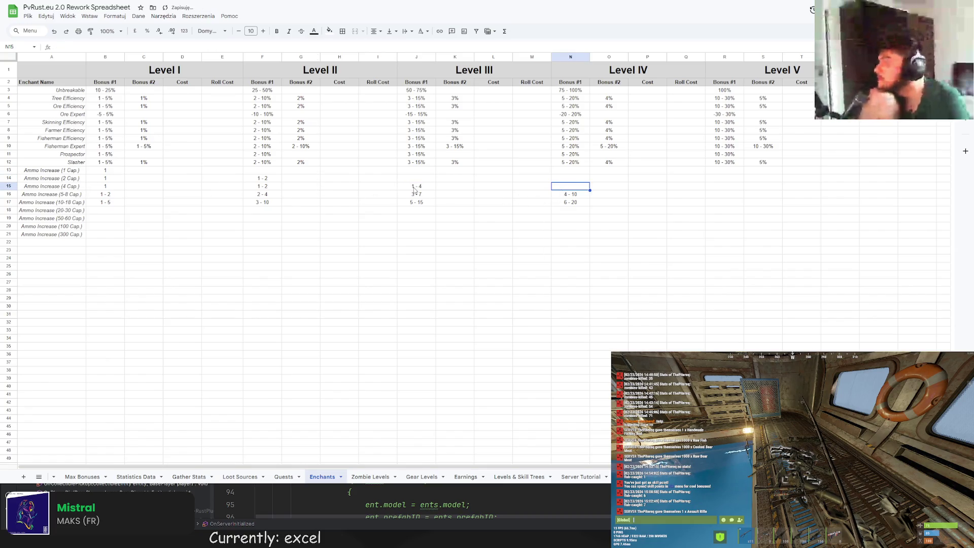
Set Level III 4 Cap. to 2 - 4 and lower the Level I–III 5-8 Cap. values, Level I to 1
{"action": "double_click", "coordinate": [416, 187]}
{"action": "type", "text": "2"}
{"action": "left_click", "coordinate": [454, 195]}
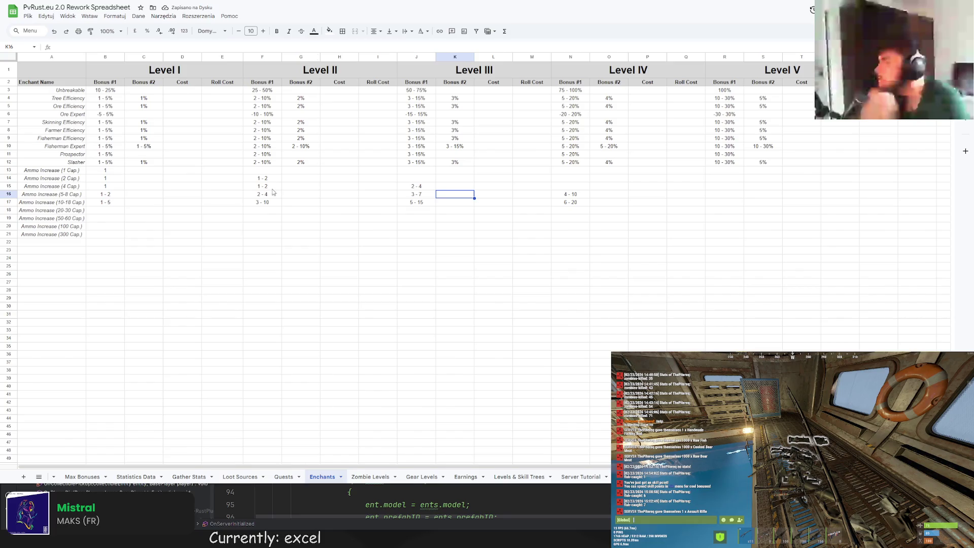
{"action": "key", "text": "Left"}
{"action": "key", "text": "Return"}
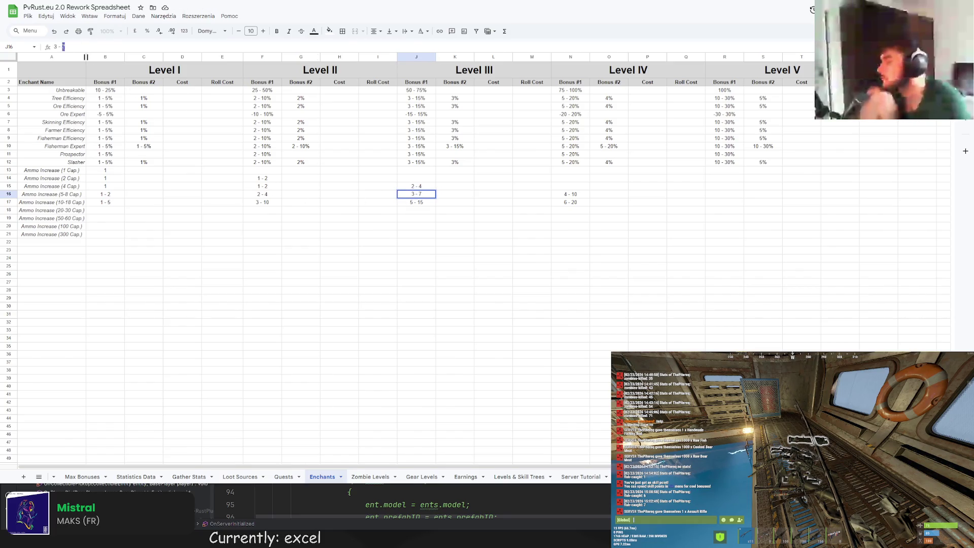
{"action": "type", "text": "5"}
{"action": "left_click", "coordinate": [263, 194]}
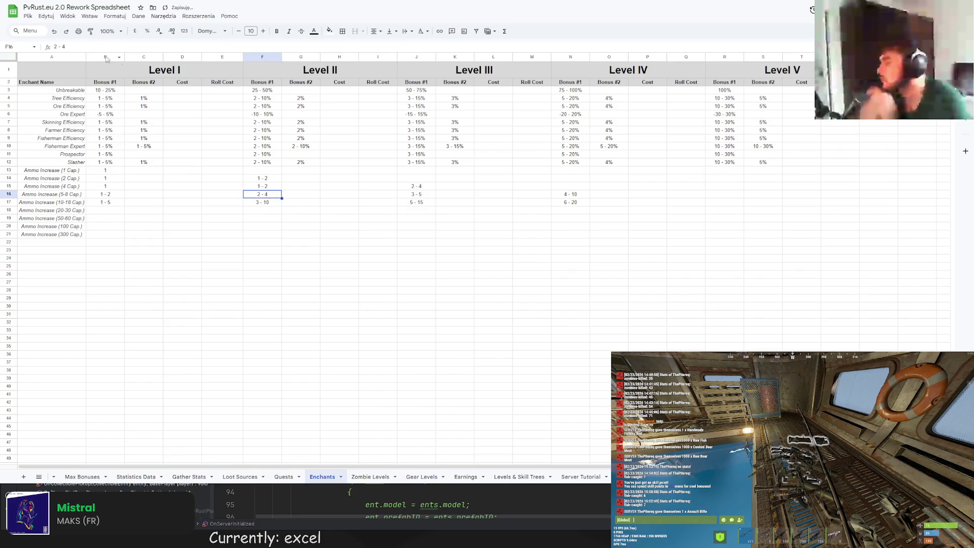
{"action": "left_click", "coordinate": [65, 47]}
{"action": "type", "text": "3"}
{"action": "left_click", "coordinate": [112, 195]}
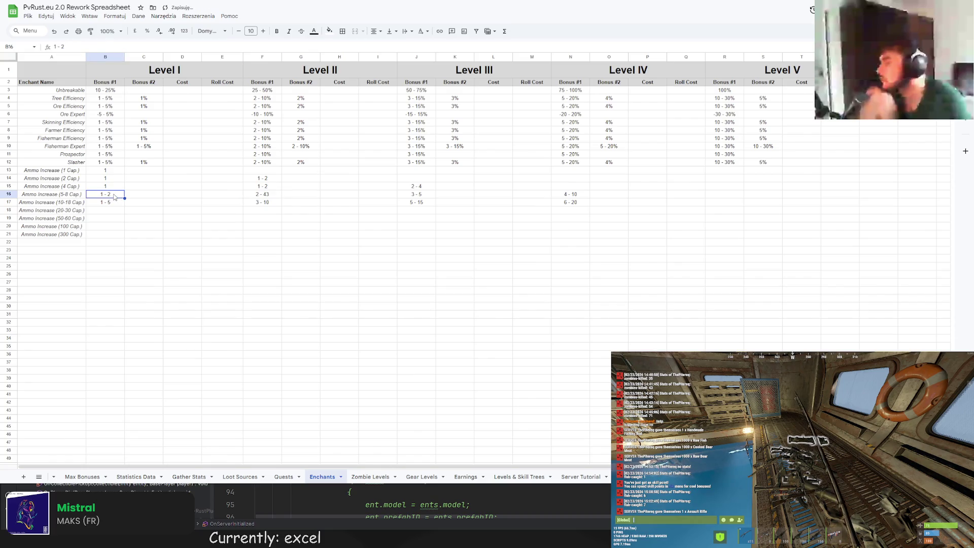
{"action": "key", "text": "BackSpace"}
{"action": "key", "text": "Return"}
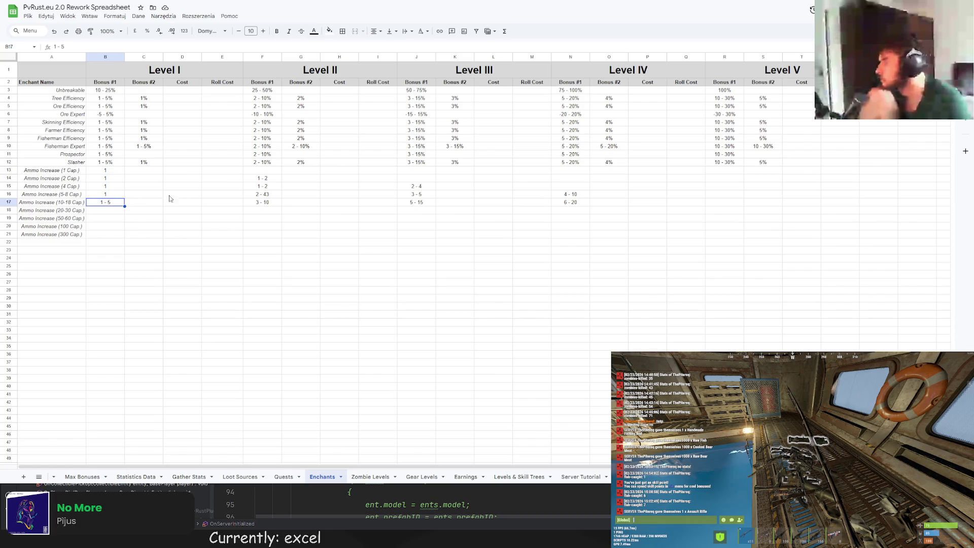
Set the 5-8 Cap. ranges to 4 - 8 (Level IV), 3 - 6 (III), 2 - 4 (II) and 1 - 2 (I)
{"action": "left_click", "coordinate": [415, 196]}
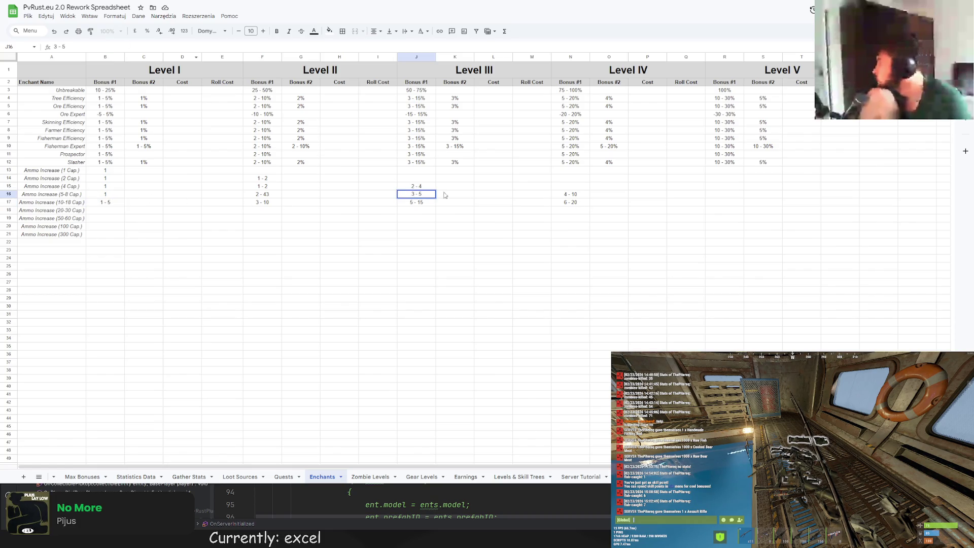
{"action": "left_click", "coordinate": [559, 195]}
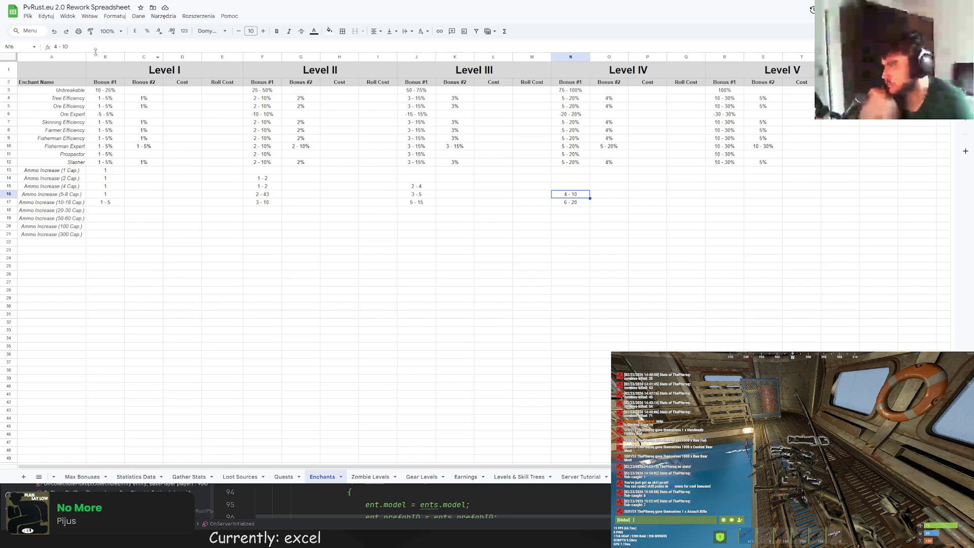
{"action": "double_click", "coordinate": [65, 47]}
{"action": "type", "text": "8"}
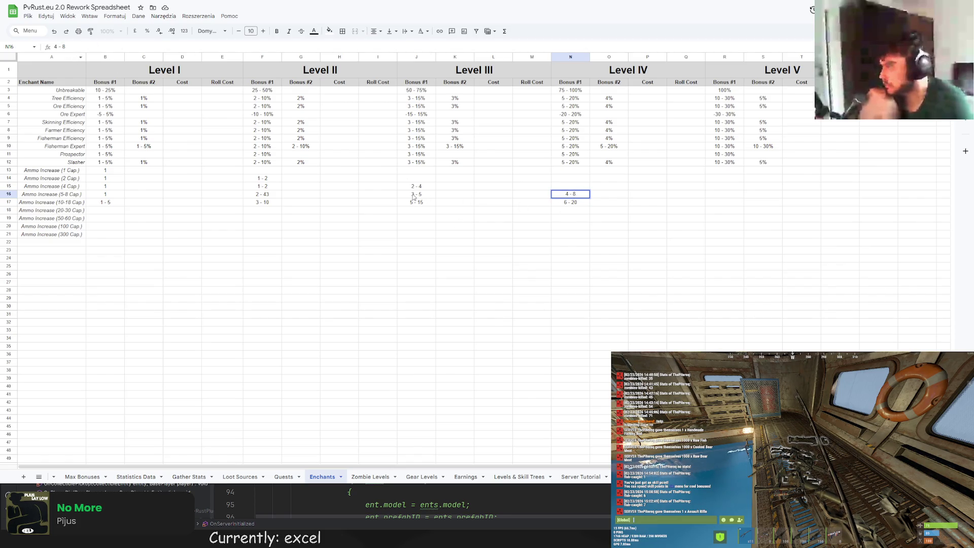
{"action": "left_click", "coordinate": [416, 194]}
{"action": "type", "text": "6"}
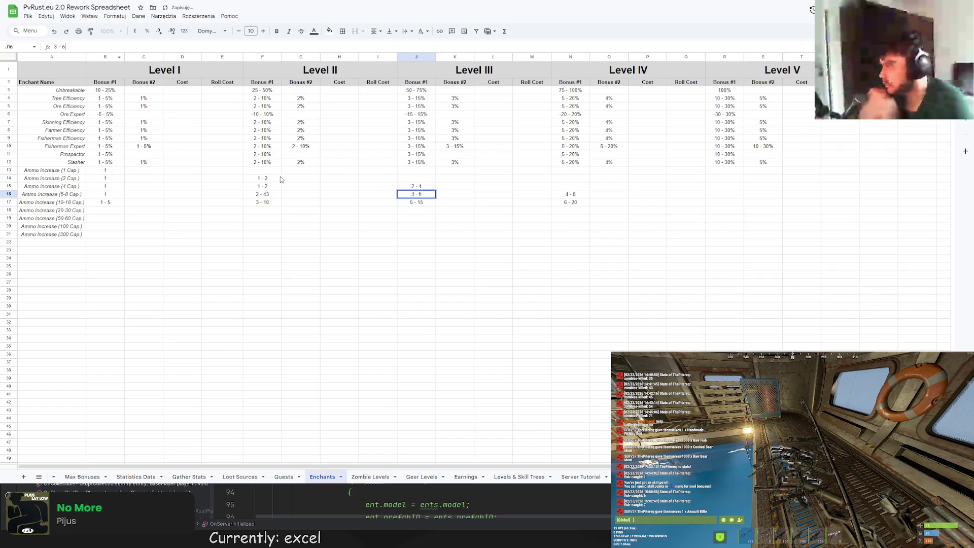
{"action": "left_click", "coordinate": [266, 195]}
{"action": "key", "text": "BackSpace"}
{"action": "key", "text": "Return"}
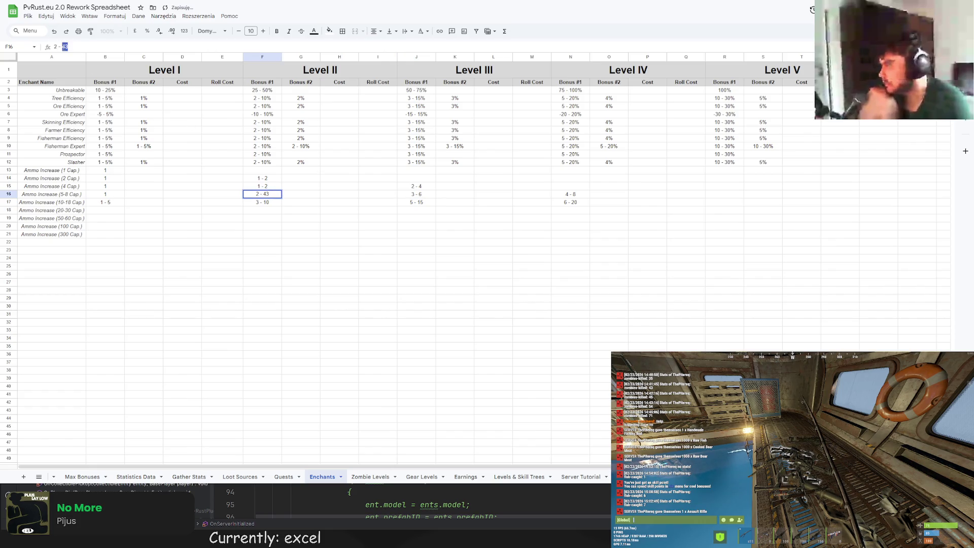
{"action": "key", "text": "ctrl+Left"}
{"action": "left_click", "coordinate": [78, 47]}
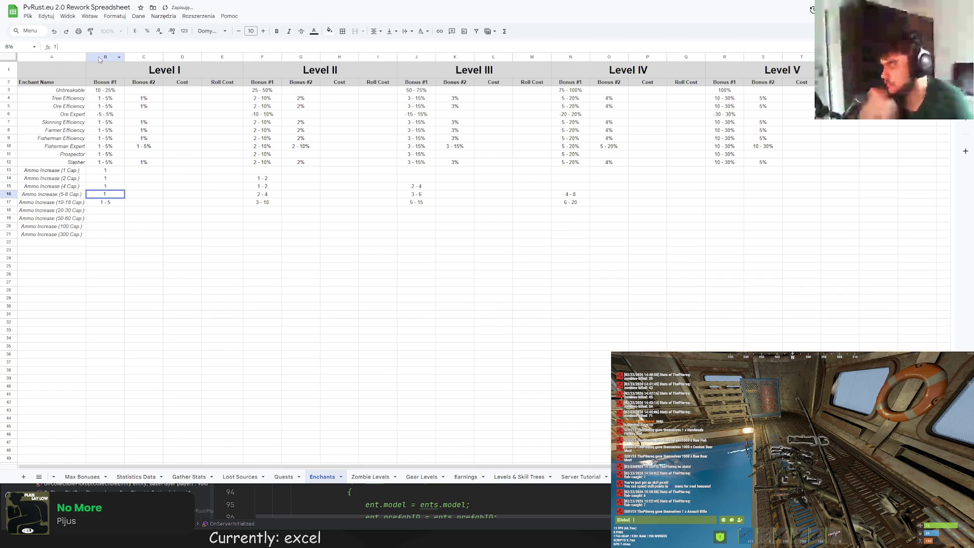
{"action": "type", "text": " - 2"}
{"action": "left_click", "coordinate": [417, 194]}
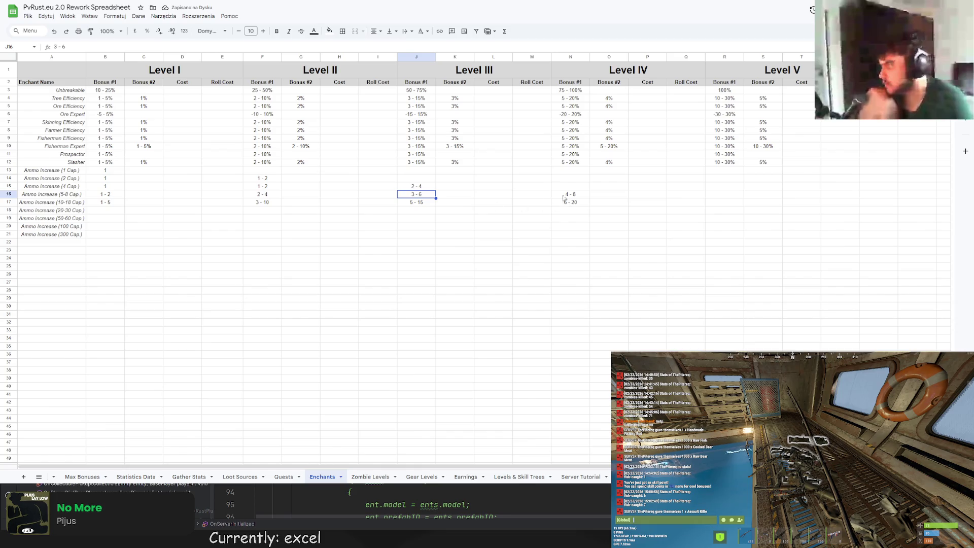
{"action": "left_click", "coordinate": [110, 204]}
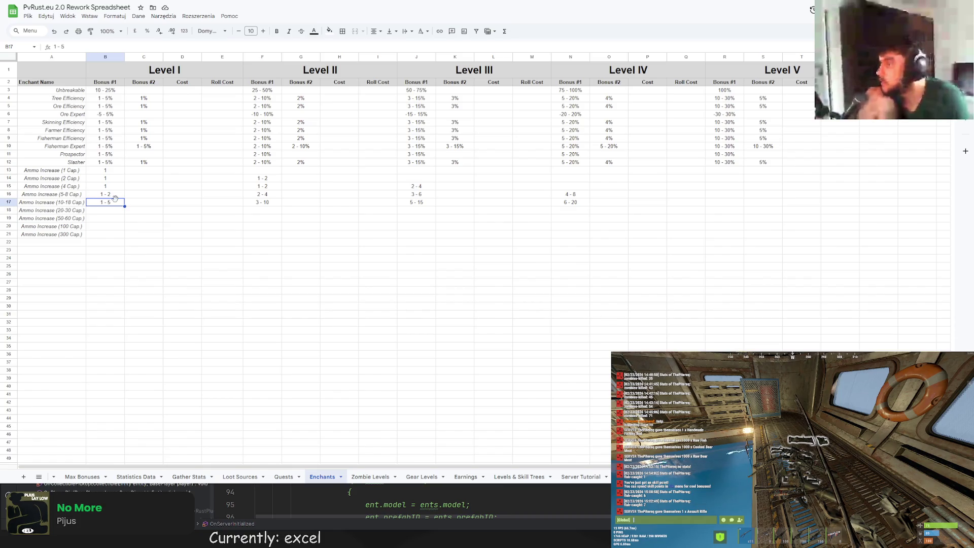
Set the Level IV 10-18 Cap. range to 4 - 18 and review the Level I and II entries
{"action": "left_click", "coordinate": [562, 202]}
{"action": "double_click", "coordinate": [65, 47]}
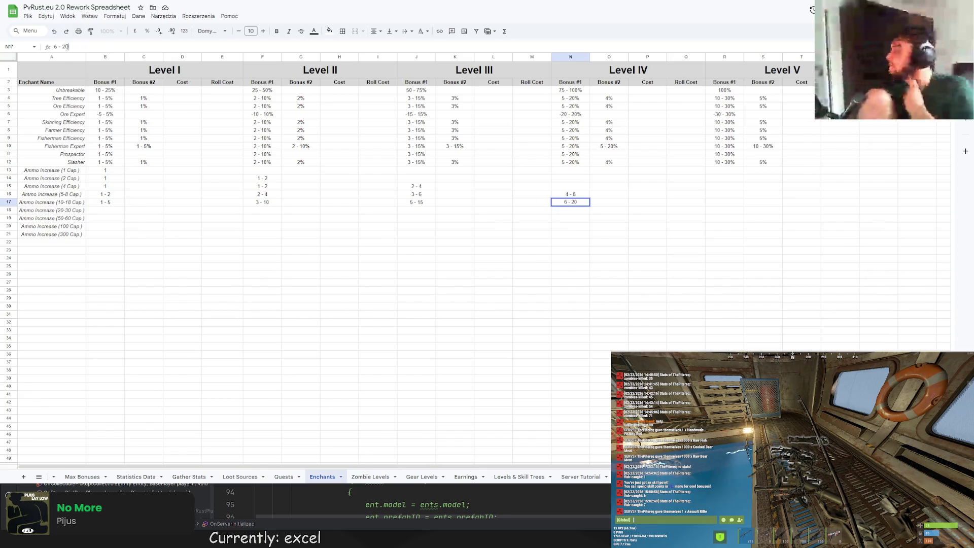
{"action": "type", "text": "18"}
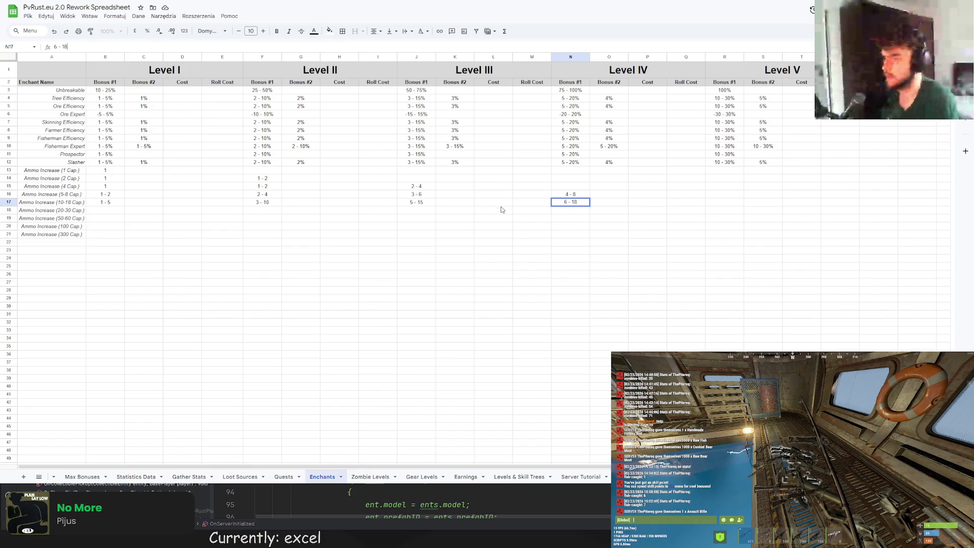
{"action": "double_click", "coordinate": [56, 47]}
{"action": "type", "text": "4"}
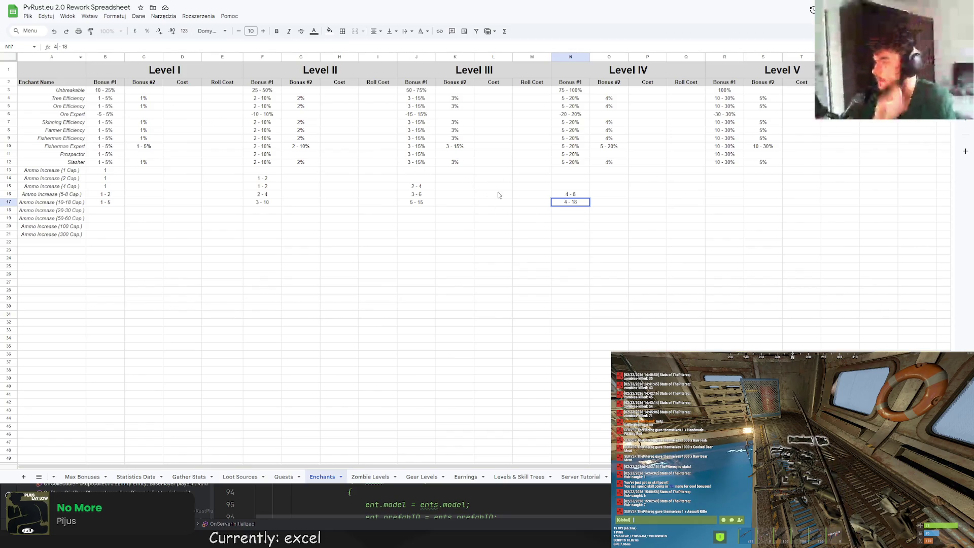
{"action": "left_click", "coordinate": [421, 206]}
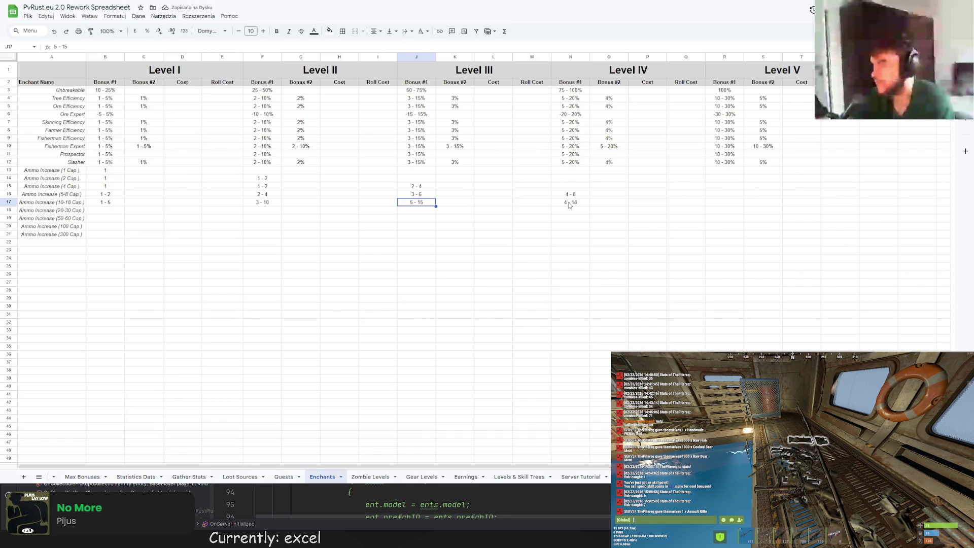
{"action": "left_click", "coordinate": [108, 203]}
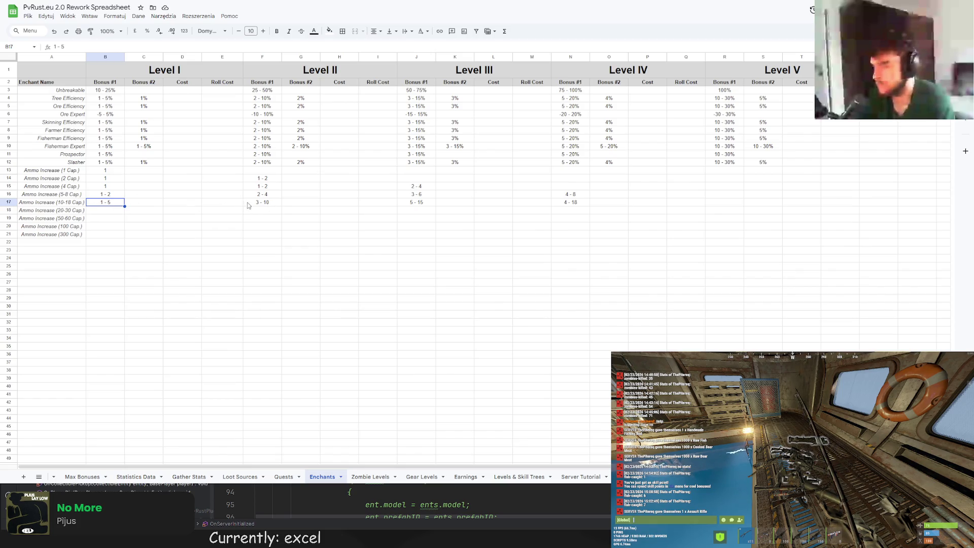
{"action": "left_click", "coordinate": [247, 204]}
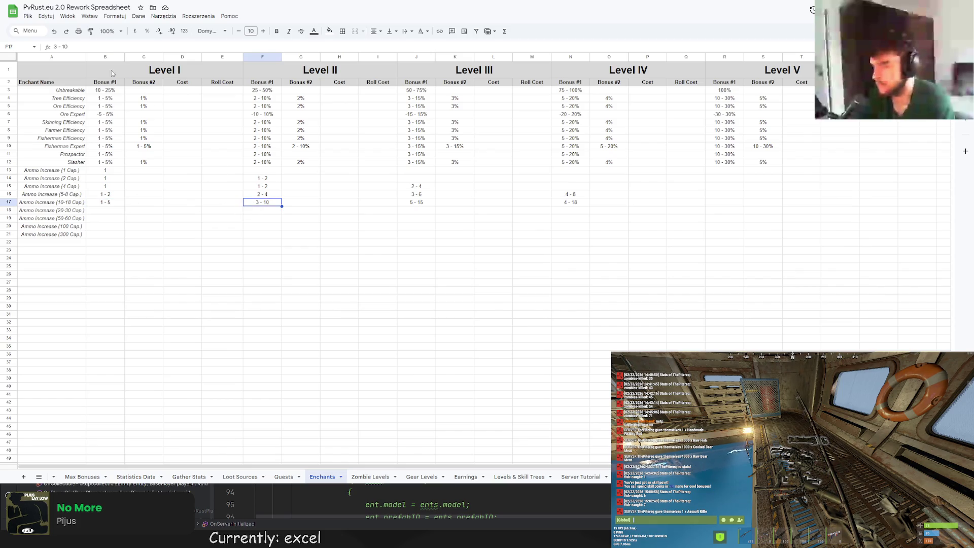
{"action": "left_click", "coordinate": [111, 202]}
{"action": "type", "text": "4"}
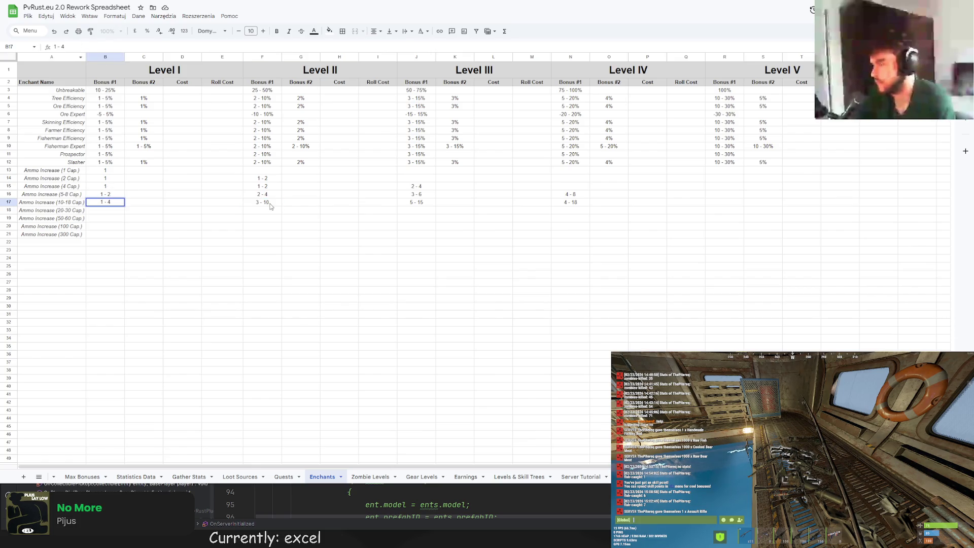
Set the Level II 10-18 Cap. range to 2 - 9 and Level III to 3 - 13
{"action": "left_click", "coordinate": [270, 206]}
{"action": "double_click", "coordinate": [58, 47]}
{"action": "type", "text": "2"}
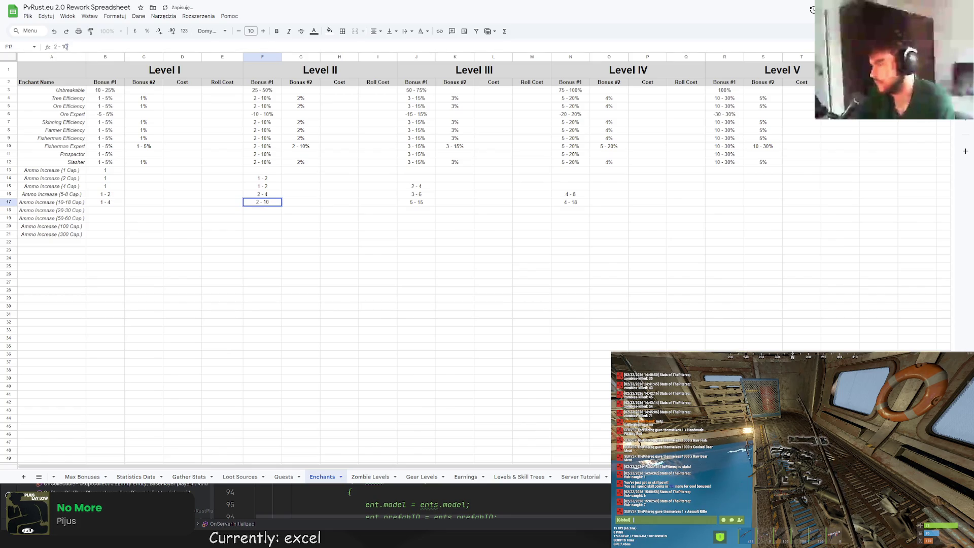
{"action": "double_click", "coordinate": [65, 46]}
{"action": "left_click", "coordinate": [417, 210]}
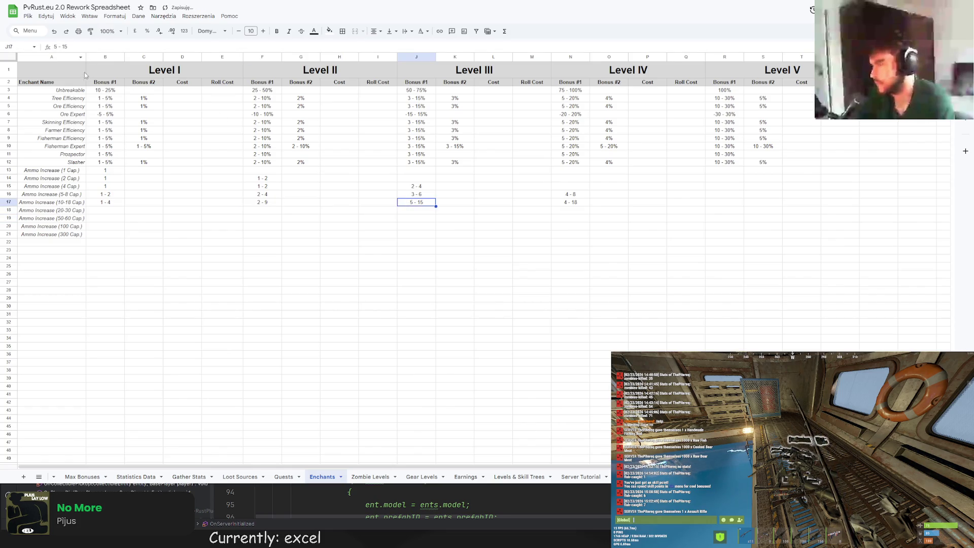
{"action": "type", "text": "3"}
{"action": "double_click", "coordinate": [65, 47]}
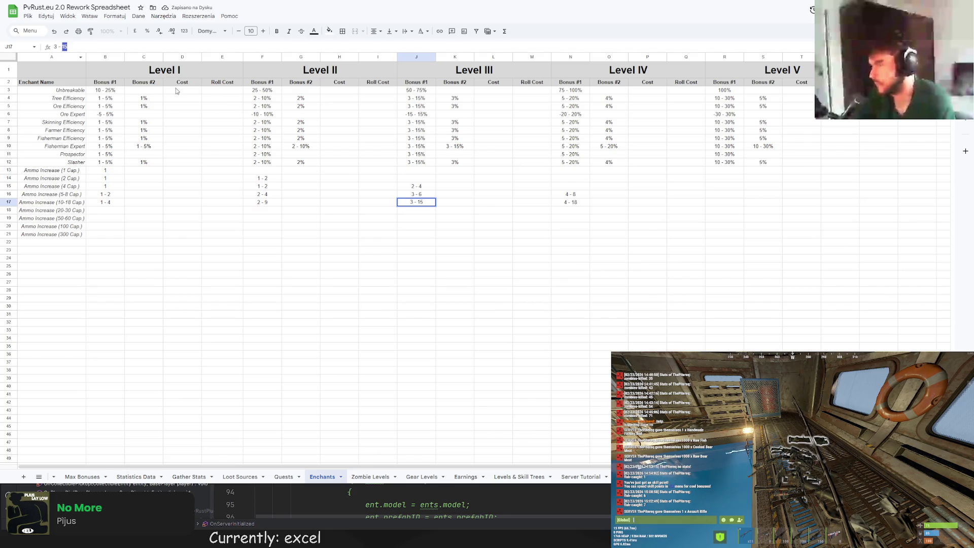
{"action": "type", "text": "13"}
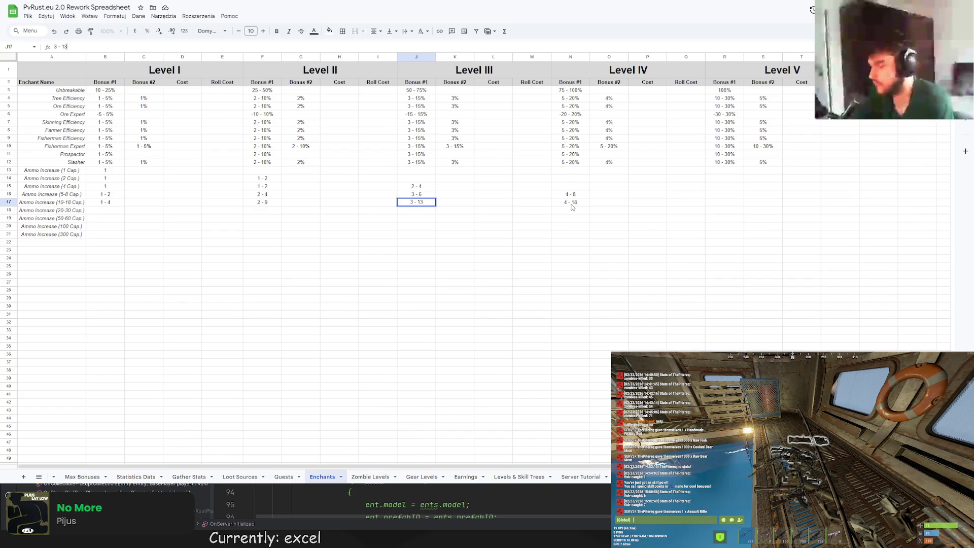
{"action": "left_click", "coordinate": [573, 200]}
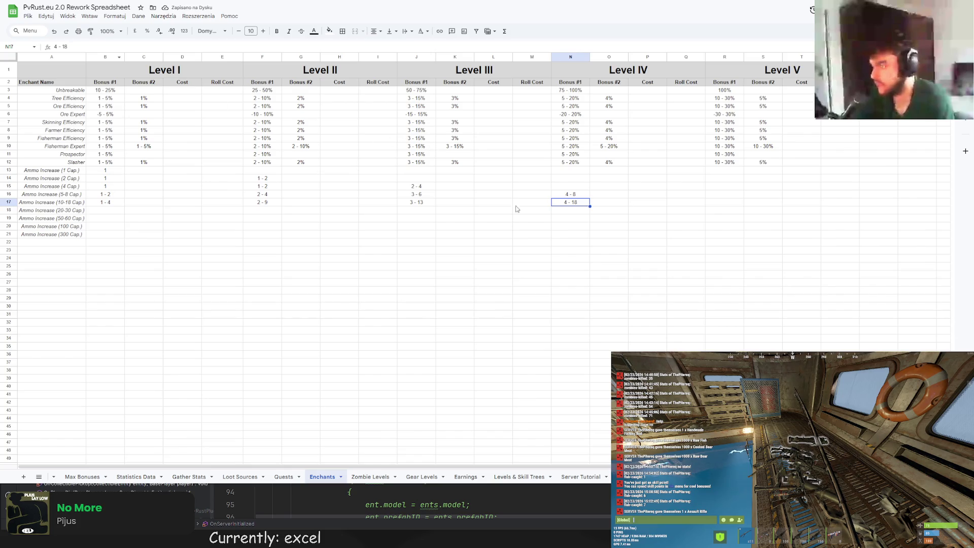
{"action": "left_click", "coordinate": [97, 216]}
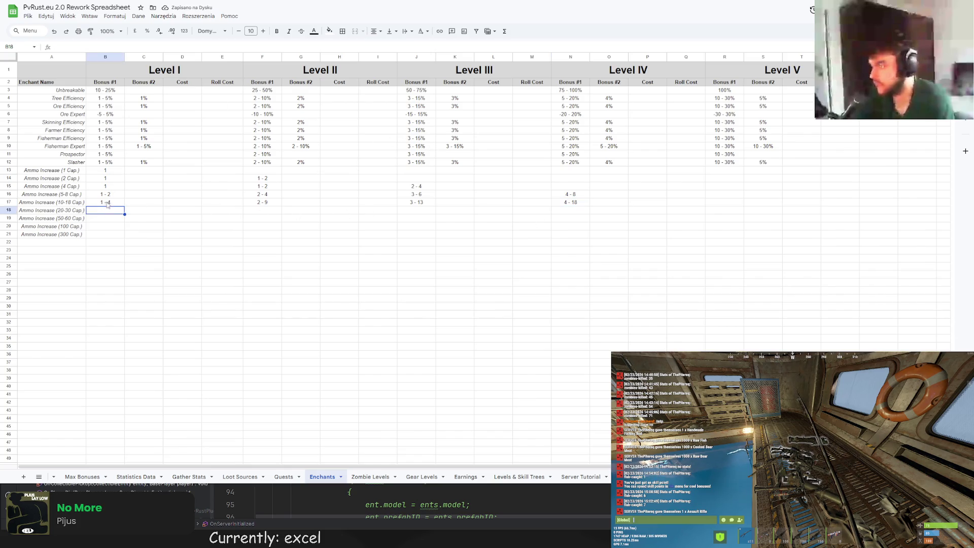
Fill the 20-30 Cap. row with 1 - 5, 2 - 10, 3 - 15, 5 - 20 and 8 - 30 for Levels I–V
{"action": "left_click", "coordinate": [69, 48]}
{"action": "type", "text": "1 - 5"}
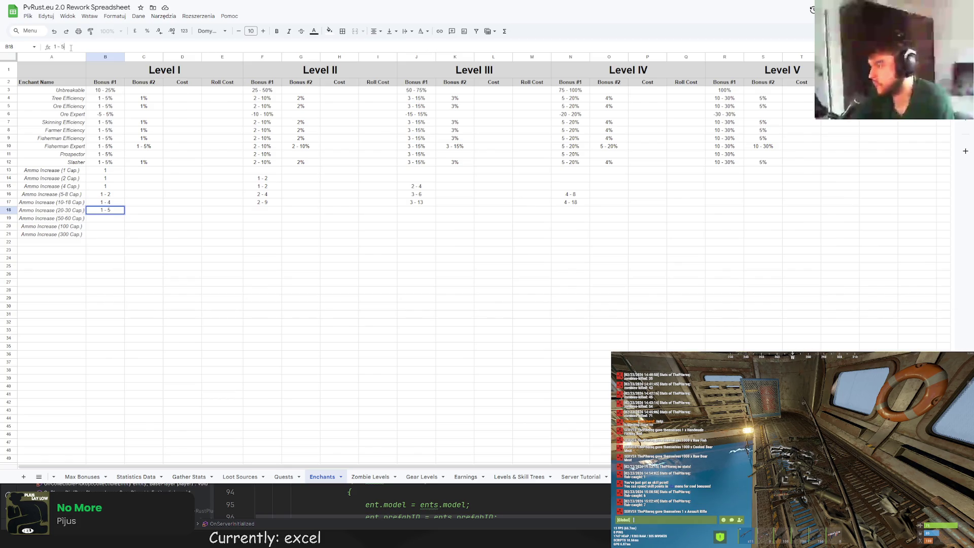
{"action": "type", "text": "- 5"}
{"action": "key", "text": "Return"}
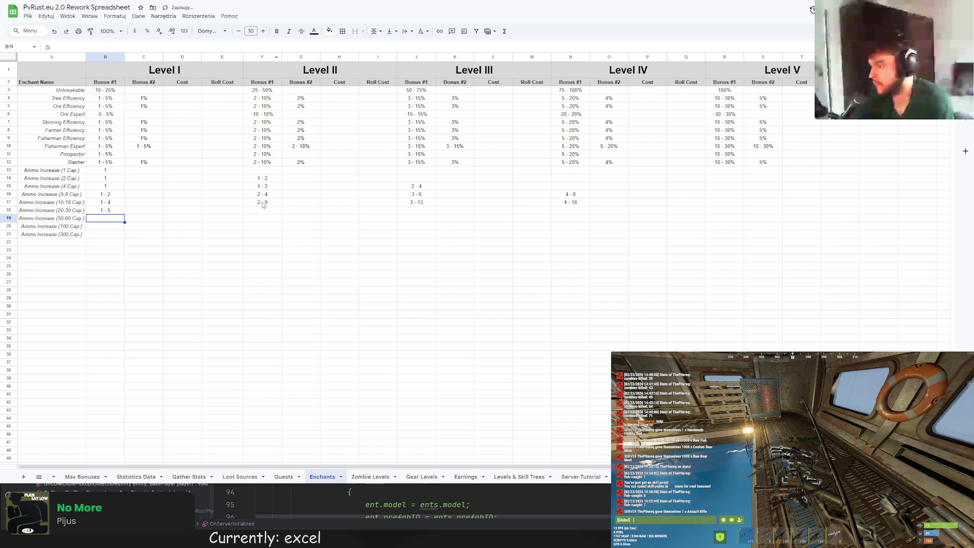
{"action": "key", "text": "Up"}
{"action": "key", "text": "Right"}
{"action": "key", "text": "Right"}
{"action": "key", "text": "Right"}
{"action": "left_click", "coordinate": [93, 47]}
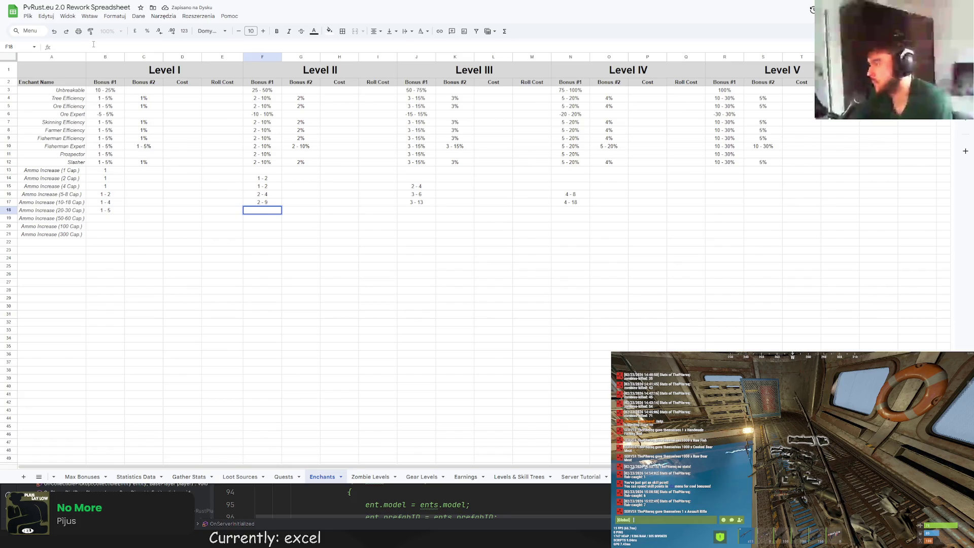
{"action": "type", "text": "2 - 1"}
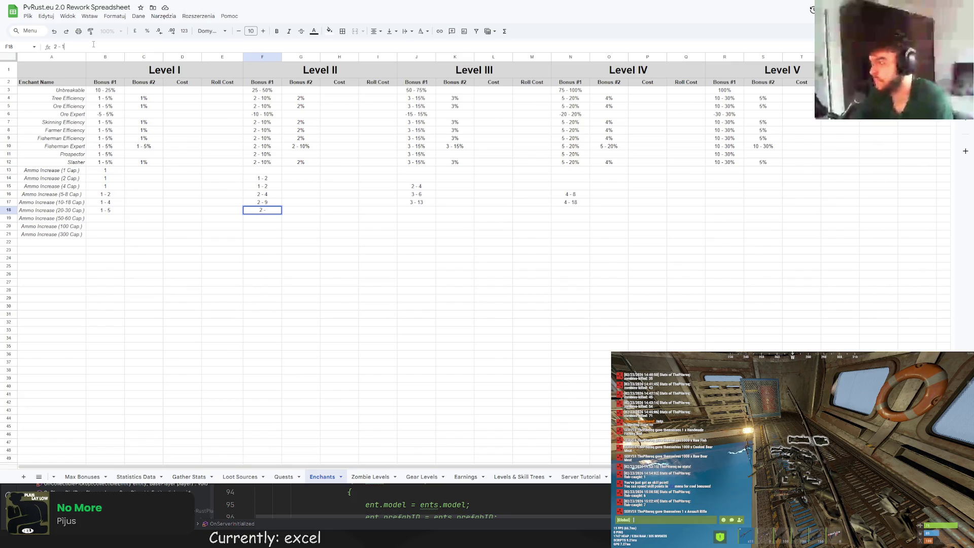
{"action": "key", "text": "Return"}
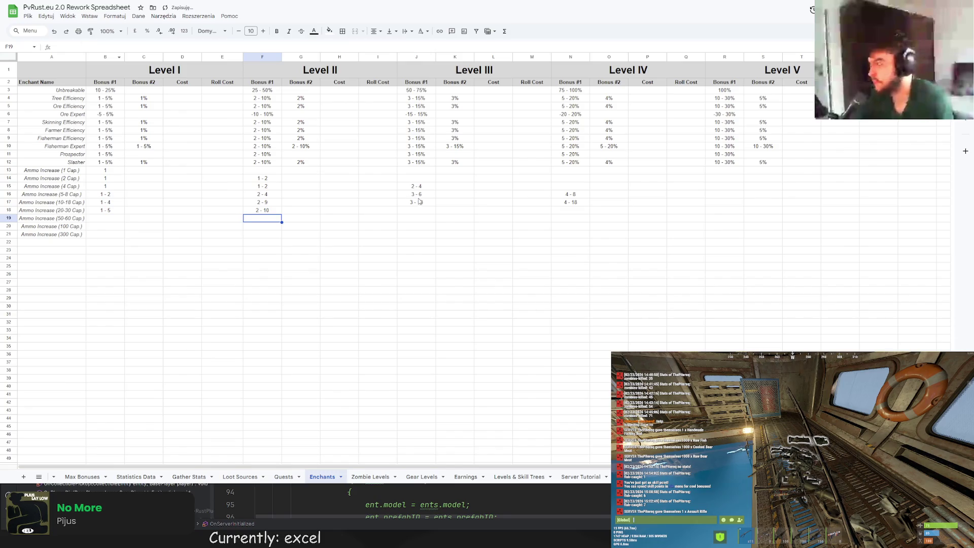
{"action": "left_click", "coordinate": [420, 212]}
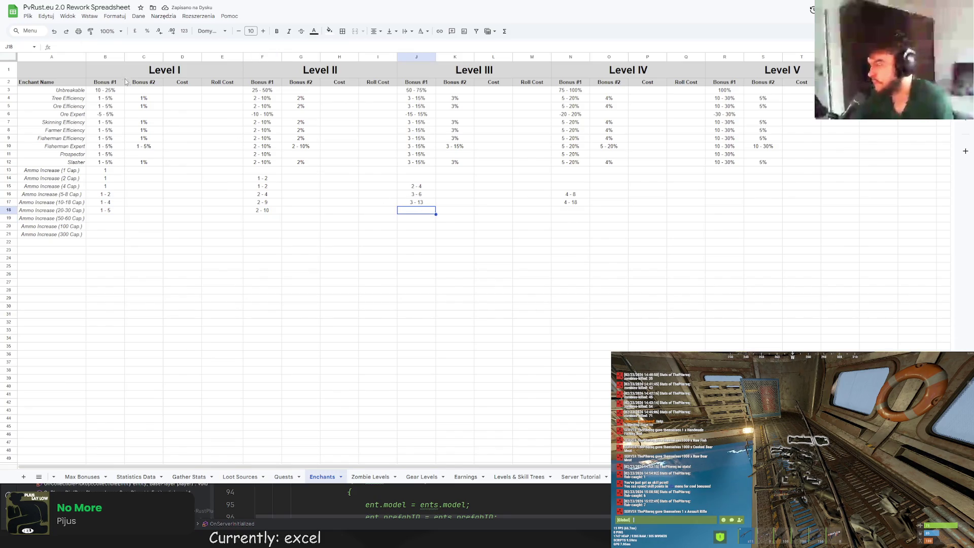
{"action": "type", "text": "3 - 15"}
{"action": "key", "text": "Return"}
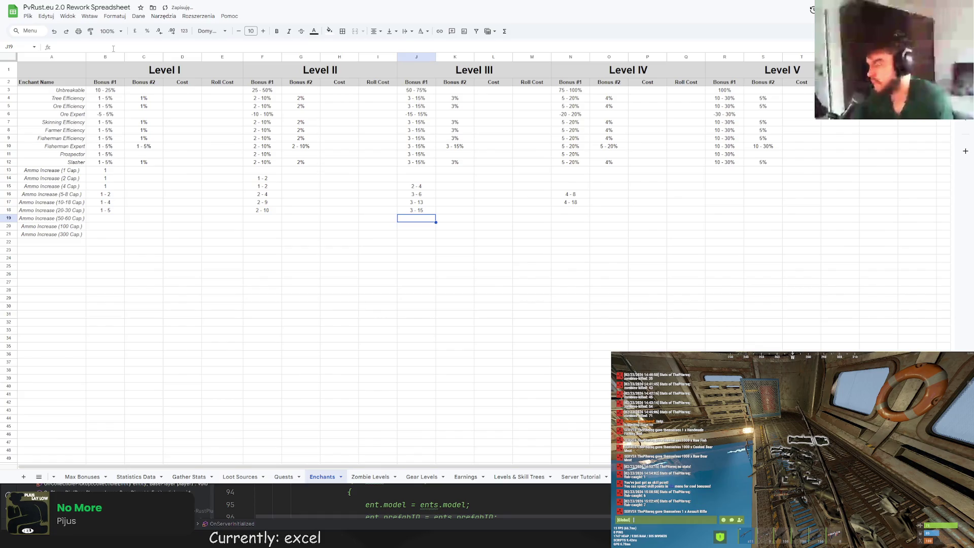
{"action": "left_click", "coordinate": [578, 212]}
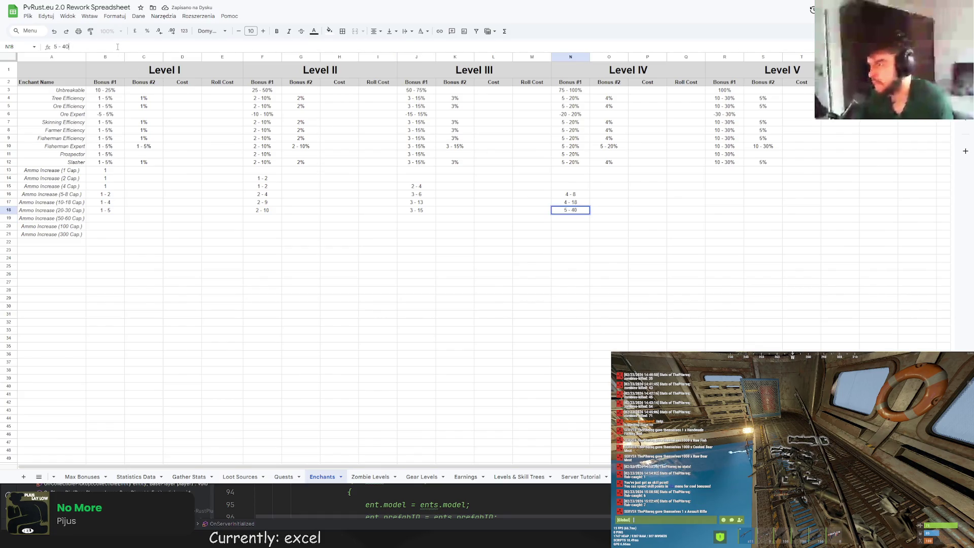
{"action": "key", "text": "Return"}
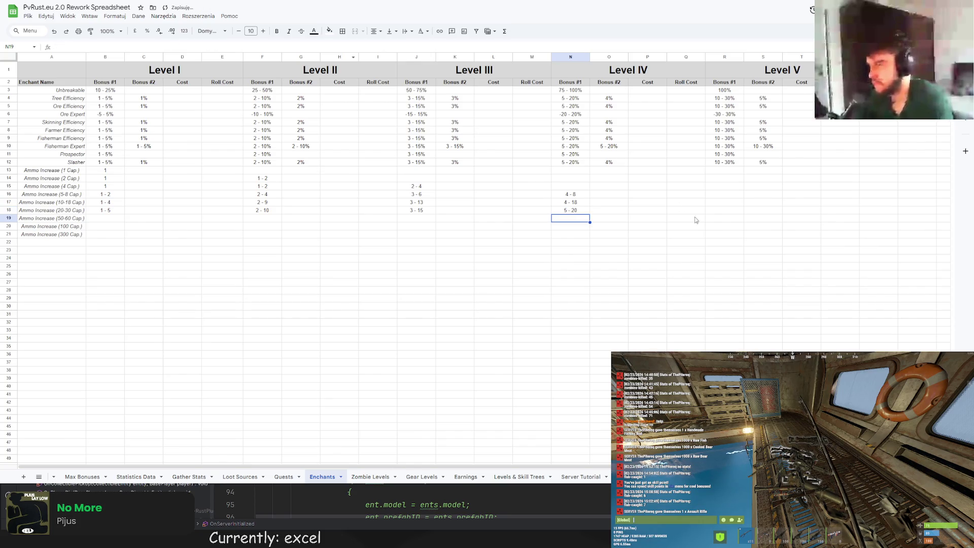
{"action": "left_click", "coordinate": [714, 213]}
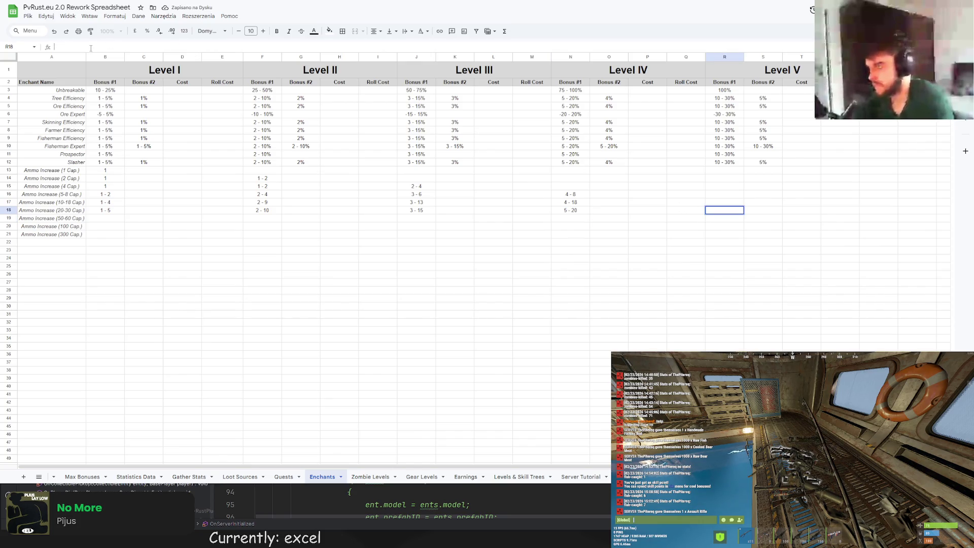
{"action": "type", "text": "8 - 30"}
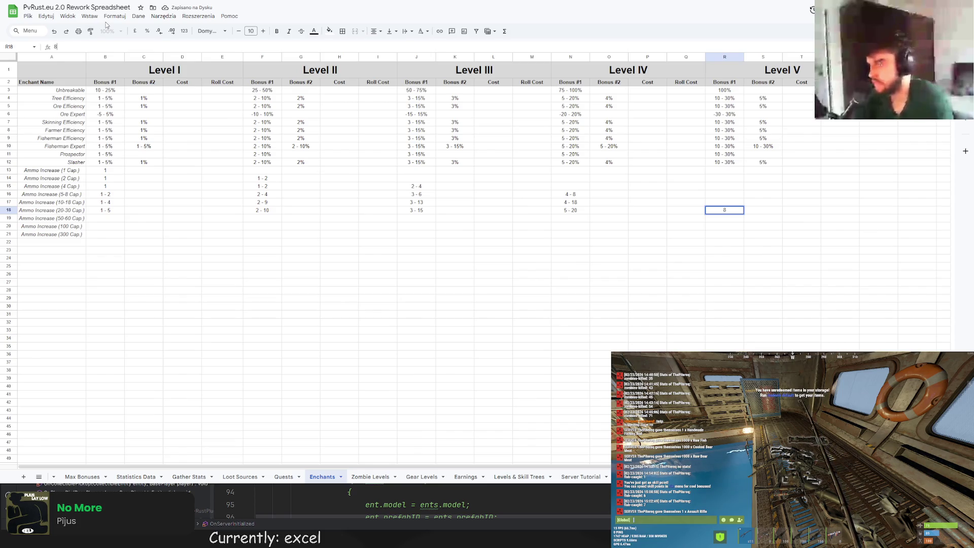
{"action": "key", "text": "Return"}
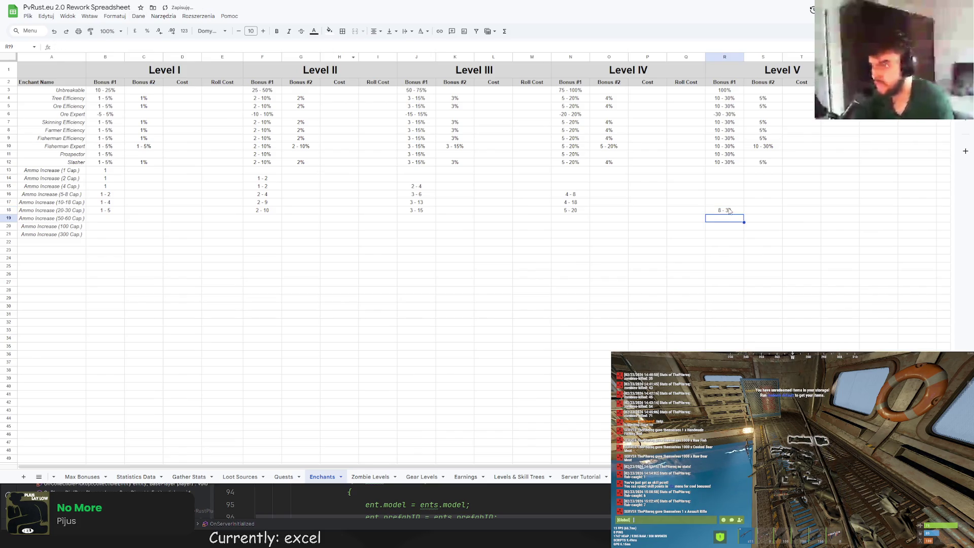
{"action": "left_click", "coordinate": [730, 213]}
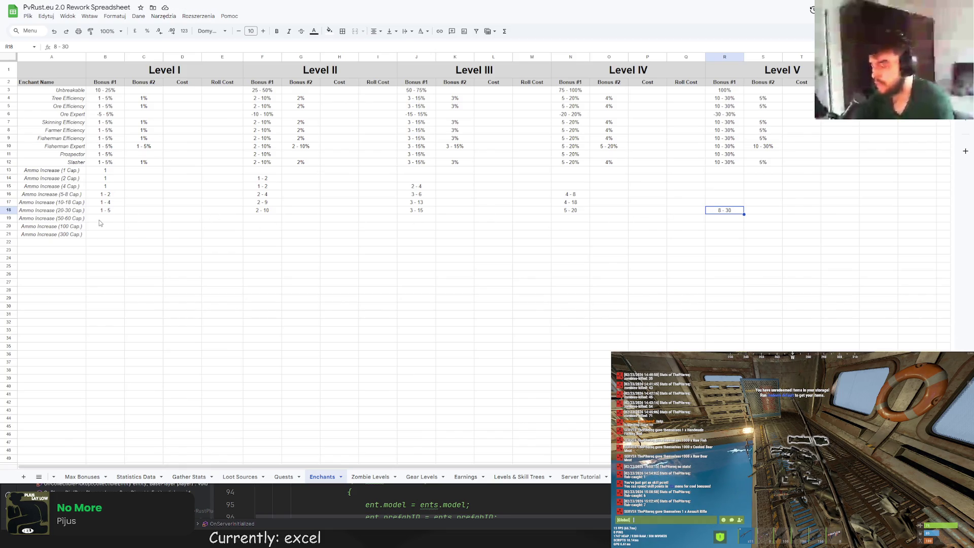
Fill the 50-60 Cap. row with 16 - 60, 10 - 40, 6 - 30, 4 - 20 and 2 - 10 from Level V down to I
{"action": "left_click", "coordinate": [100, 221]}
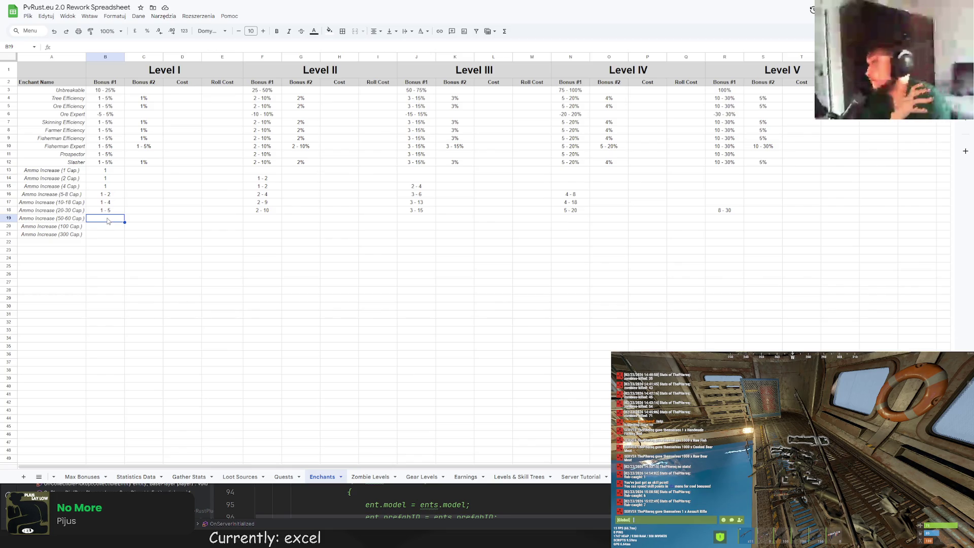
{"action": "left_click", "coordinate": [723, 217]}
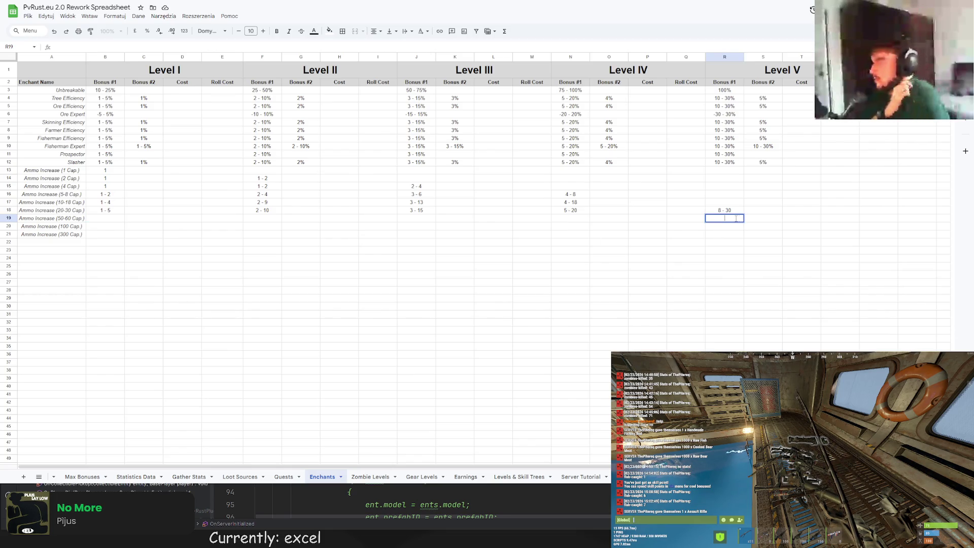
{"action": "type", "text": "16- 60"}
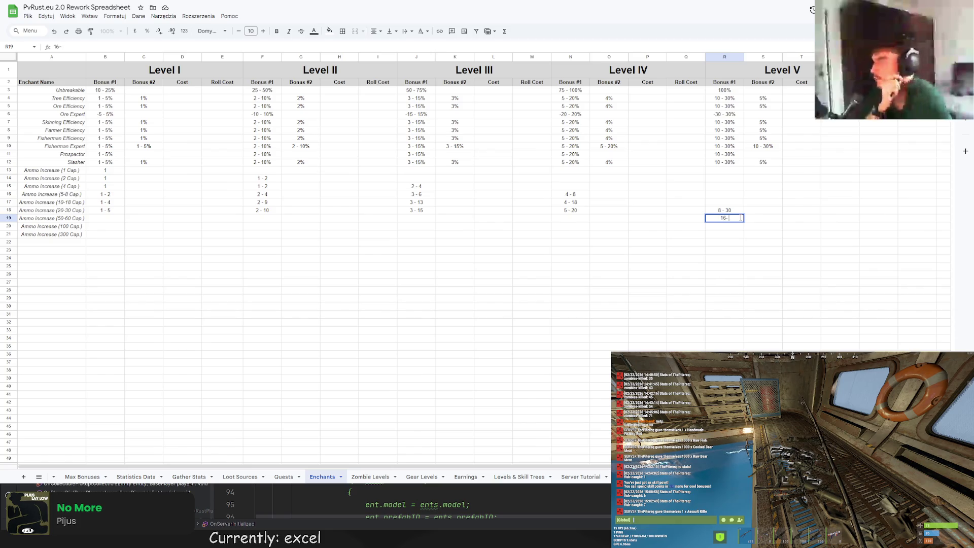
{"action": "type", "text": " 60"}
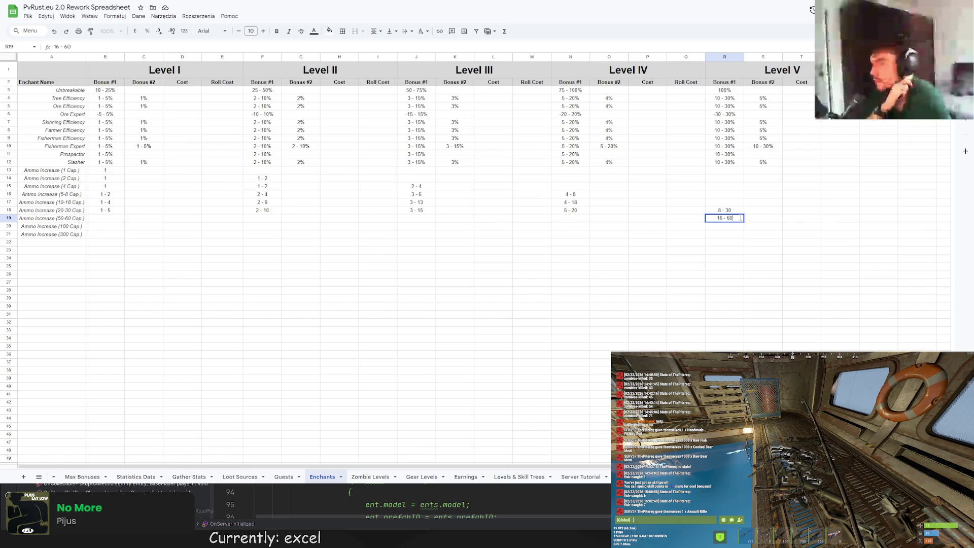
{"action": "left_click", "coordinate": [570, 219]}
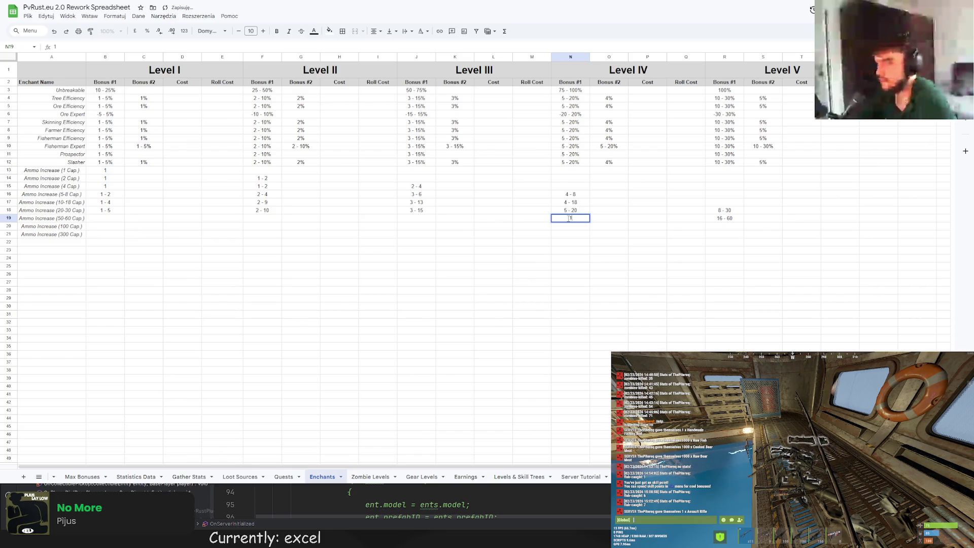
{"action": "type", "text": "10 - 4"}
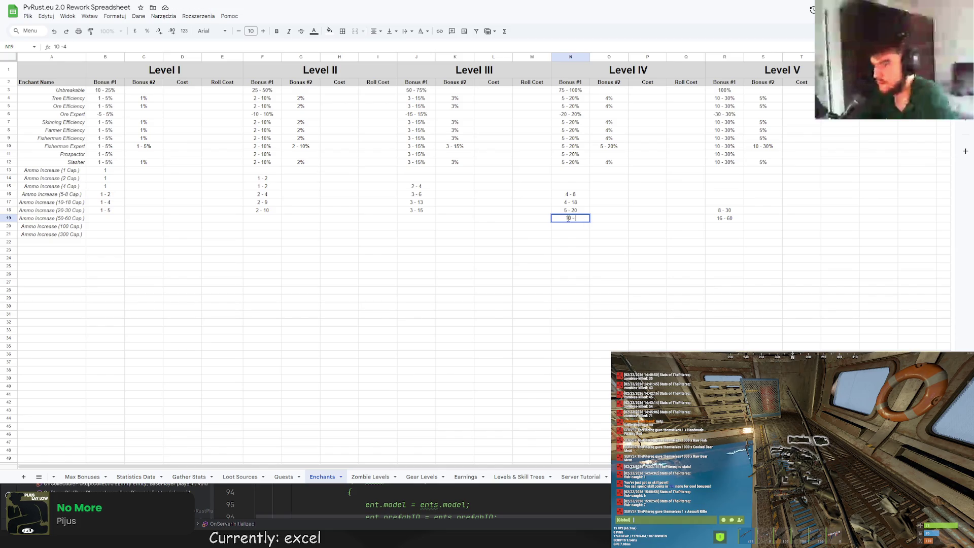
{"action": "key", "text": "Return"}
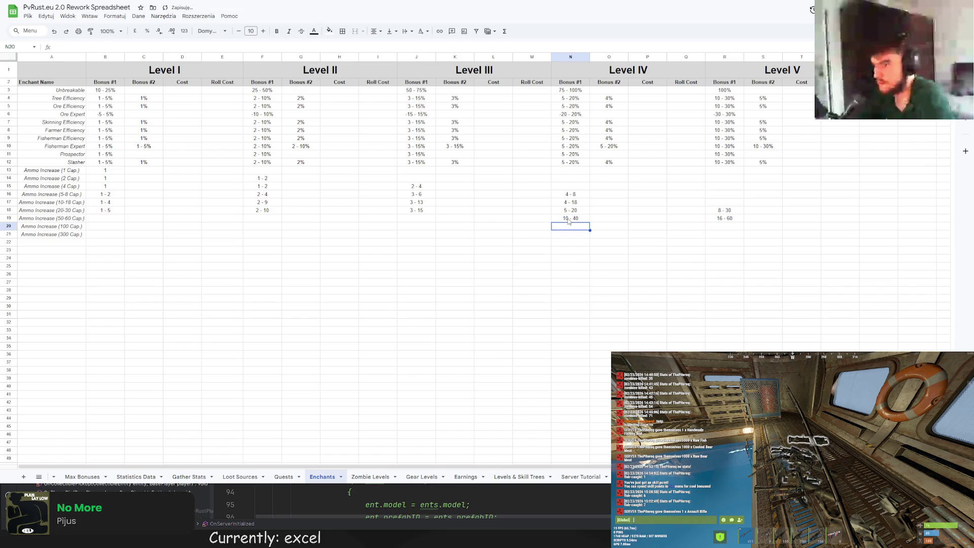
{"action": "left_click", "coordinate": [420, 220]}
{"action": "type", "text": "5"}
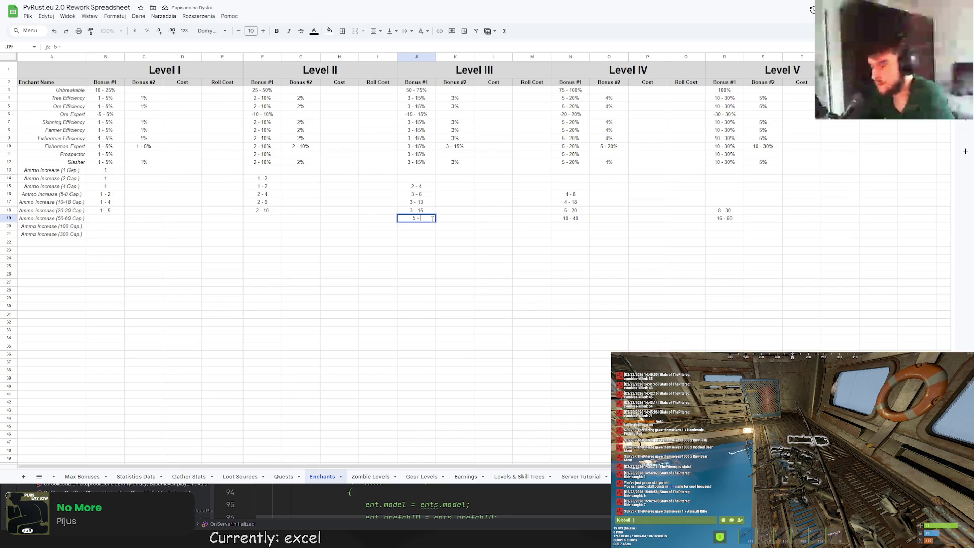
{"action": "type", "text": " - 30"}
{"action": "key", "text": "Return"}
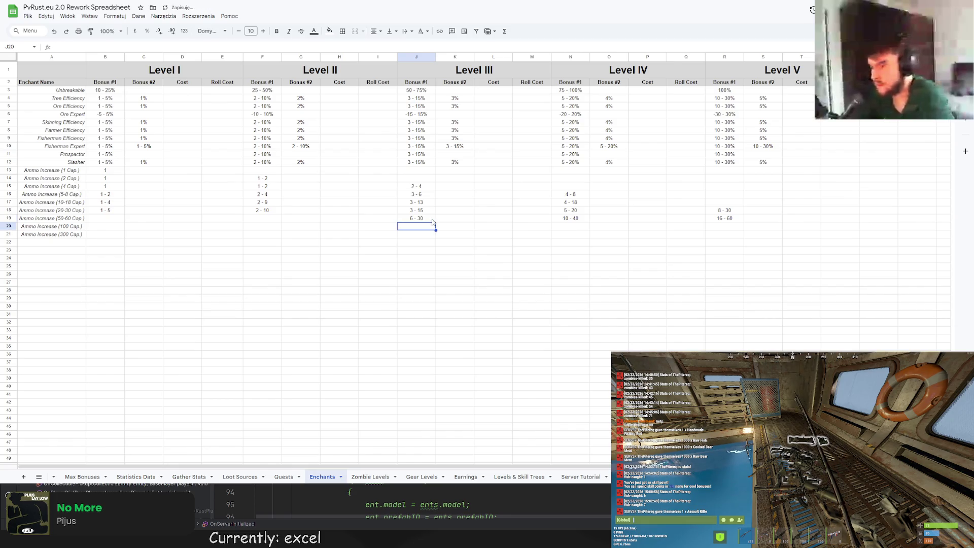
{"action": "left_click", "coordinate": [256, 220]}
{"action": "key", "text": "Return"}
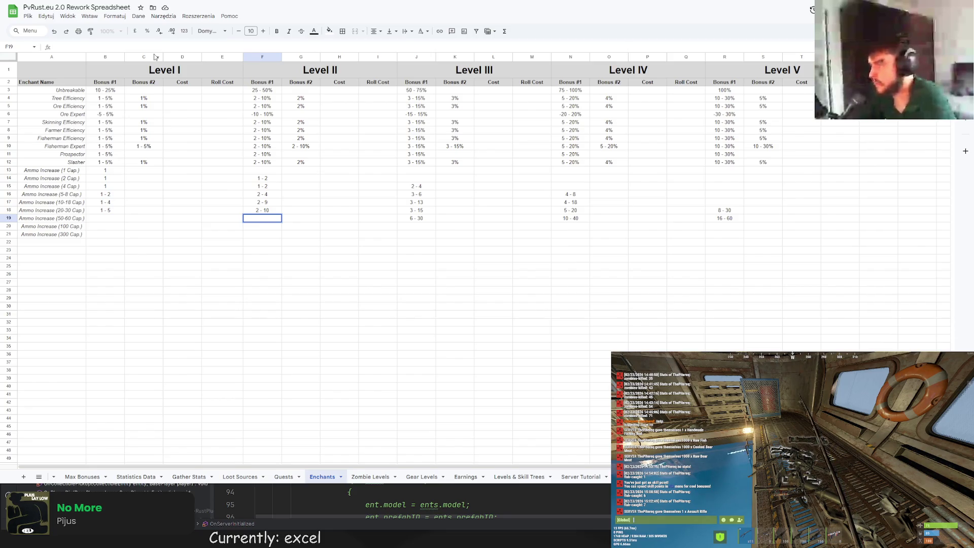
{"action": "type", "text": "4 - 02"}
{"action": "key", "text": "BackSpace"}
{"action": "key", "text": "BackSpace"}
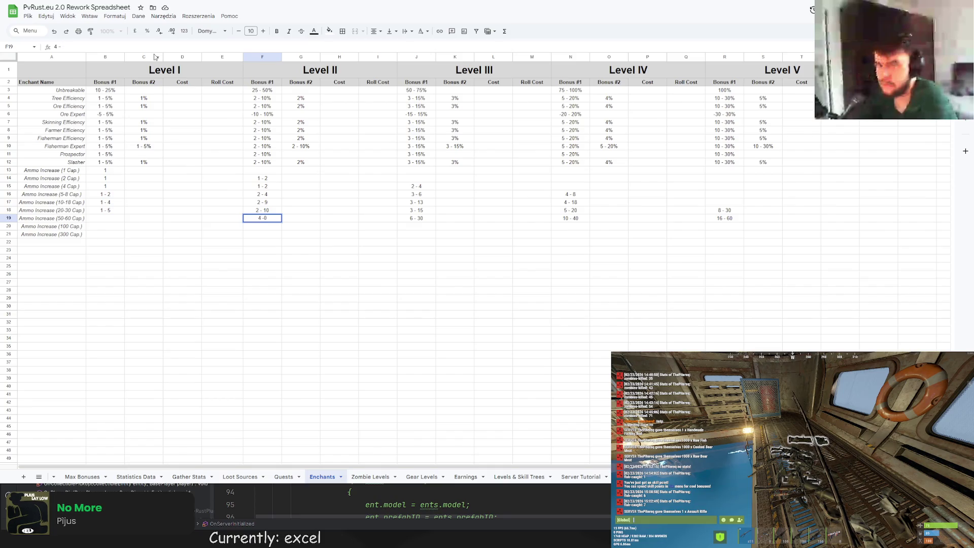
{"action": "key", "text": "BackSpace"}
{"action": "key", "text": "BackSpace"}
{"action": "key", "text": "BackSpace"}
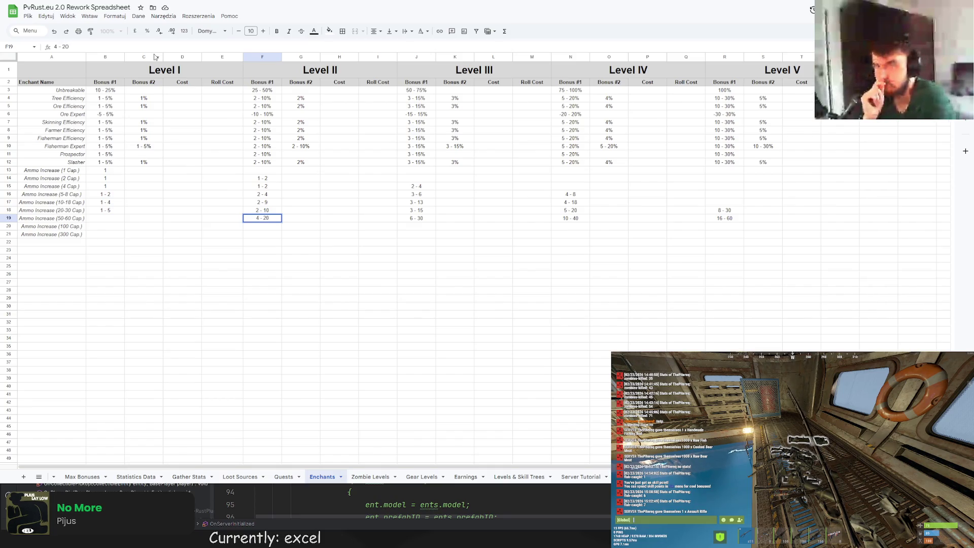
{"action": "key", "text": "Return"}
{"action": "left_click", "coordinate": [107, 219]}
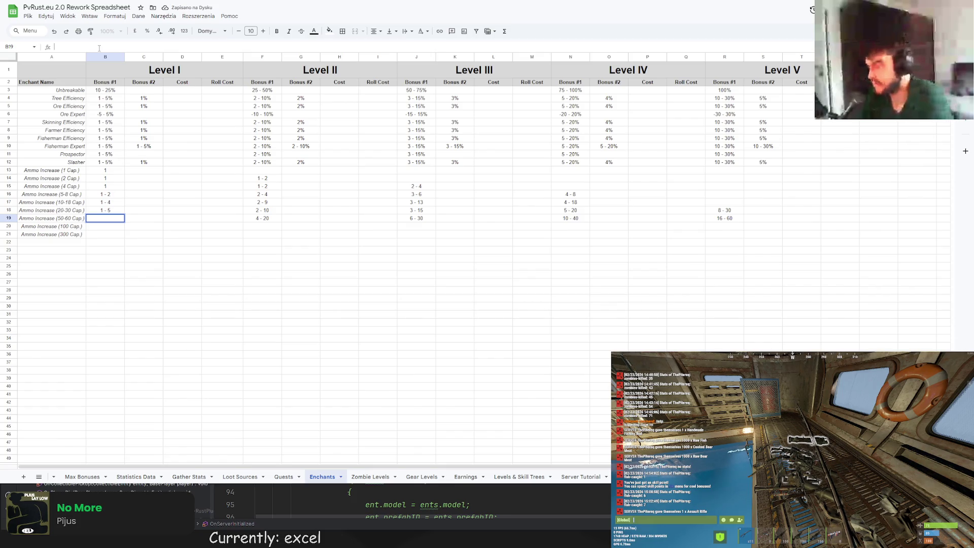
{"action": "type", "text": "2- 10"}
{"action": "key", "text": "Return"}
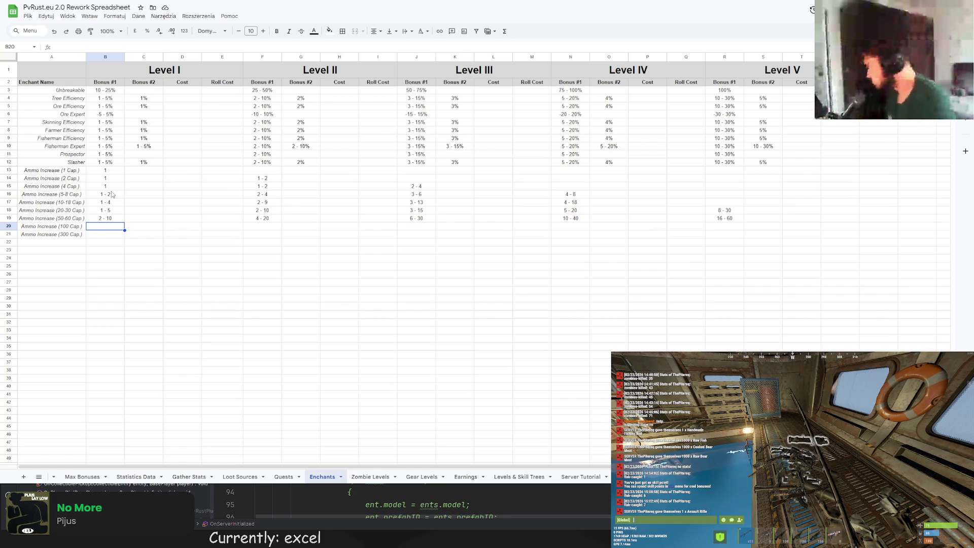
{"action": "left_click", "coordinate": [723, 228]}
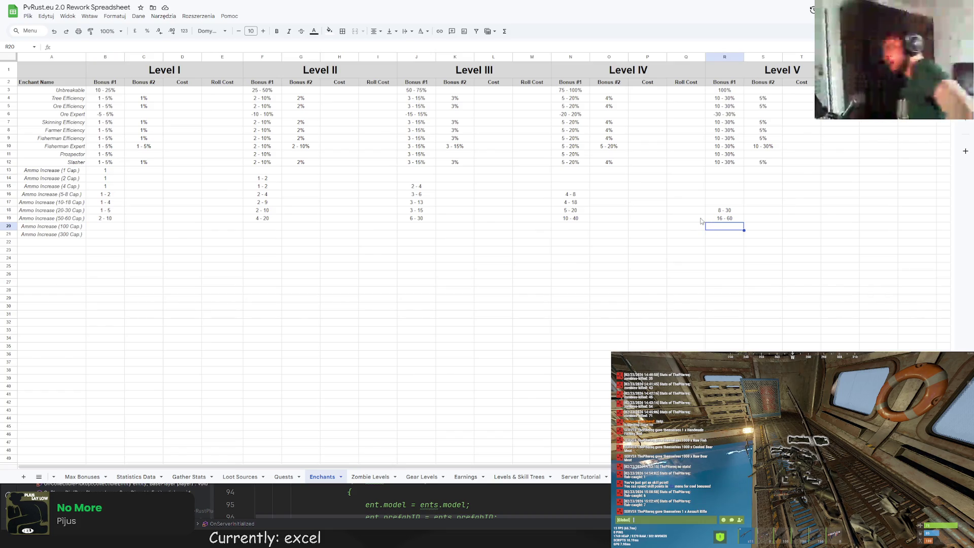
Fill the 100 Cap. row with 5 - 20, 10 - 40, 15 - 60, 20 - 80 and 30 - 100 for Levels I–V
{"action": "left_click", "coordinate": [112, 48]}
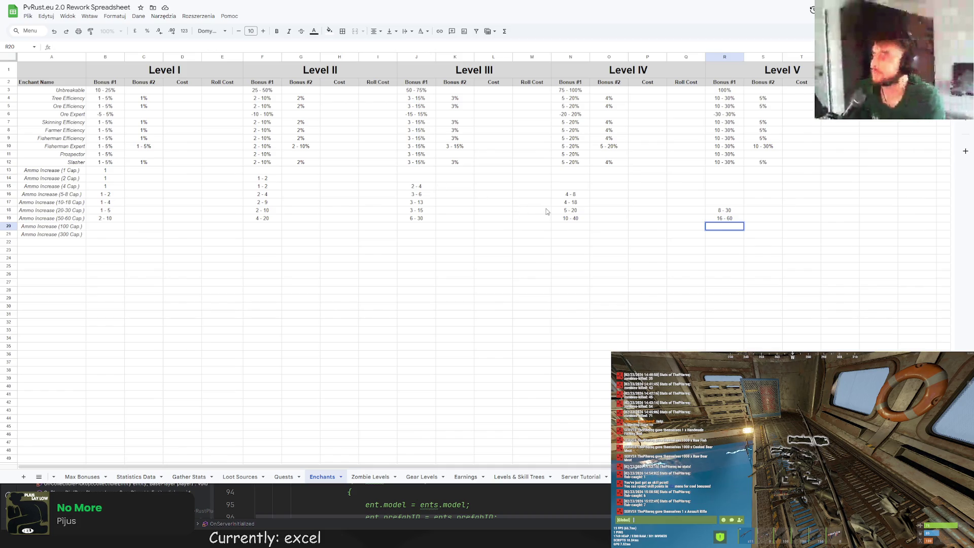
{"action": "left_click", "coordinate": [102, 226]}
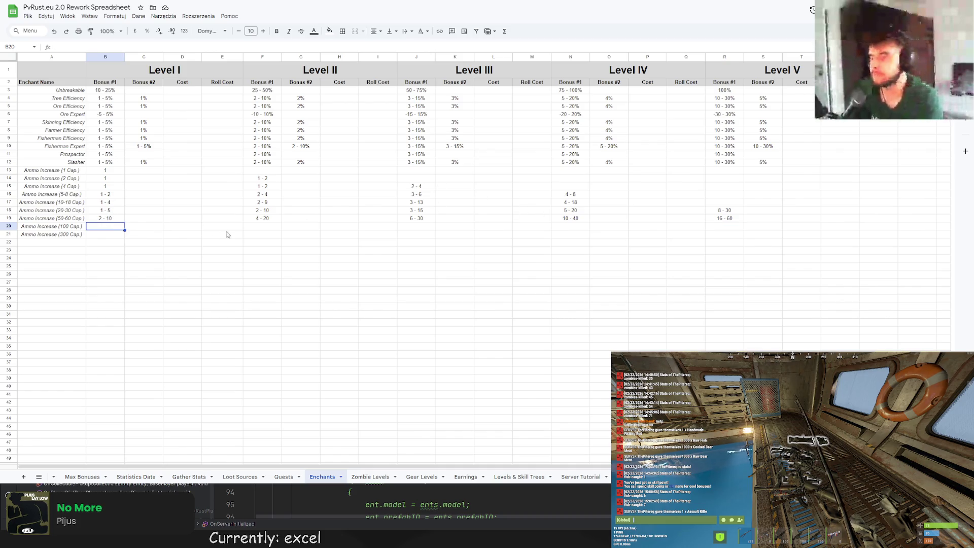
{"action": "double_click", "coordinate": [120, 226]}
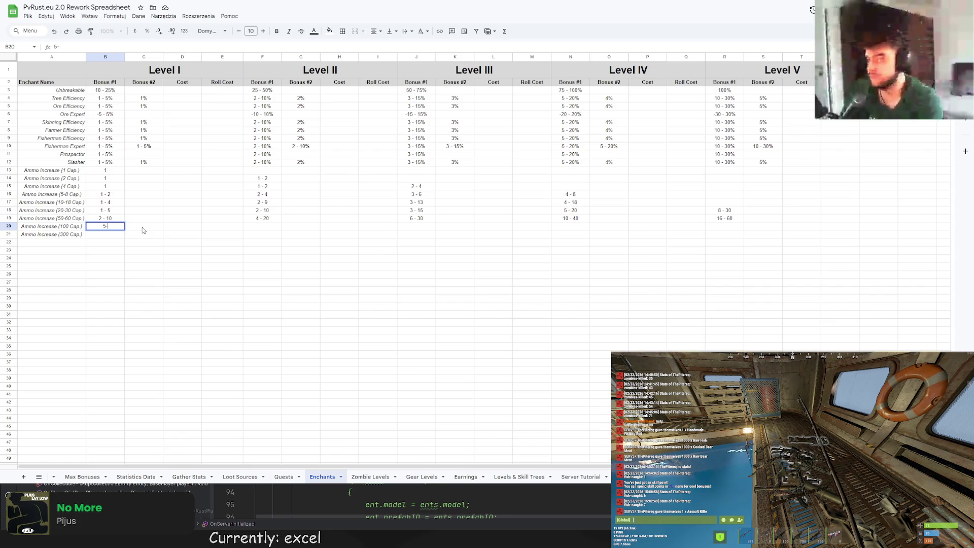
{"action": "type", "text": "5 - 20"}
{"action": "key", "text": "Return"}
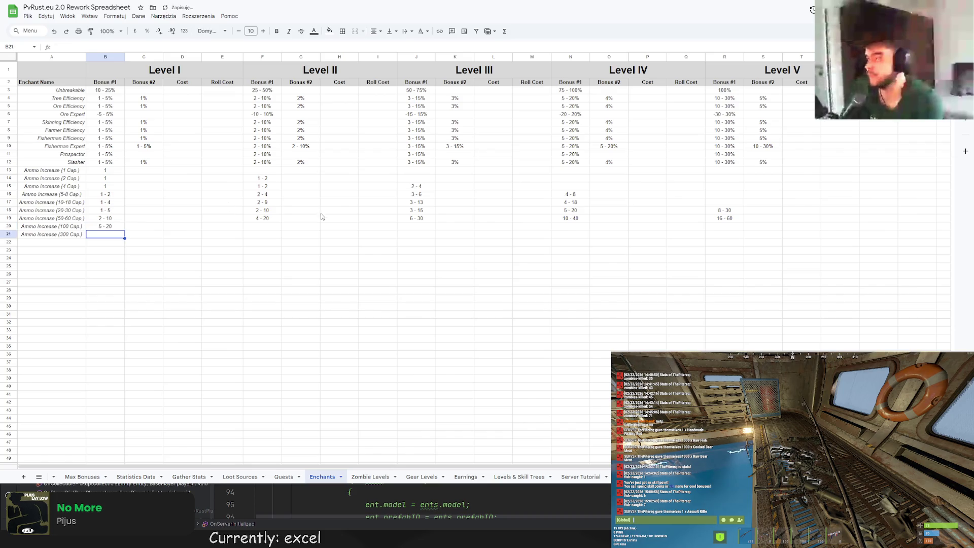
{"action": "double_click", "coordinate": [265, 226]}
{"action": "type", "text": "10 - 40"}
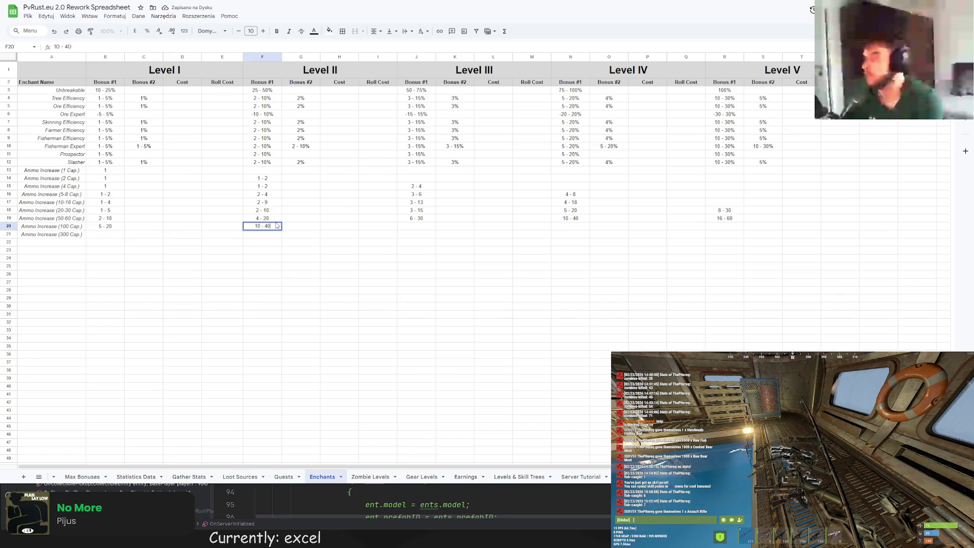
{"action": "key", "text": "Return"}
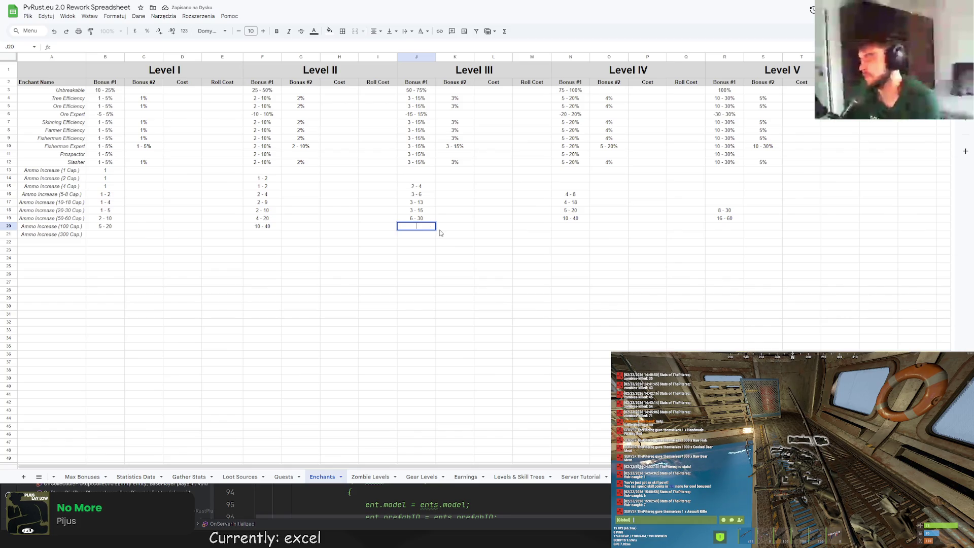
{"action": "type", "text": "15 - - 60"}
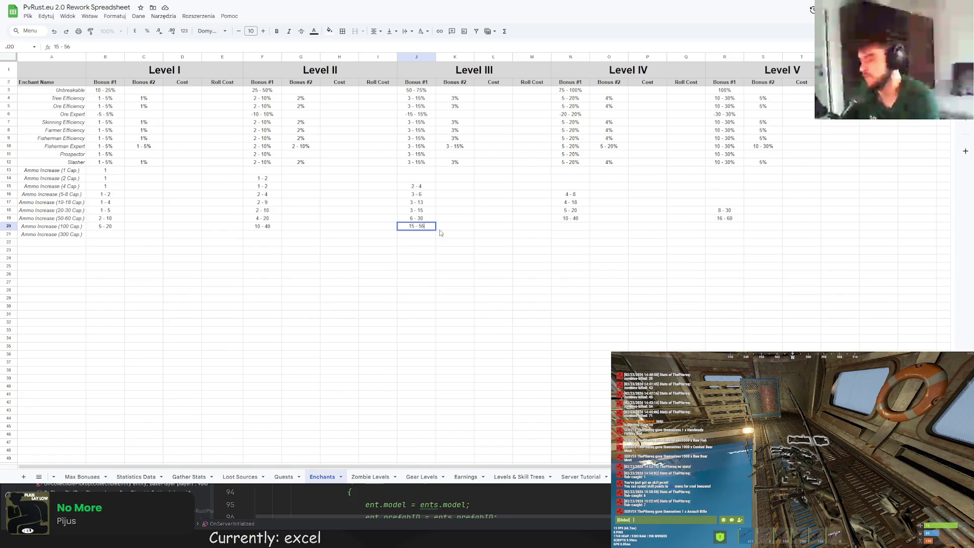
{"action": "key", "text": "Return"}
{"action": "double_click", "coordinate": [573, 229]}
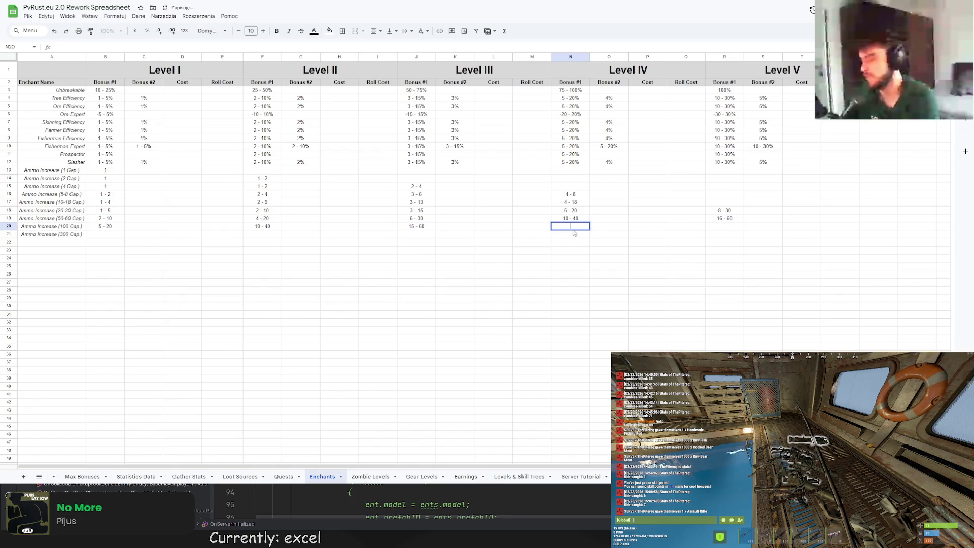
{"action": "type", "text": "20 - 80"}
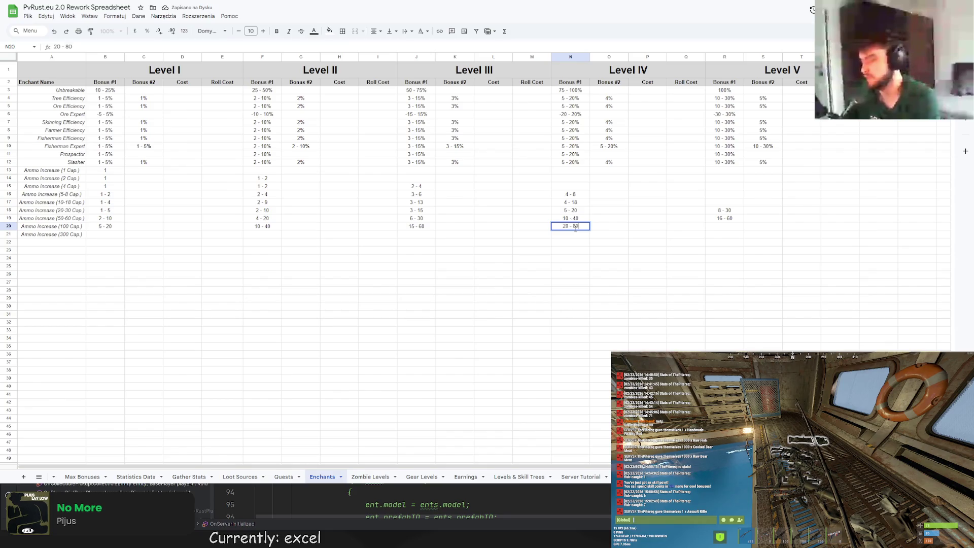
{"action": "key", "text": "Return"}
{"action": "left_click", "coordinate": [729, 227]}
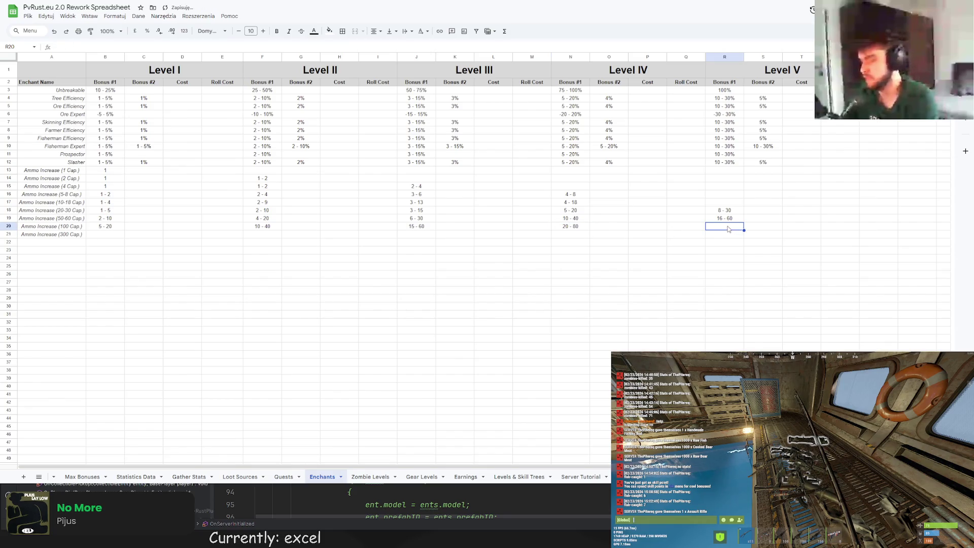
{"action": "type", "text": "30 -10"}
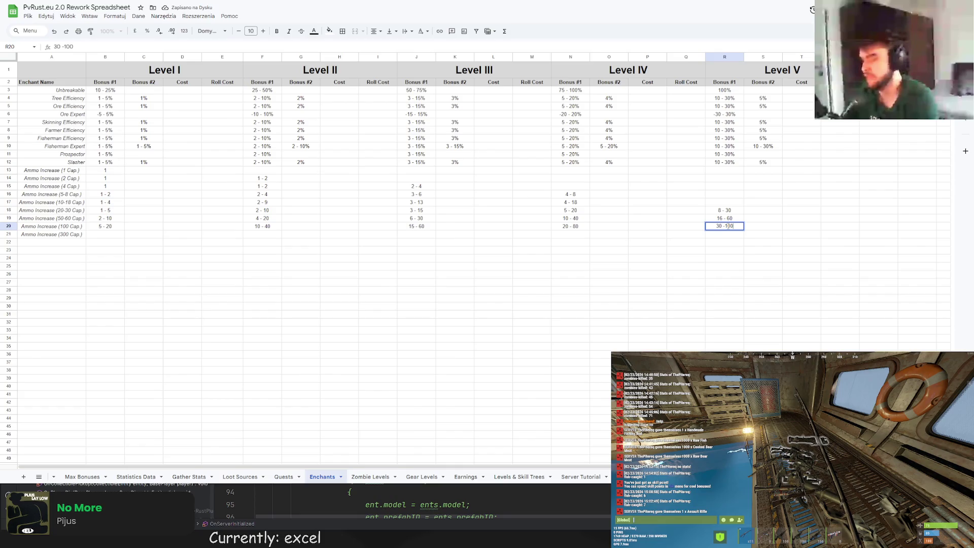
{"action": "key", "text": "Return"}
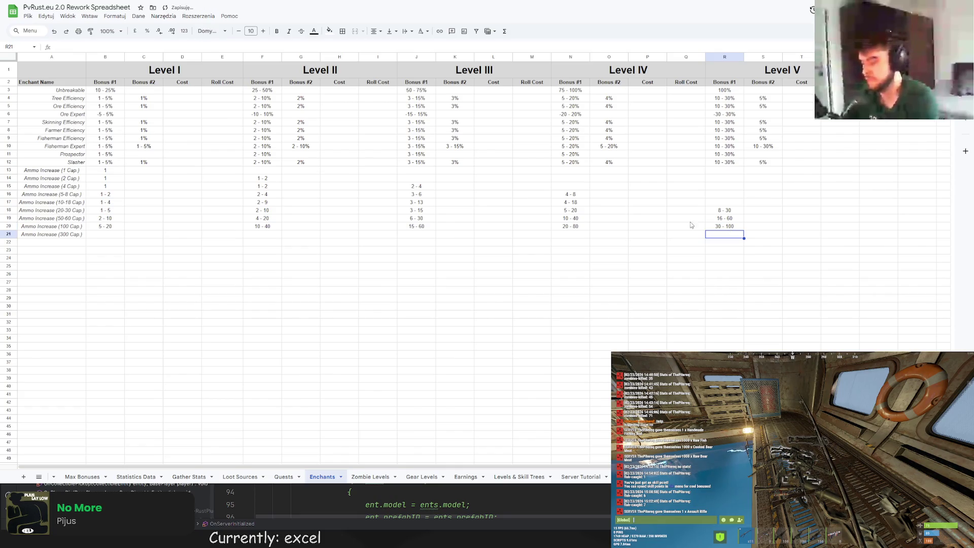
{"action": "left_click", "coordinate": [111, 235]}
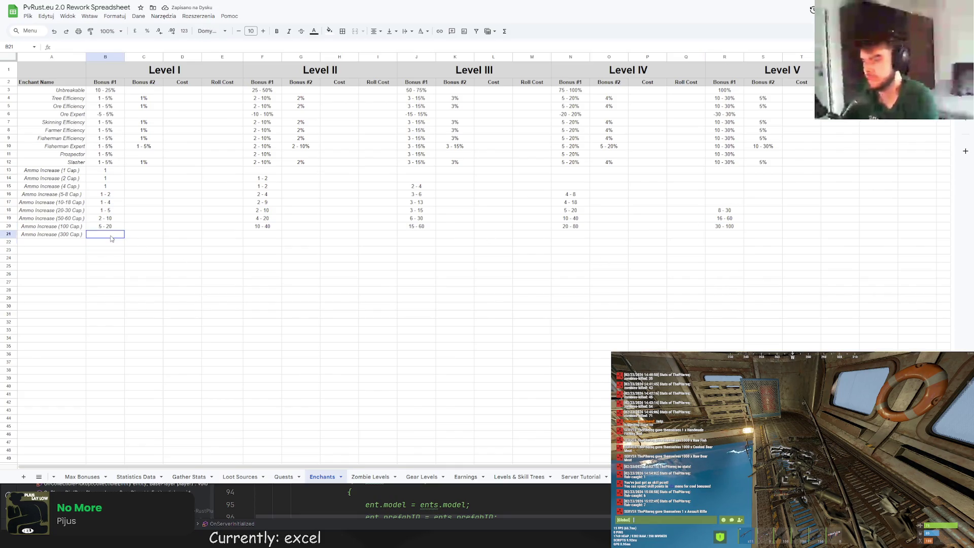
Enter 15 - 60, 30 - 120, 45 - 180, 60 - 240 and 90 - 300 in B21, F21, J21, N21 and R21
{"action": "double_click", "coordinate": [111, 235]}
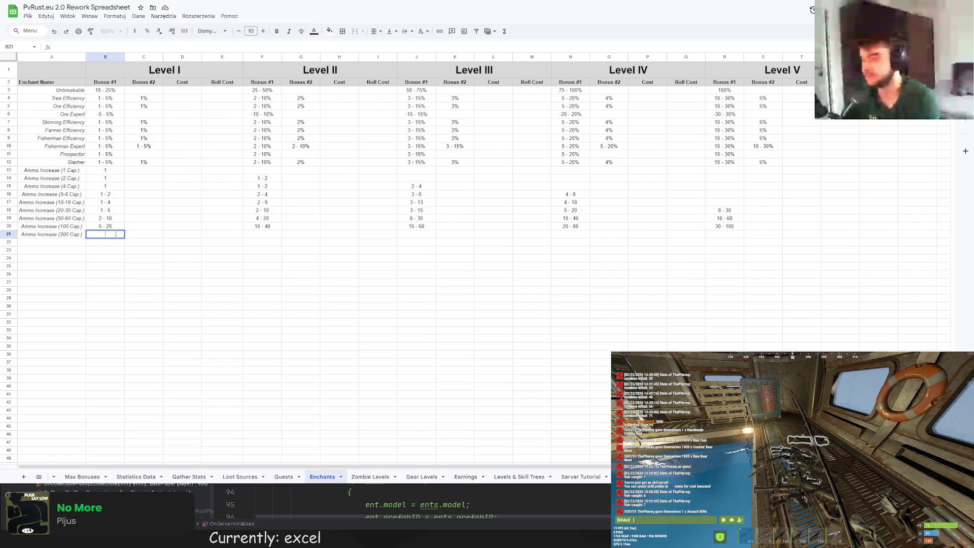
{"action": "type", "text": "15 -60"}
{"action": "key", "text": "Return"}
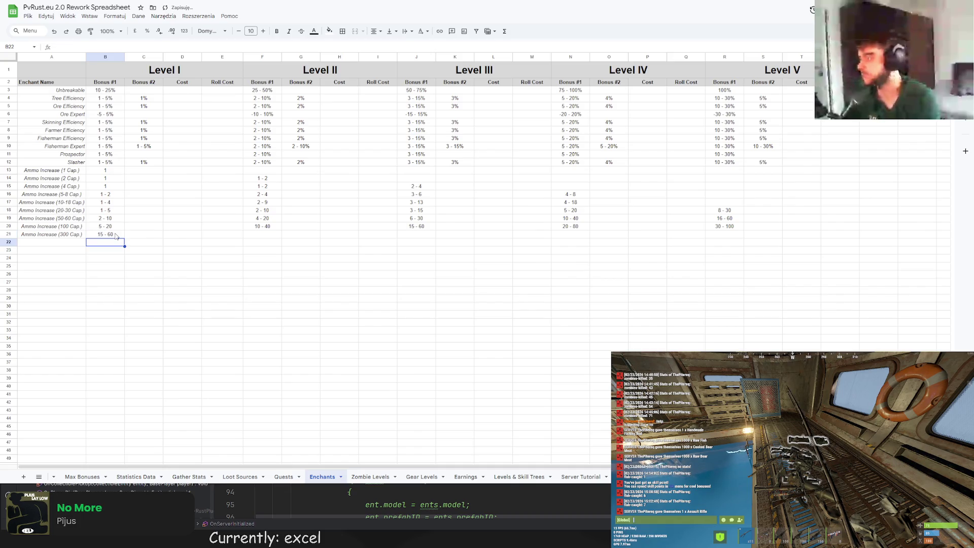
{"action": "left_click", "coordinate": [257, 234]}
{"action": "type", "text": "30 - 120"}
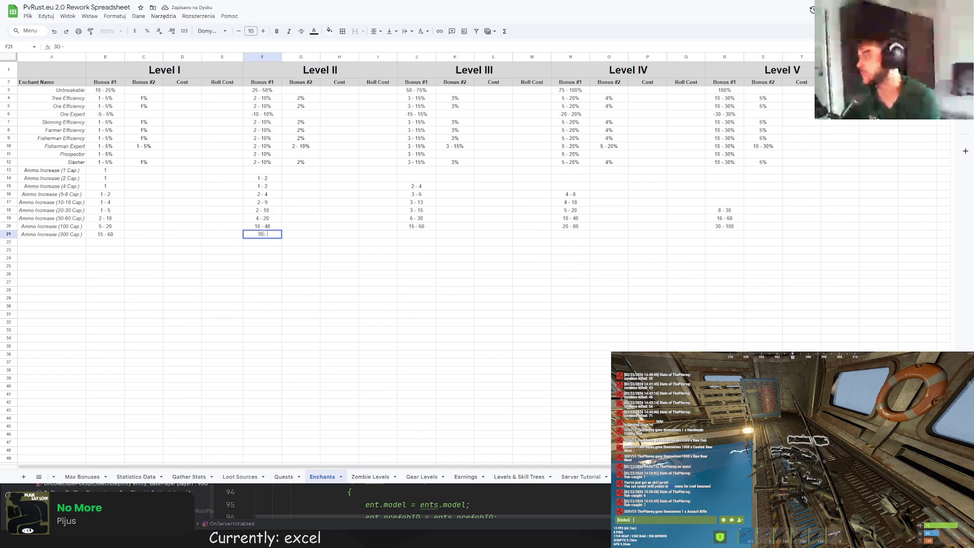
{"action": "key", "text": "Return"}
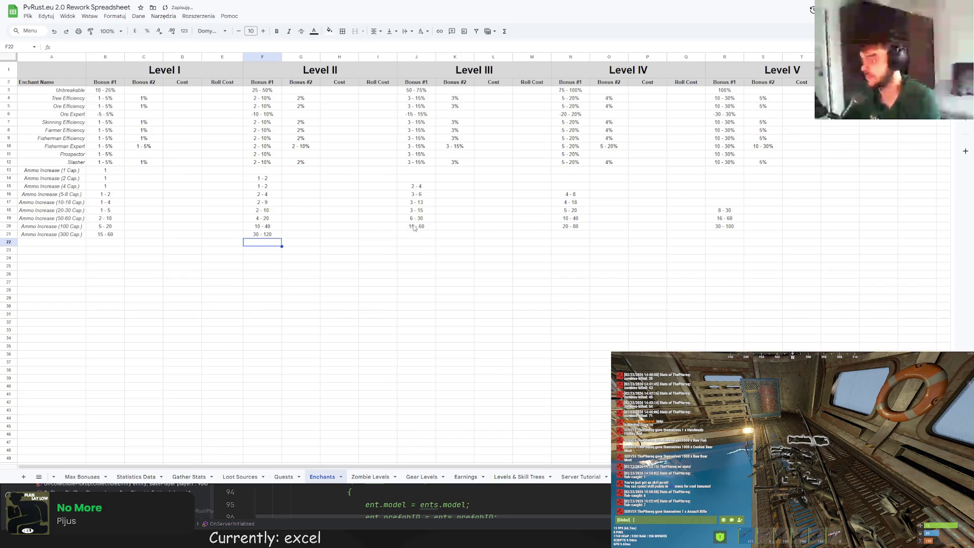
{"action": "left_click", "coordinate": [420, 234]}
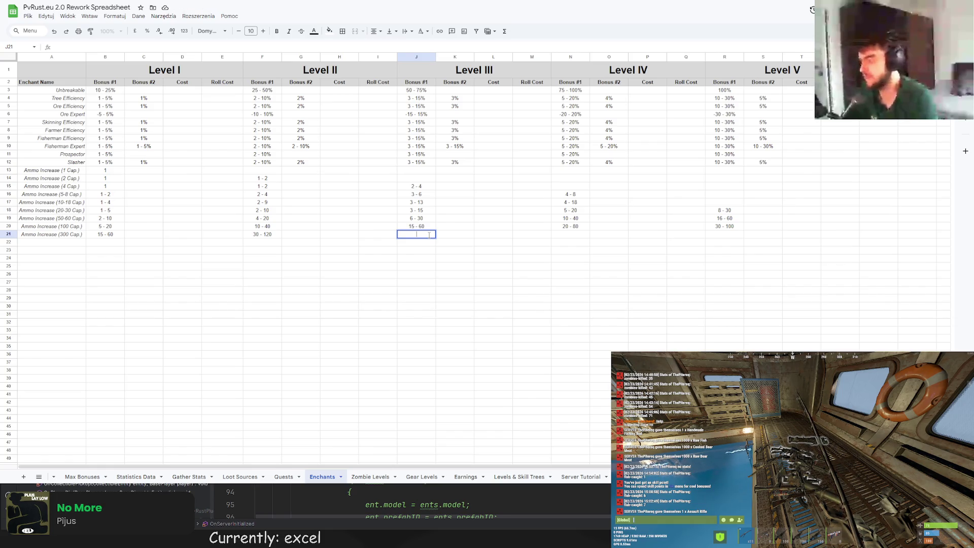
{"action": "type", "text": "45 -"}
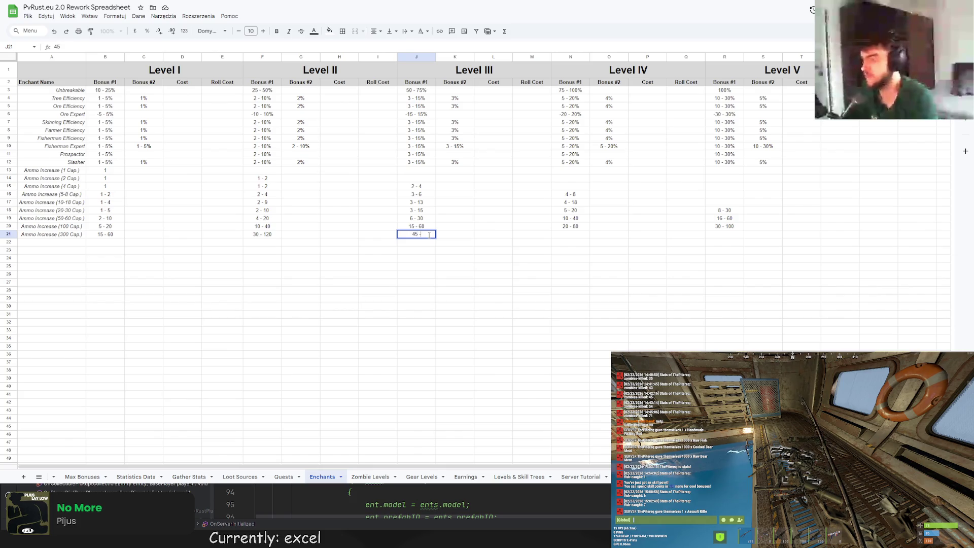
{"action": "type", "text": " 180"}
{"action": "key", "text": "Return"}
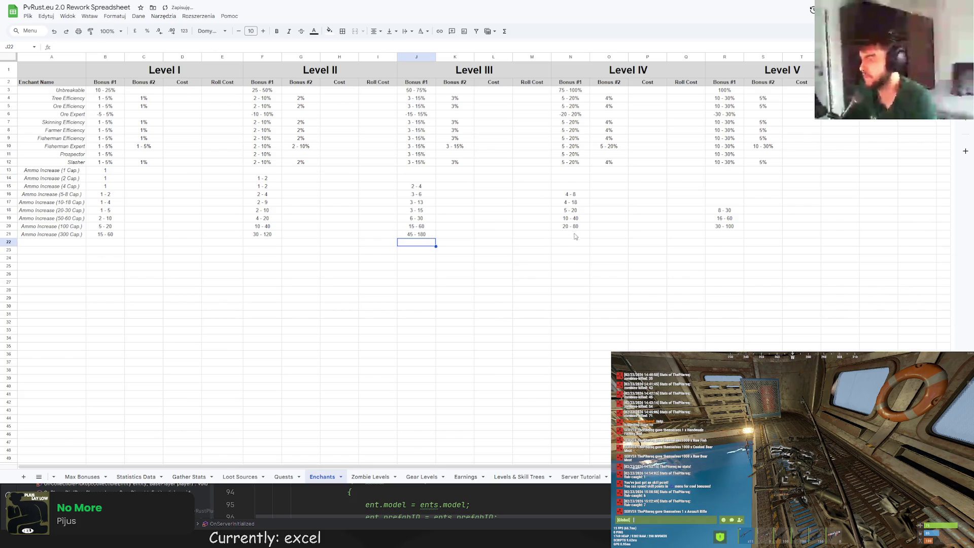
{"action": "left_click", "coordinate": [577, 237]}
{"action": "type", "text": "60 -"}
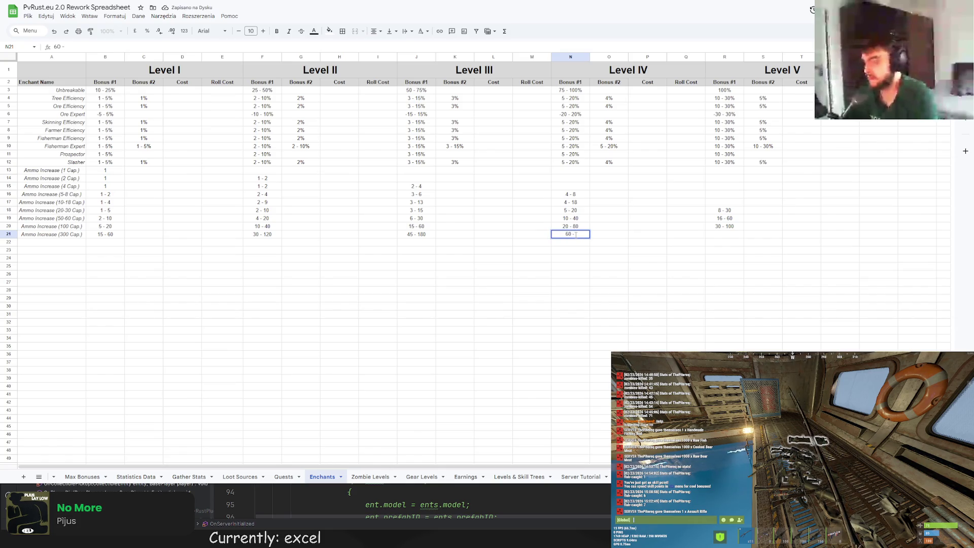
{"action": "type", "text": " 1240"}
{"action": "key", "text": "Return"}
{"action": "left_click", "coordinate": [725, 227]}
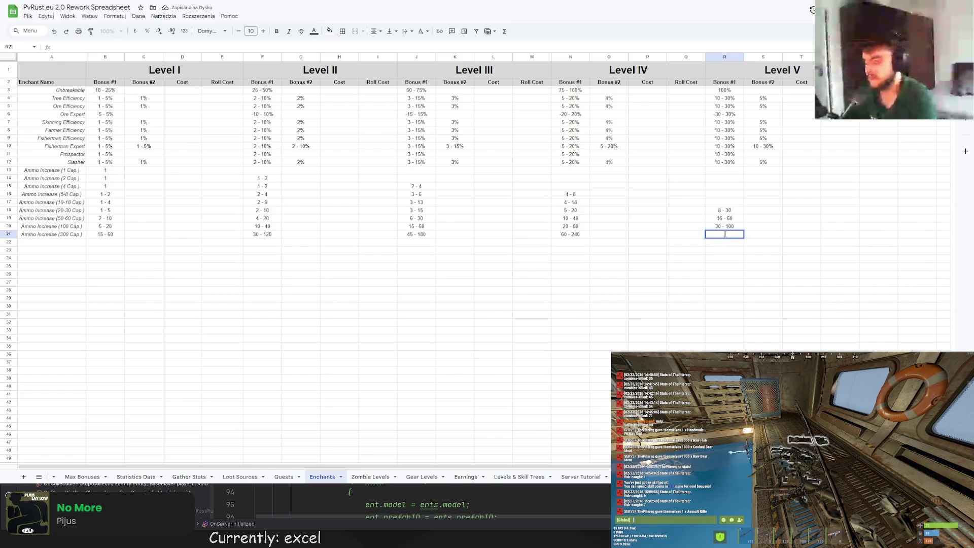
{"action": "type", "text": "90- 300"}
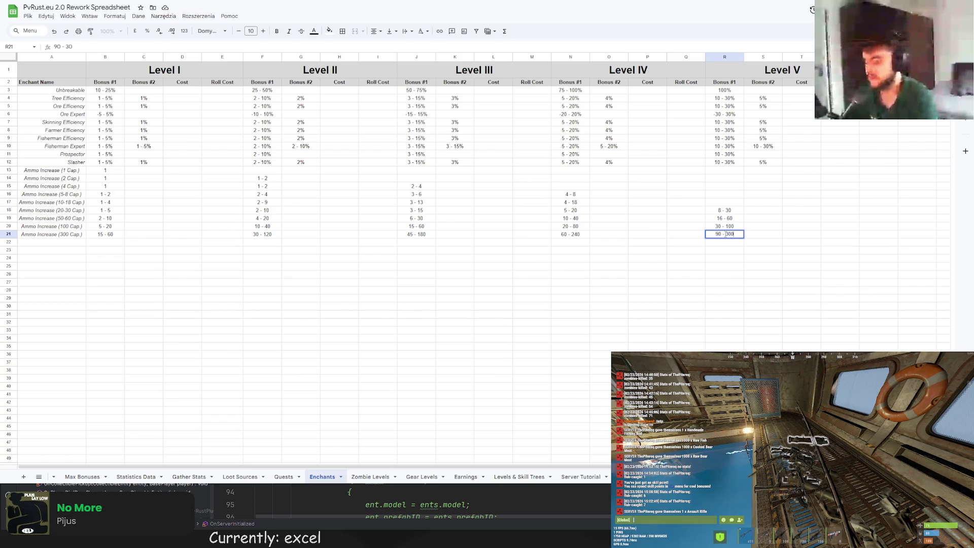
{"action": "key", "text": "Return"}
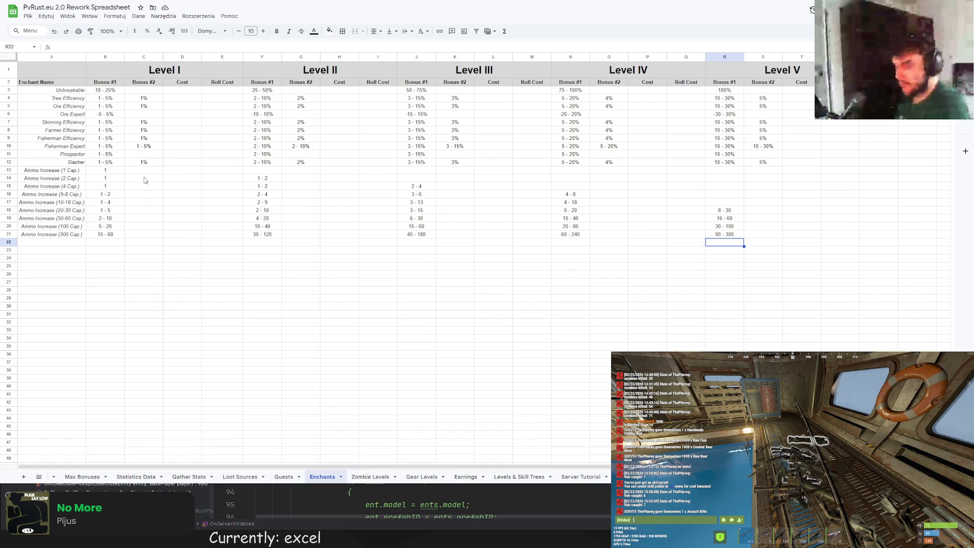
{"action": "left_click", "coordinate": [144, 154]}
{"action": "type", "text": "X"}
Undo the stray X markers placed in Ore Expert's Bonus #2 cell C6
{"action": "left_click", "coordinate": [151, 117]}
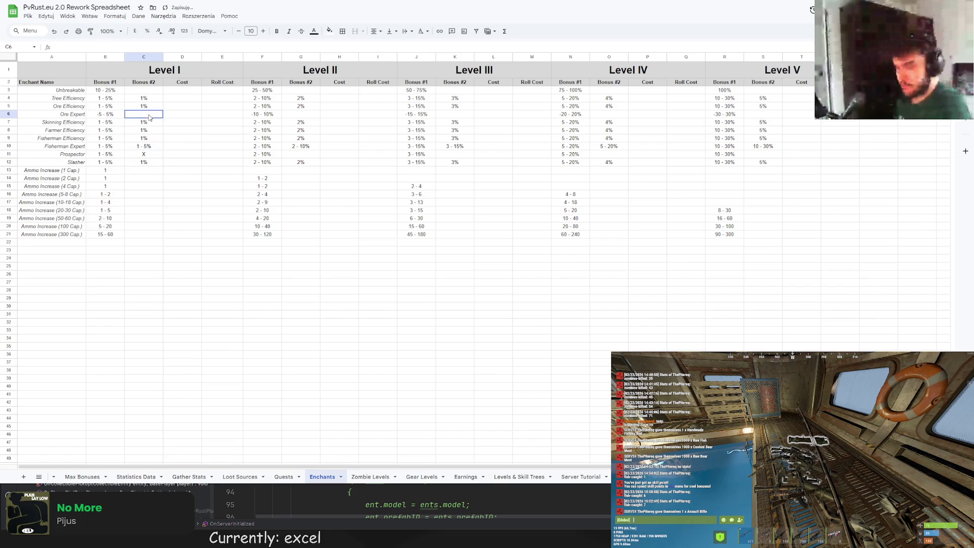
{"action": "type", "text": "X"}
{"action": "left_click", "coordinate": [150, 97]}
{"action": "left_click", "coordinate": [150, 115]}
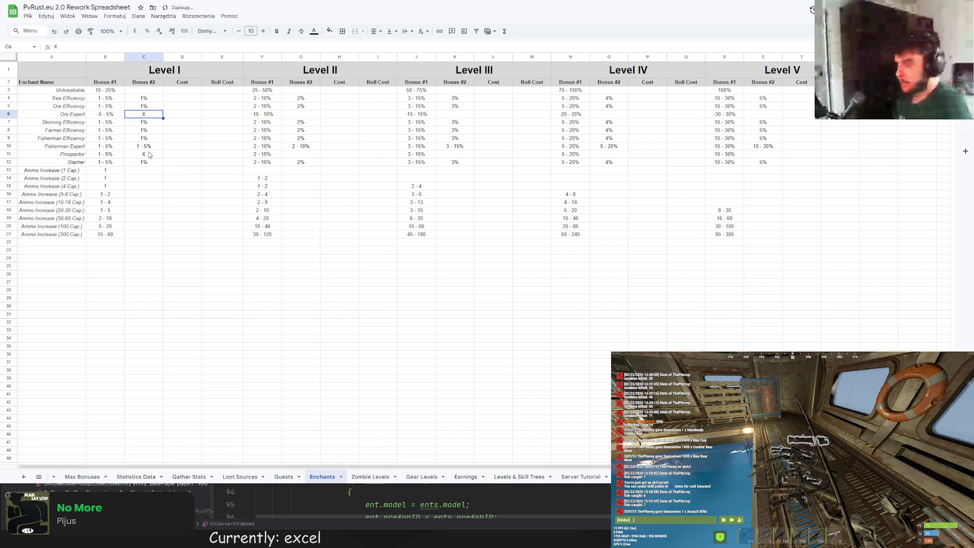
{"action": "key", "text": "ctrl+z"}
{"action": "key", "text": "ctrl+z"}
Fill the Bonus #2 cells in rows 3, 6 and 11 grey across columns C, G, K, O and S
{"action": "left_click", "coordinate": [145, 90]}
{"action": "left_click", "coordinate": [144, 114], "text": "ctrl"}
{"action": "left_click", "coordinate": [145, 153], "text": "ctrl"}
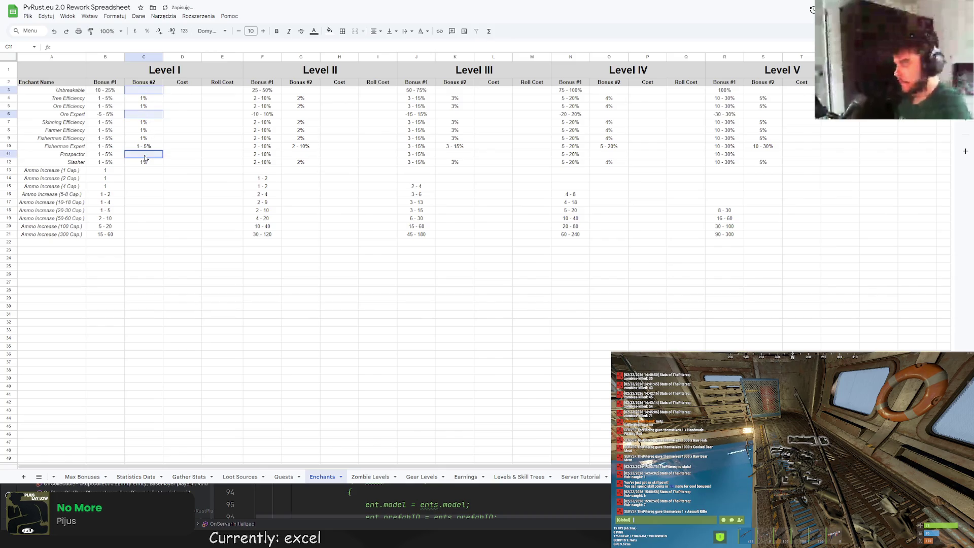
{"action": "left_click", "coordinate": [301, 153], "text": "ctrl"}
{"action": "left_click", "coordinate": [301, 114], "text": "ctrl"}
{"action": "left_click", "coordinate": [301, 90], "text": "ctrl"}
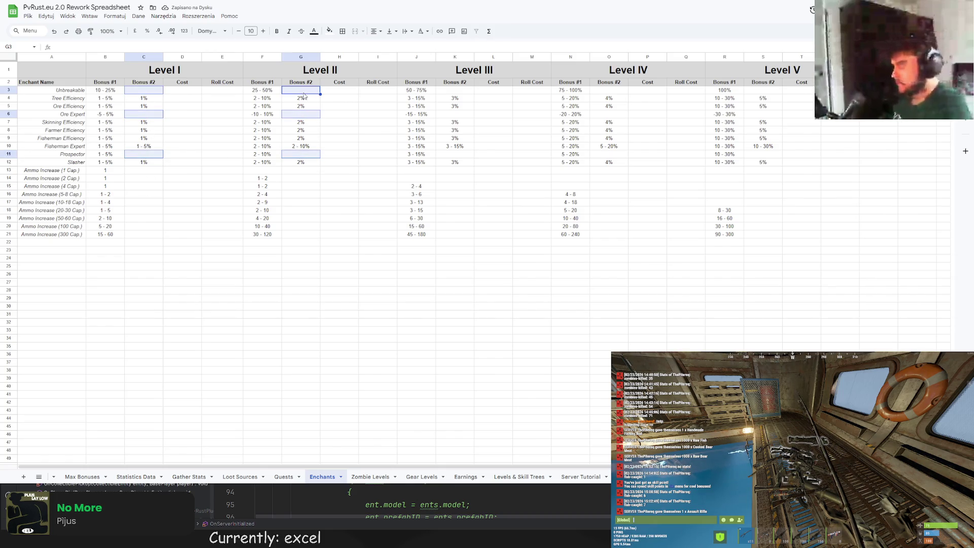
{"action": "left_click", "coordinate": [456, 91], "text": "ctrl"}
{"action": "left_click", "coordinate": [457, 90], "text": "ctrl"}
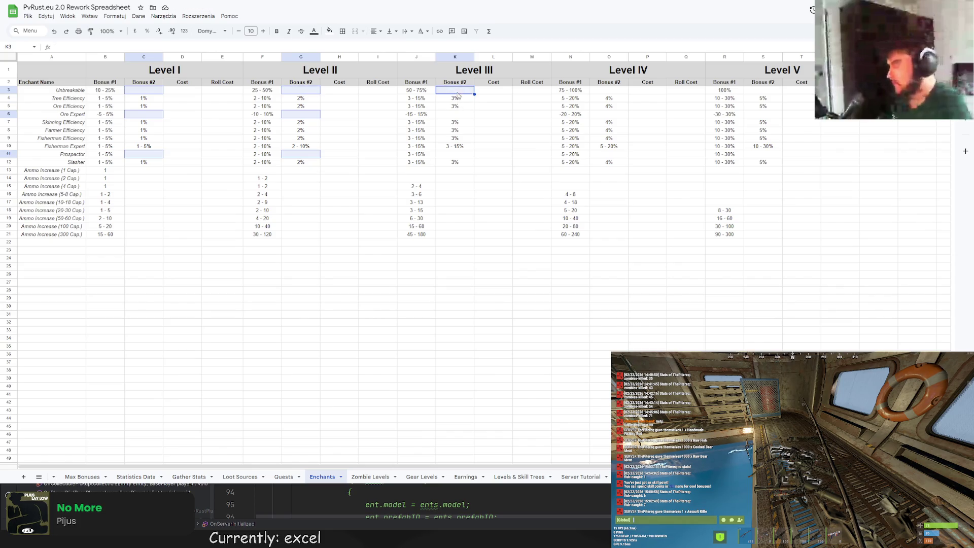
{"action": "left_click", "coordinate": [455, 114], "text": "ctrl"}
{"action": "left_click", "coordinate": [455, 154], "text": "ctrl"}
{"action": "left_click", "coordinate": [609, 90], "text": "ctrl"}
{"action": "left_click", "coordinate": [610, 114], "text": "ctrl"}
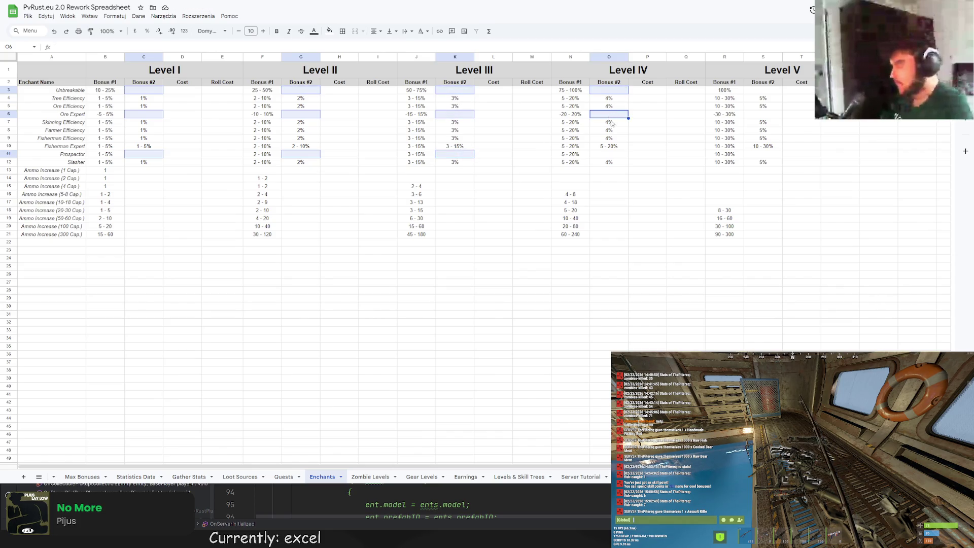
{"action": "left_click", "coordinate": [609, 153], "text": "ctrl"}
{"action": "left_click", "coordinate": [764, 90], "text": "ctrl"}
{"action": "left_click", "coordinate": [764, 114], "text": "ctrl"}
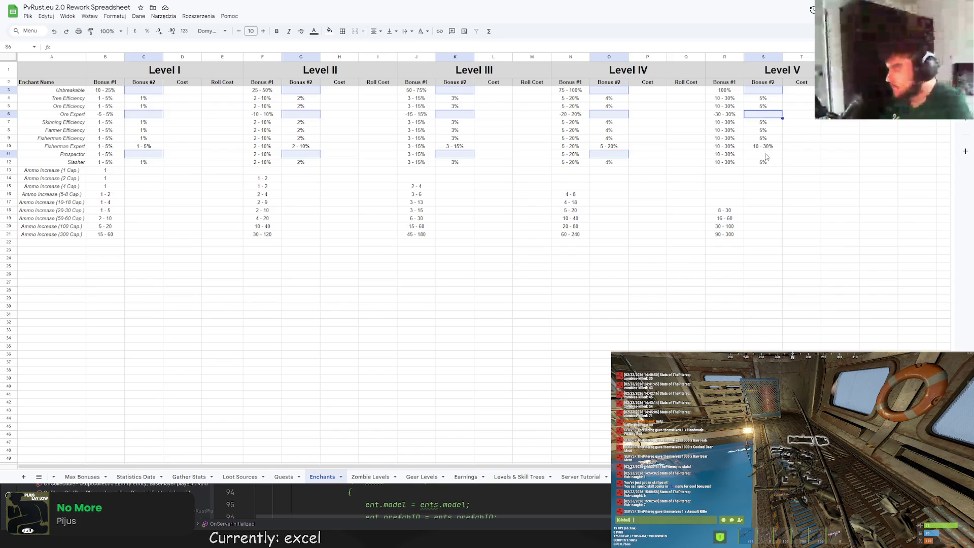
{"action": "left_click", "coordinate": [767, 155], "text": "ctrl"}
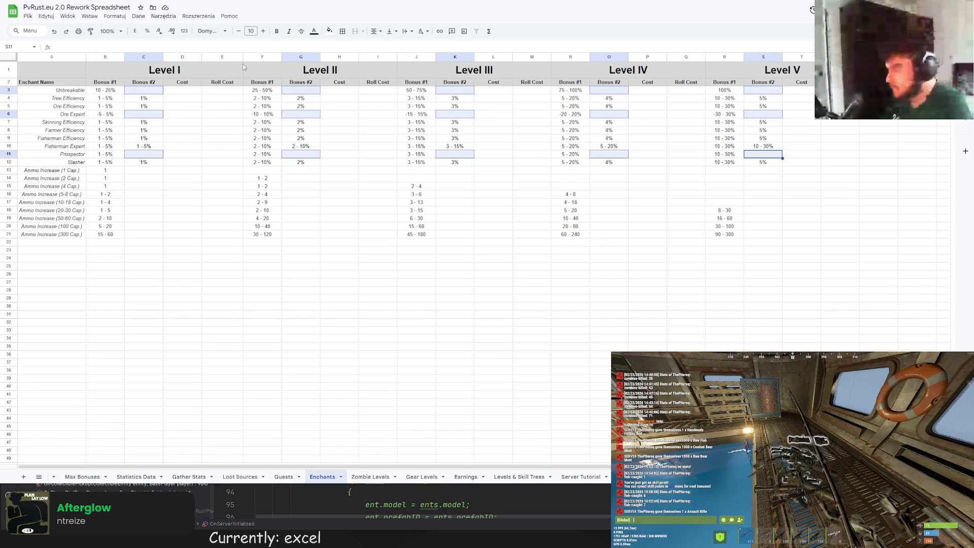
{"action": "left_click", "coordinate": [328, 32]}
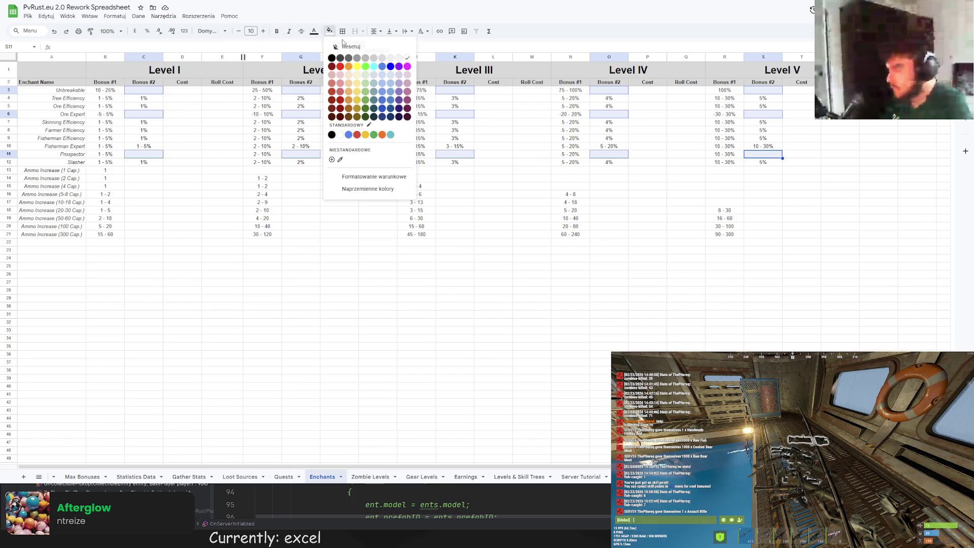
{"action": "left_click", "coordinate": [381, 61]}
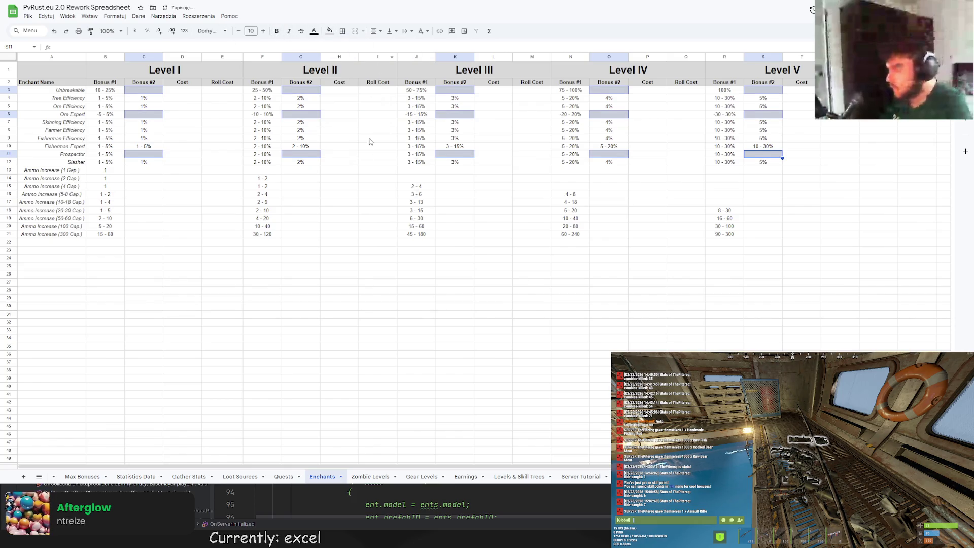
{"action": "left_click", "coordinate": [328, 32]}
{"action": "left_click", "coordinate": [382, 61]}
{"action": "left_click", "coordinate": [348, 174]}
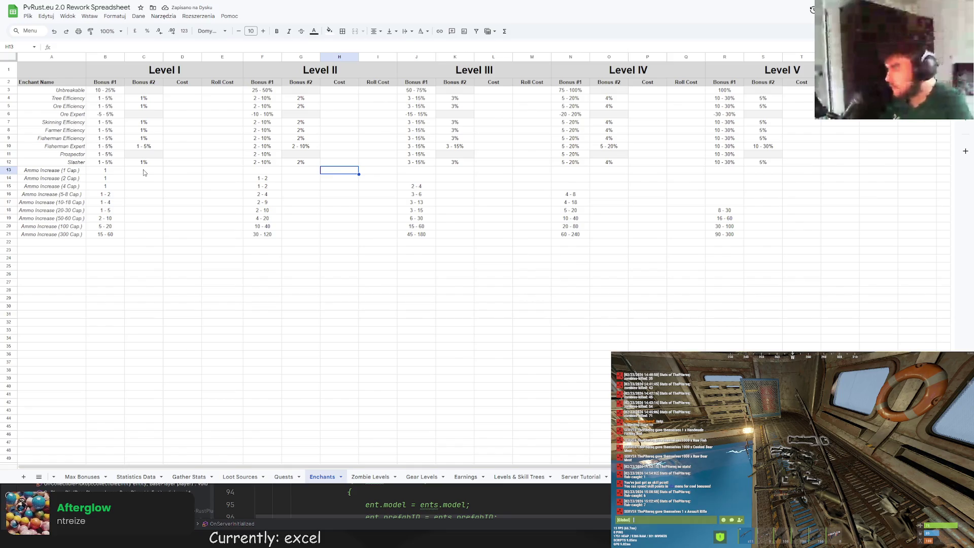
Shade the unused level cells in Ammo Increase rows 13–17 light grey
{"action": "left_click_drag", "start_coordinate": [263, 174], "coordinate": [845, 175]}
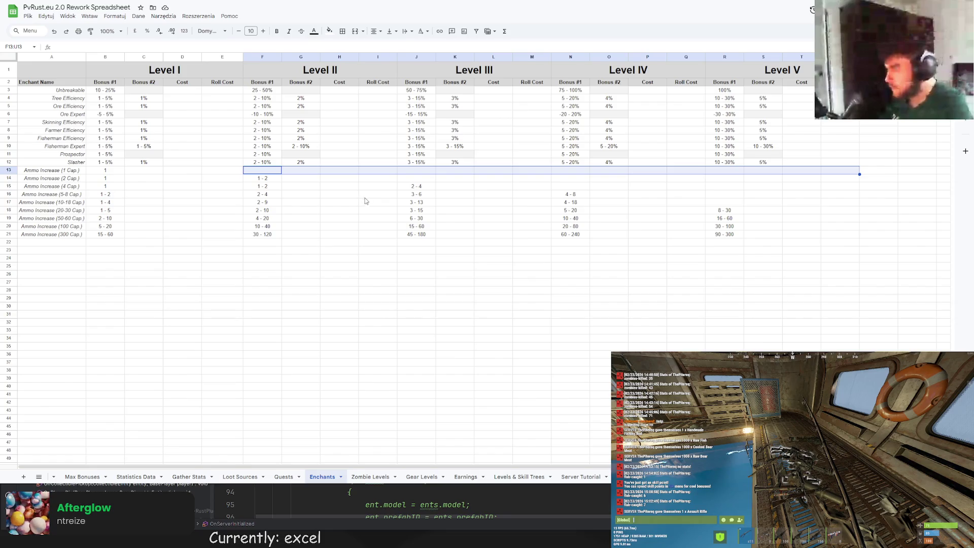
{"action": "left_click_drag", "start_coordinate": [427, 179], "coordinate": [841, 180]}
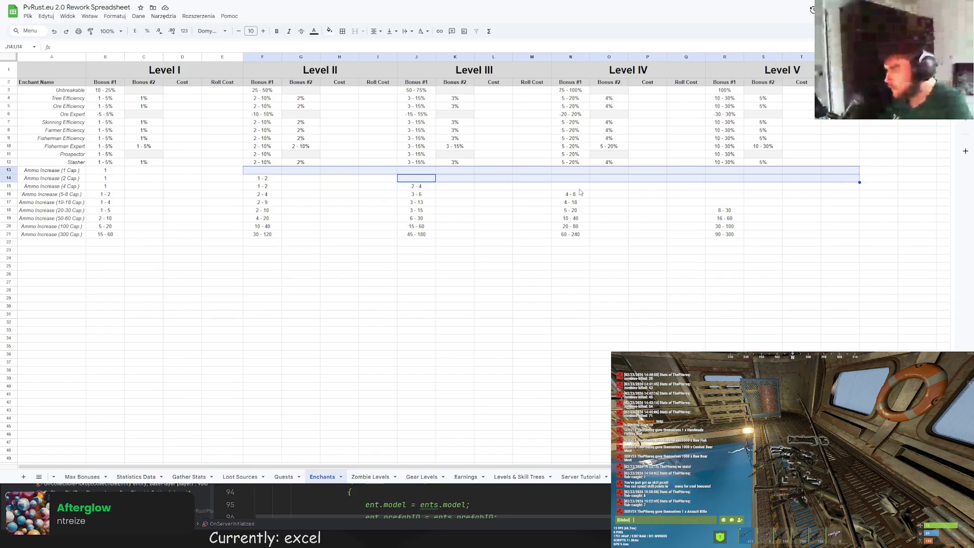
{"action": "left_click_drag", "start_coordinate": [572, 187], "coordinate": [856, 187]}
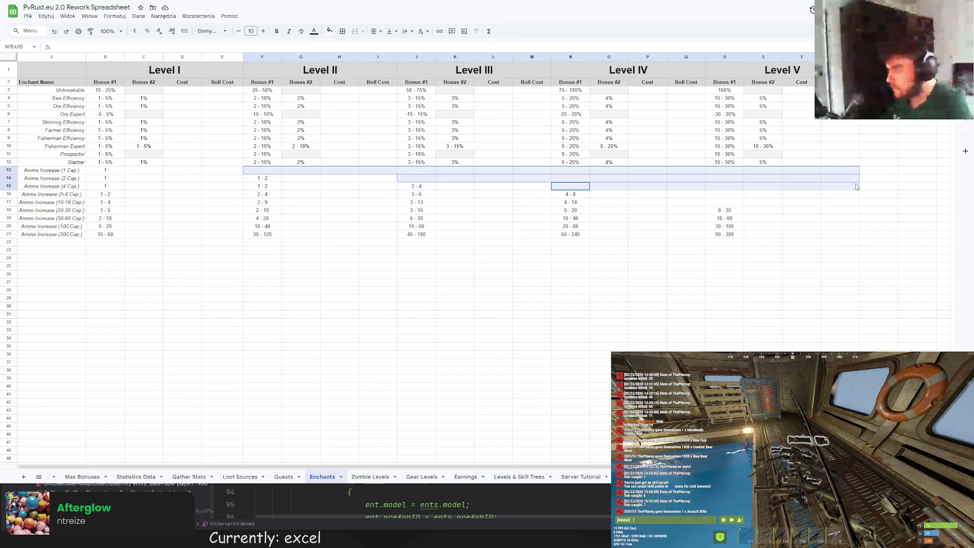
{"action": "left_click_drag", "start_coordinate": [725, 194], "coordinate": [835, 206]}
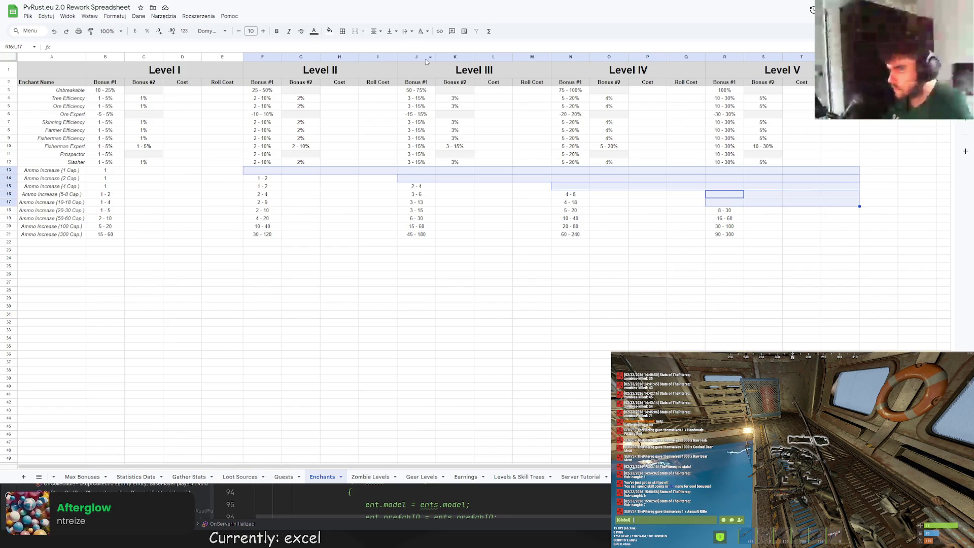
{"action": "left_click", "coordinate": [329, 31]}
{"action": "left_click", "coordinate": [400, 53]}
{"action": "left_click", "coordinate": [491, 241]}
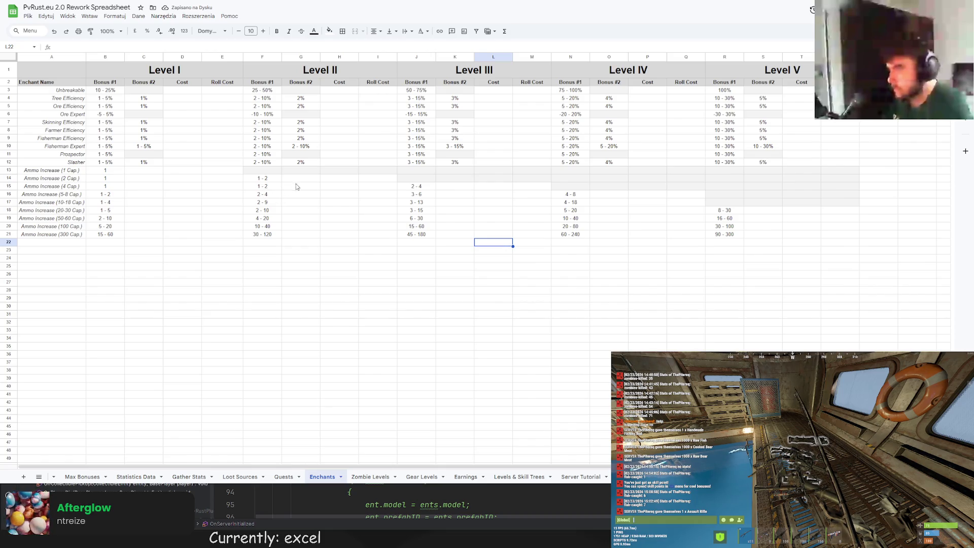
Shade the Bonus #2 cells of every Ammo Increase row light grey at all five levels
{"action": "left_click_drag", "start_coordinate": [298, 178], "coordinate": [301, 234]}
{"action": "left_click", "coordinate": [455, 186], "text": "ctrl"}
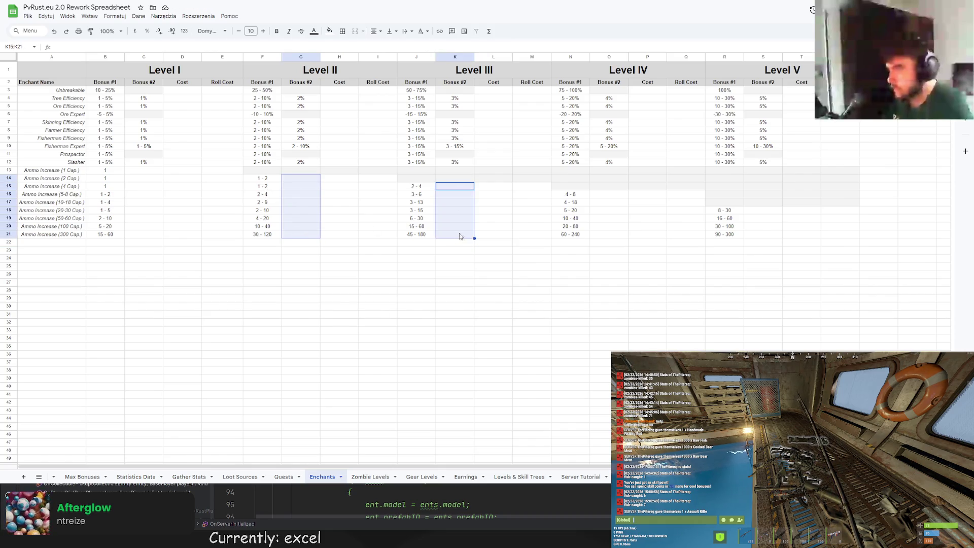
{"action": "left_click_drag", "start_coordinate": [609, 194], "coordinate": [609, 235]}
{"action": "left_click_drag", "start_coordinate": [755, 211], "coordinate": [754, 239]}
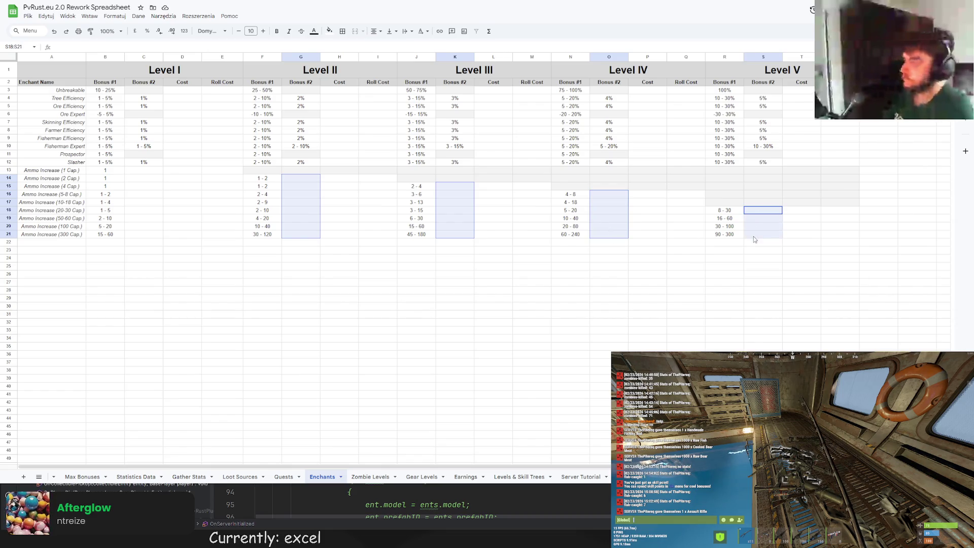
{"action": "left_click_drag", "start_coordinate": [144, 170], "coordinate": [149, 236], "text": "ctrl"}
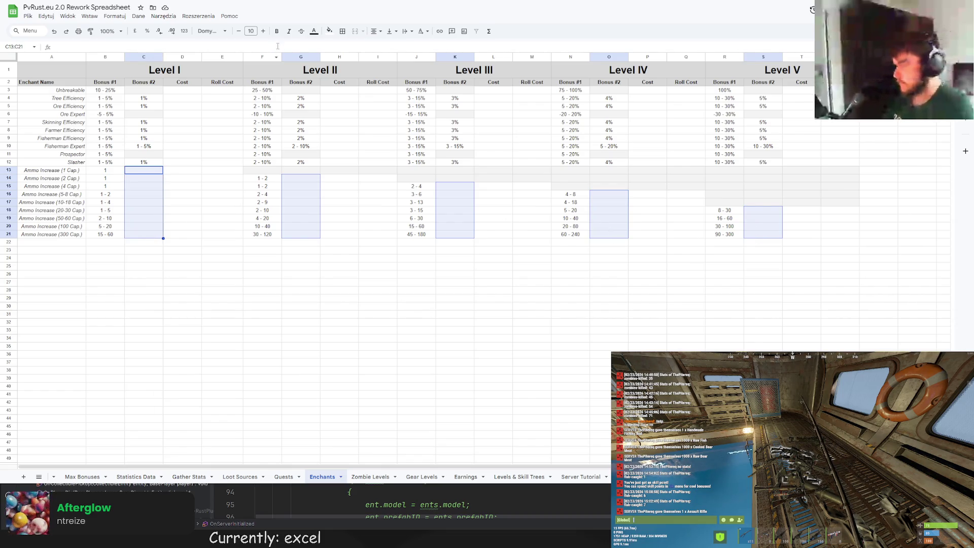
{"action": "left_click", "coordinate": [329, 30]}
{"action": "left_click", "coordinate": [397, 60]}
{"action": "left_click", "coordinate": [228, 189]}
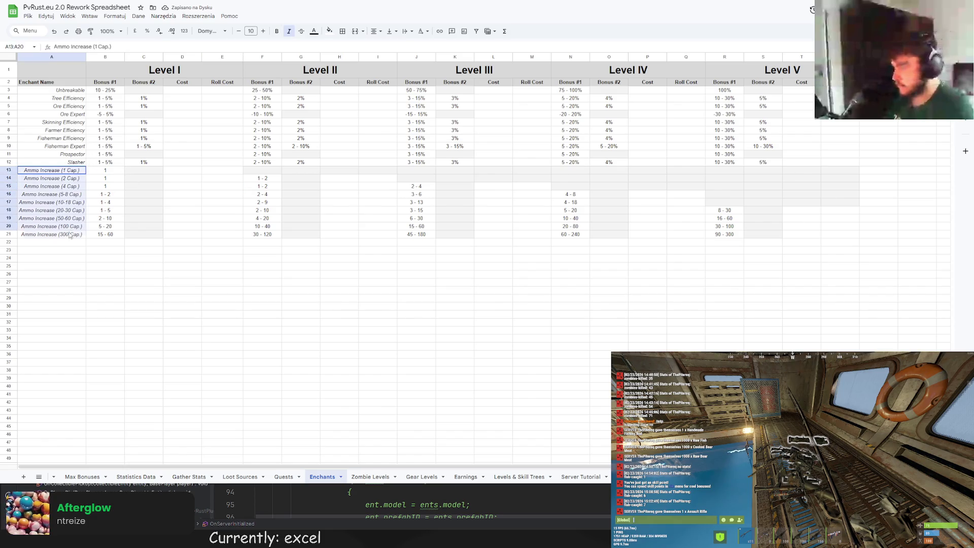
Right-align the Ammo Increase enchant labels in A13:A21
{"action": "left_click_drag", "start_coordinate": [80, 172], "coordinate": [72, 238]}
{"action": "left_click", "coordinate": [105, 235]}
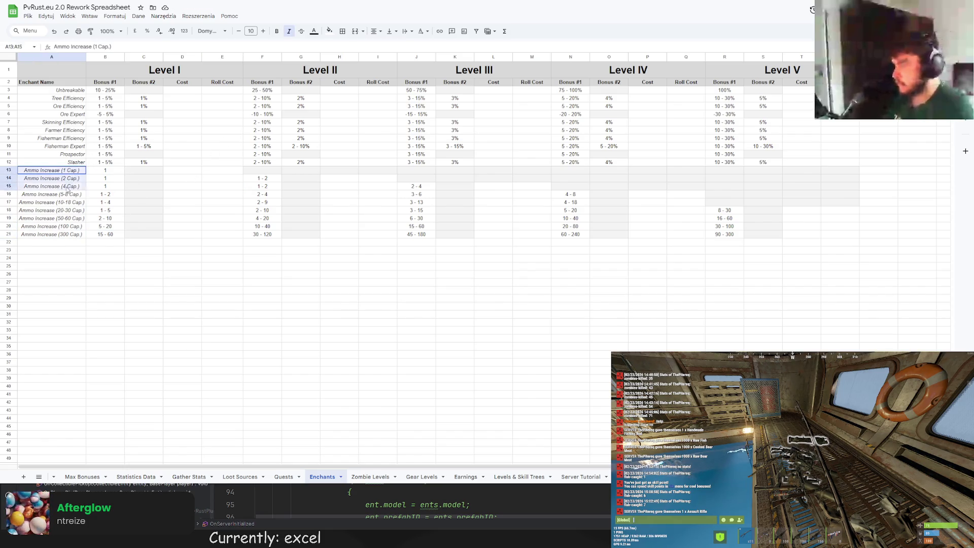
{"action": "left_click_drag", "start_coordinate": [76, 170], "coordinate": [73, 235]}
{"action": "left_click", "coordinate": [376, 32]}
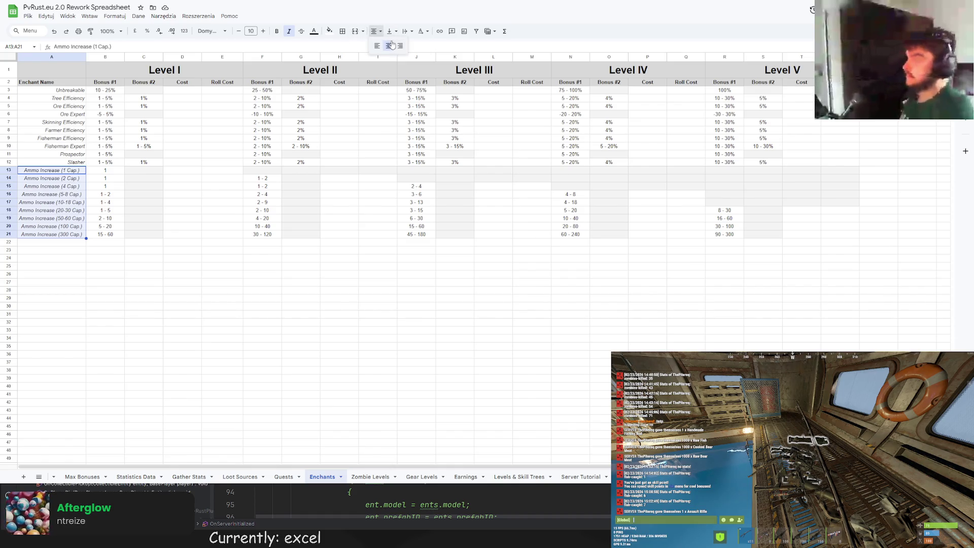
{"action": "left_click", "coordinate": [401, 47]}
Review the F19, J14 and J15 values, then switch to the Rider code editor
{"action": "left_click", "coordinate": [261, 218]}
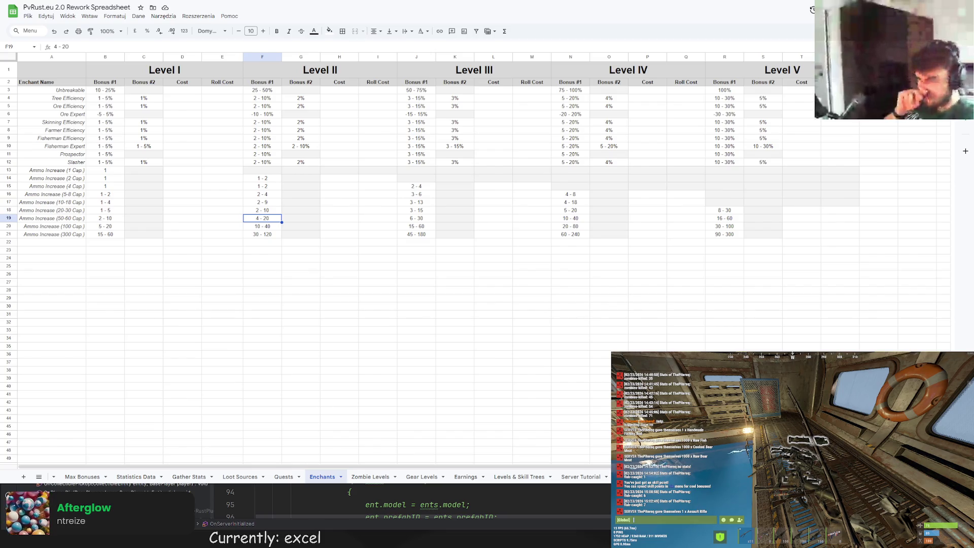
{"action": "left_click", "coordinate": [417, 178]}
{"action": "left_click", "coordinate": [423, 188]}
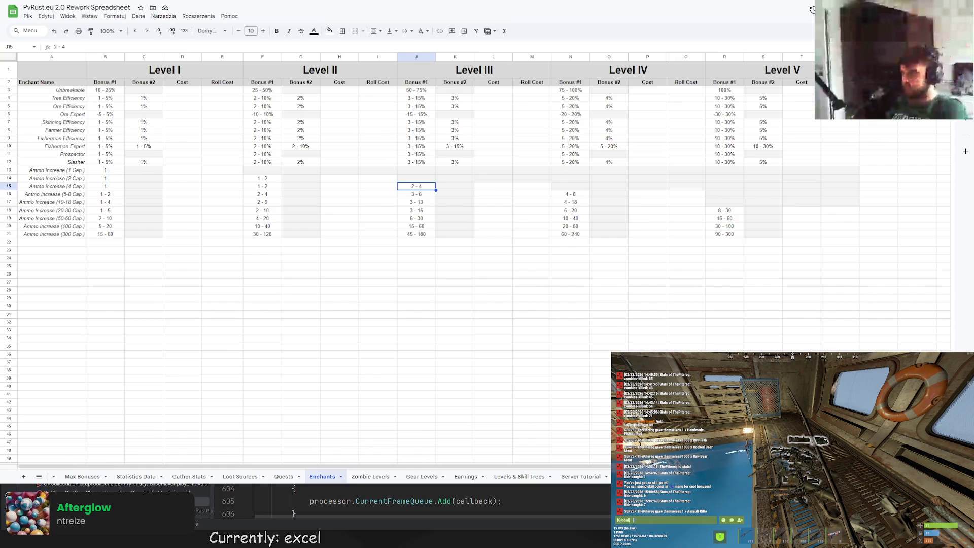
{"action": "key", "text": "alt+Tab"}
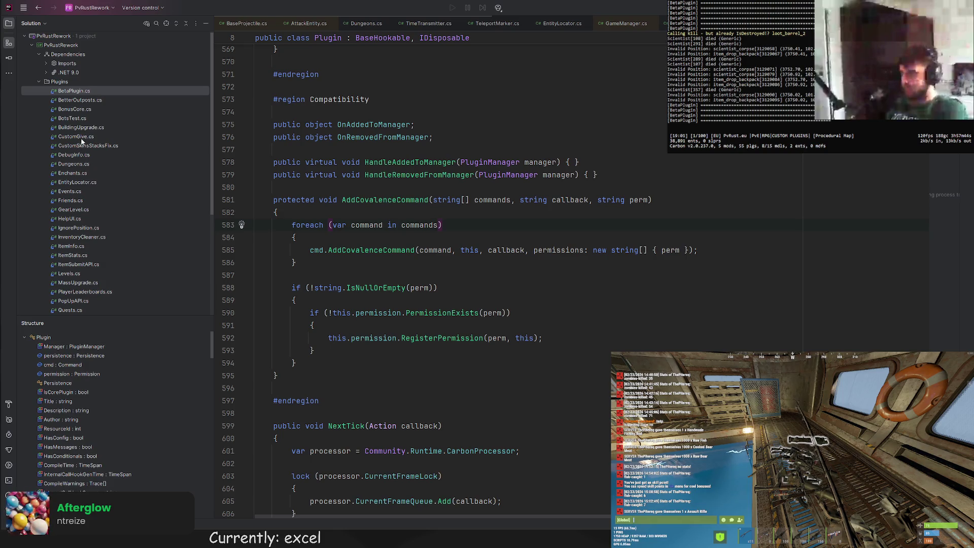
{"action": "scroll", "coordinate": [80, 155], "scroll_direction": "down", "scroll_amount": 1}
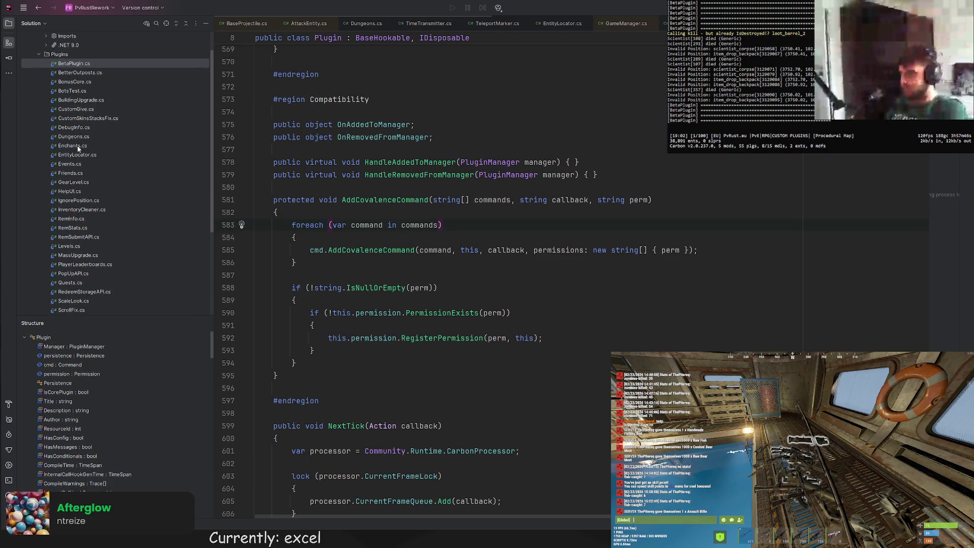
Duplicate the Given Bonuses property into an int minCap "Min Weapon Cap" field defaulting to 0
{"action": "double_click", "coordinate": [72, 146]}
{"action": "scroll", "coordinate": [499, 260], "scroll_direction": "down", "scroll_amount": 2}
{"action": "scroll", "coordinate": [499, 261], "scroll_direction": "down", "scroll_amount": 2}
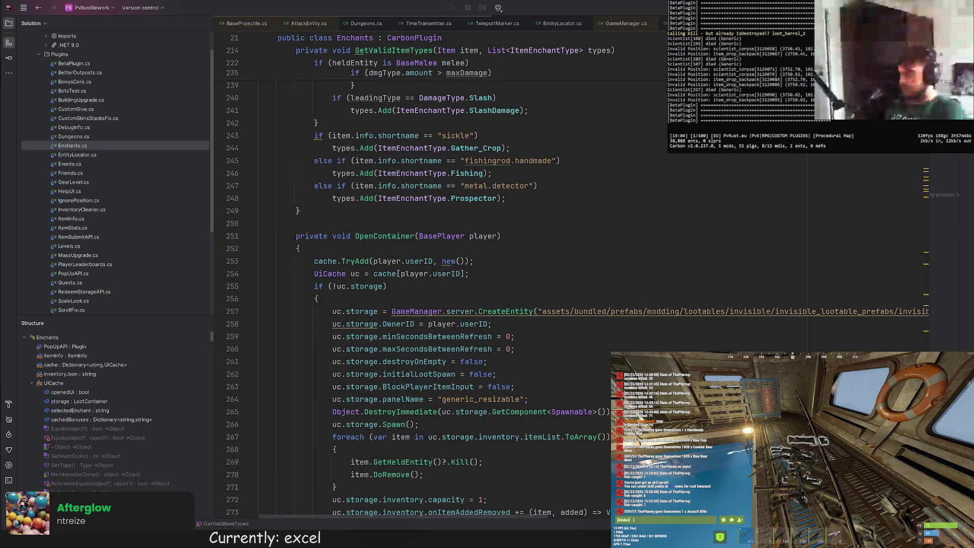
{"action": "scroll", "coordinate": [499, 261], "scroll_direction": "down", "scroll_amount": 15}
{"action": "scroll", "coordinate": [499, 261], "scroll_direction": "down", "scroll_amount": 15}
{"action": "scroll", "coordinate": [500, 261], "scroll_direction": "down", "scroll_amount": 7}
{"action": "scroll", "coordinate": [499, 261], "scroll_direction": "down", "scroll_amount": 6}
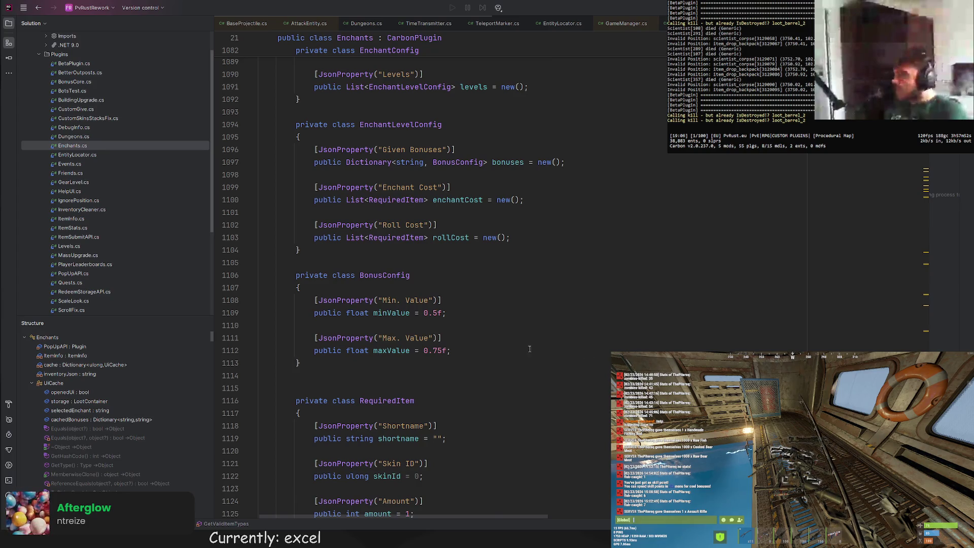
{"action": "scroll", "coordinate": [590, 352], "scroll_direction": "up", "scroll_amount": 1}
{"action": "scroll", "coordinate": [589, 353], "scroll_direction": "up", "scroll_amount": 2}
{"action": "scroll", "coordinate": [491, 314], "scroll_direction": "up", "scroll_amount": 2}
{"action": "scroll", "coordinate": [491, 313], "scroll_direction": "up", "scroll_amount": 3}
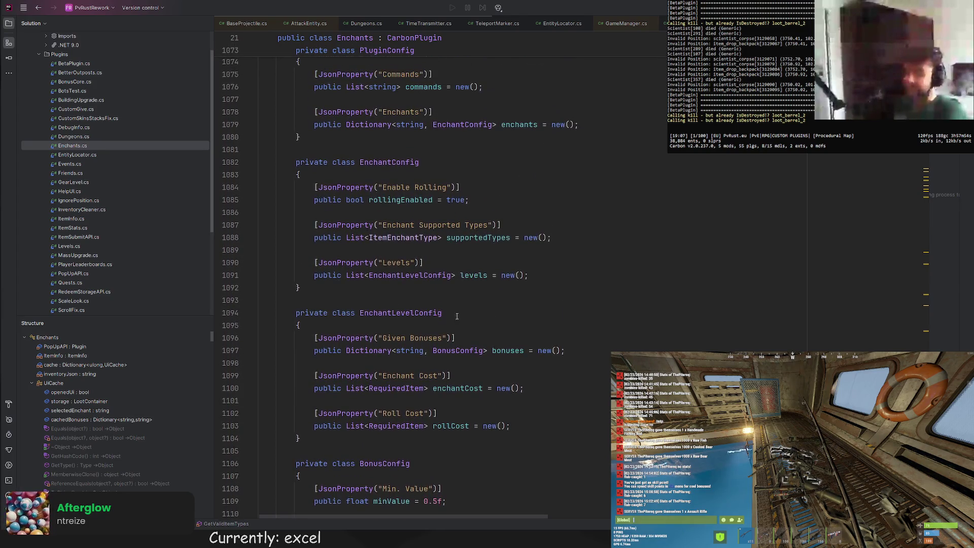
{"action": "left_click_drag", "start_coordinate": [565, 350], "coordinate": [579, 327]}
{"action": "key", "text": "ctrl+c"}
{"action": "left_click", "coordinate": [579, 328]}
{"action": "key", "text": "ctrl+v"}
{"action": "left_click_drag", "start_coordinate": [444, 338], "coordinate": [380, 338]}
{"action": "type", "text": "Min We"}
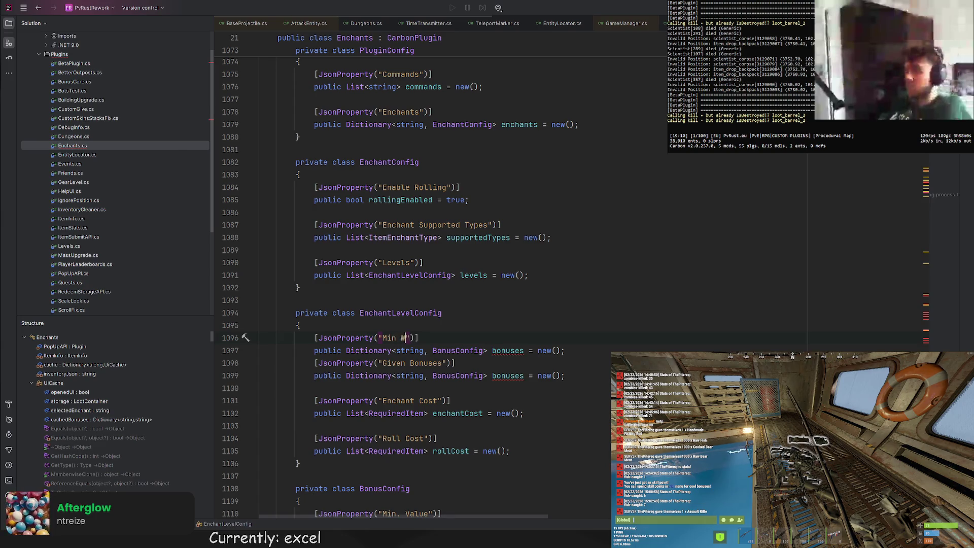
{"action": "type", "text": "apon Cap"}
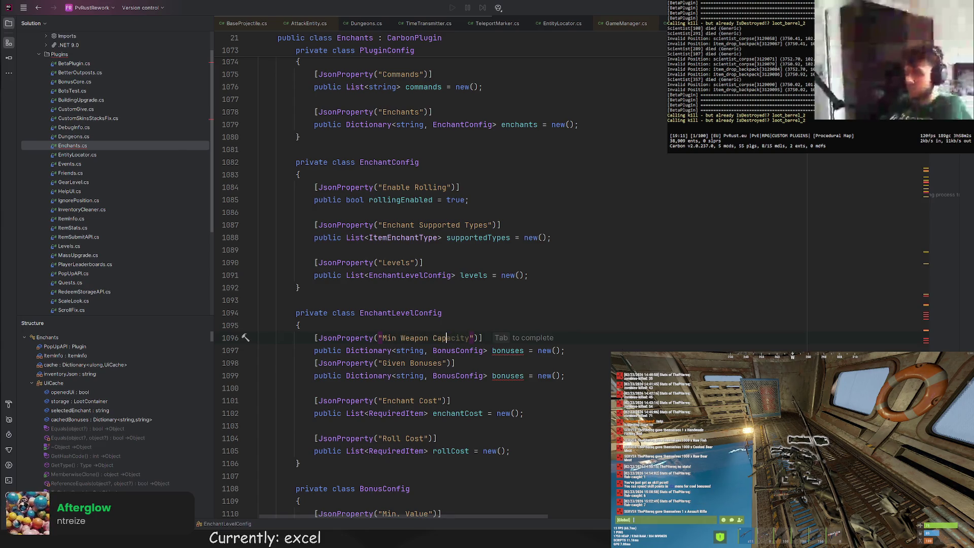
{"action": "key", "text": "Down"}
{"action": "key", "text": "End"}
{"action": "key", "text": "Return"}
{"action": "left_click_drag", "start_coordinate": [347, 350], "coordinate": [488, 351]}
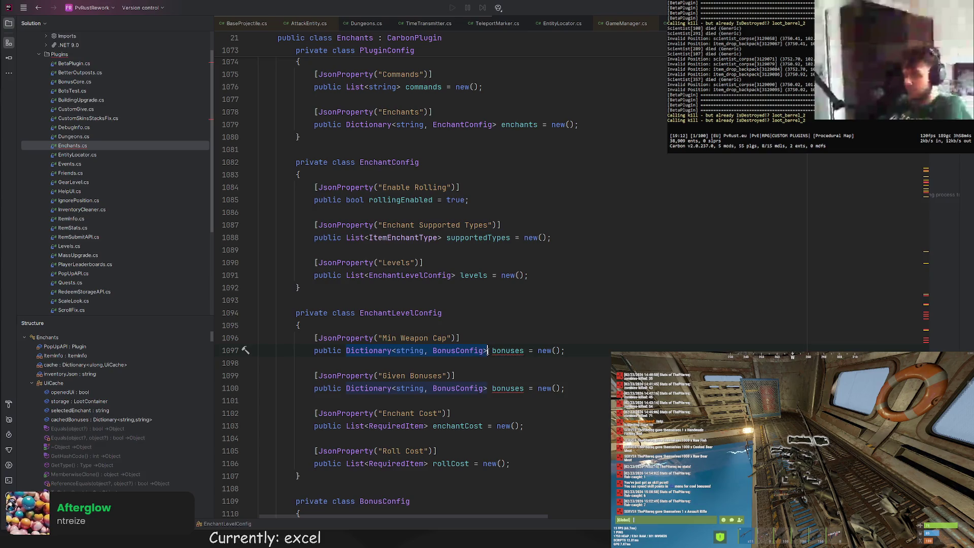
{"action": "type", "text": "int minCap_"}
{"action": "key", "text": "Delete"}
{"action": "key", "text": "BackSpace"}
{"action": "key", "text": "BackSpace"}
{"action": "key", "text": "BackSpace"}
{"action": "left_click_drag", "start_coordinate": [429, 351], "coordinate": [406, 351]}
{"action": "type", "text": "0;"}
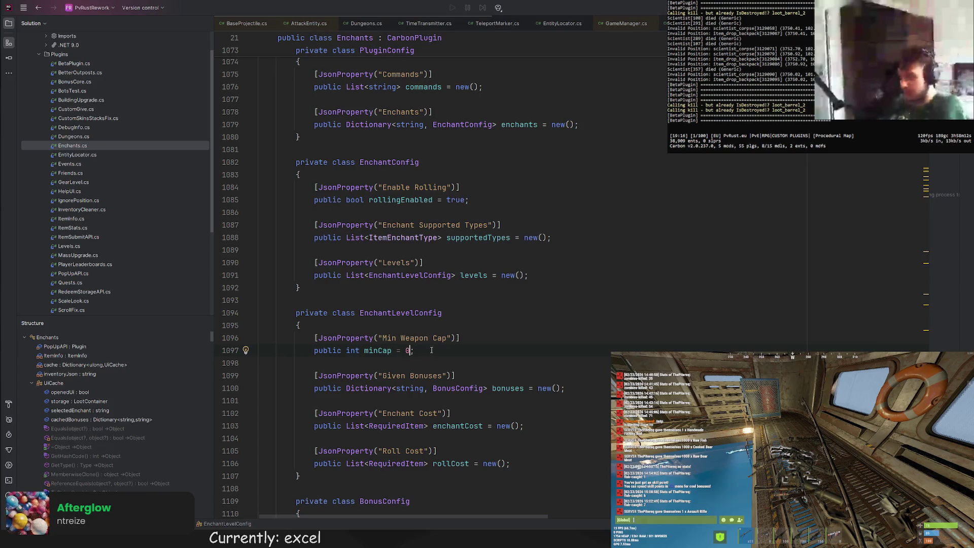
Reposition the Min Weapon Cap field and copy it into a second maxCap "Max Weapon Cap" field
{"action": "mouse_move", "coordinate": [412, 350]}
{"action": "left_mouse_down"}
{"action": "mouse_move", "coordinate": [422, 329]}
{"action": "mouse_move", "coordinate": [457, 328]}
{"action": "left_mouse_up"}
{"action": "key", "text": "BackSpace"}
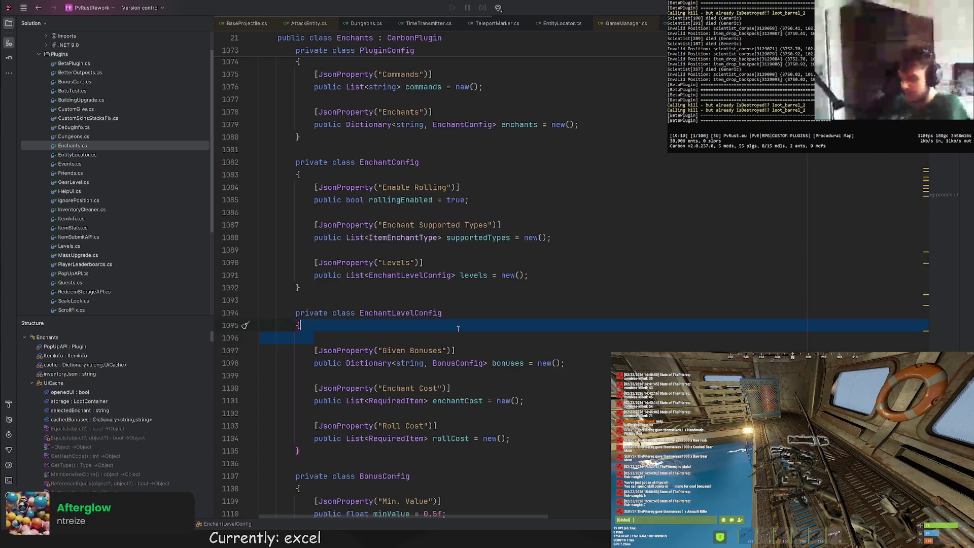
{"action": "left_click", "coordinate": [407, 341]}
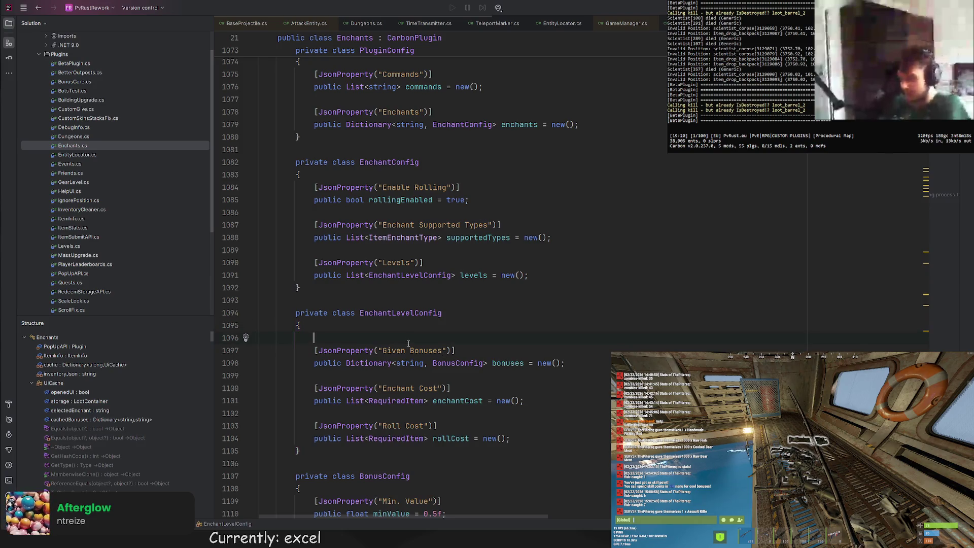
{"action": "key", "text": "ctrl+z"}
{"action": "key", "text": "ctrl+z"}
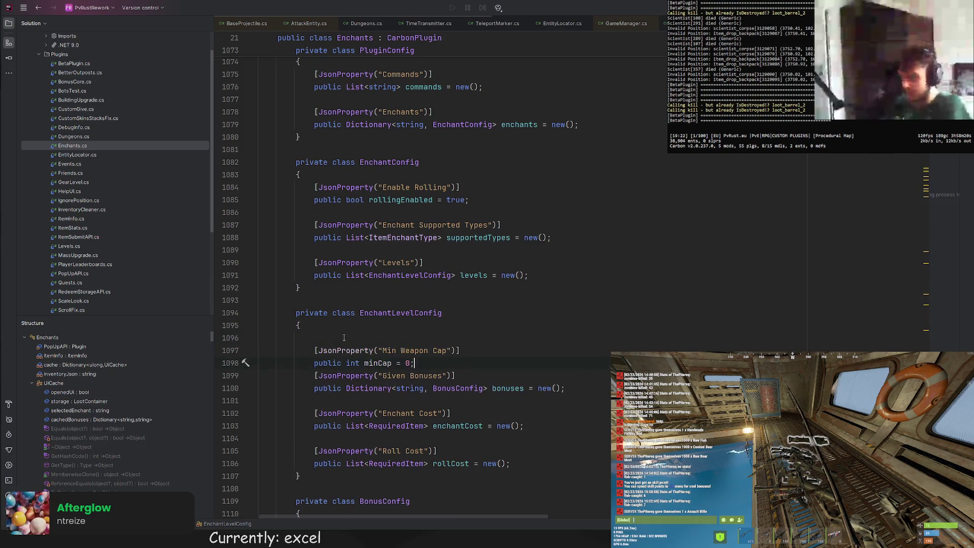
{"action": "key", "text": "ctrl+v"}
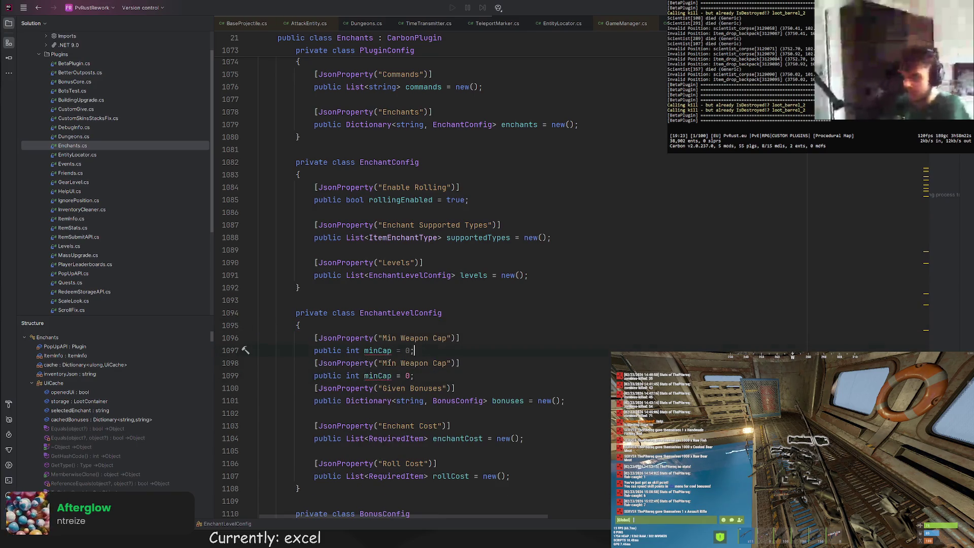
{"action": "double_click", "coordinate": [390, 375]}
{"action": "type", "text": "Max"}
{"action": "key", "text": "Down"}
{"action": "key", "text": "End"}
{"action": "key", "text": "Return"}
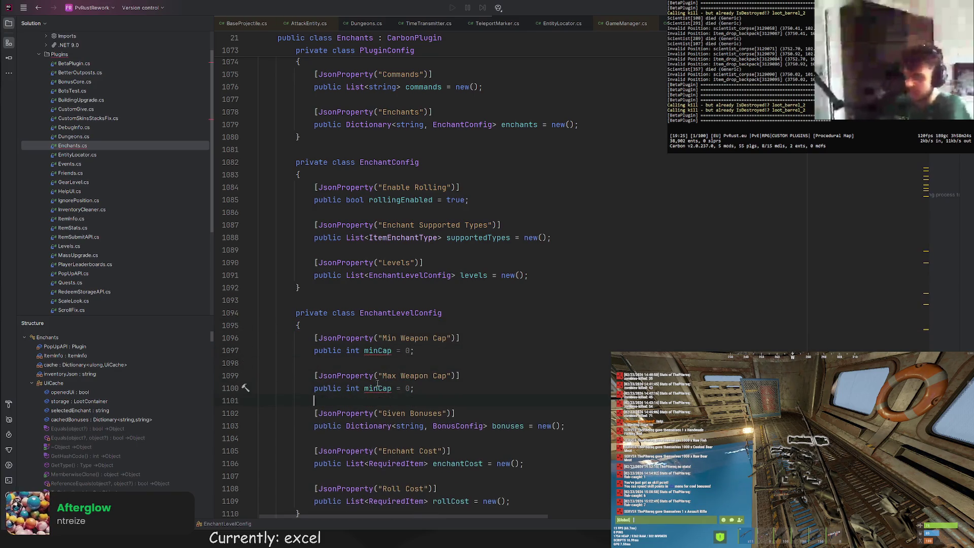
{"action": "double_click", "coordinate": [368, 388]}
{"action": "type", "text": "maxCap"}
{"action": "key", "text": "Up"}
{"action": "key", "text": "Up"}
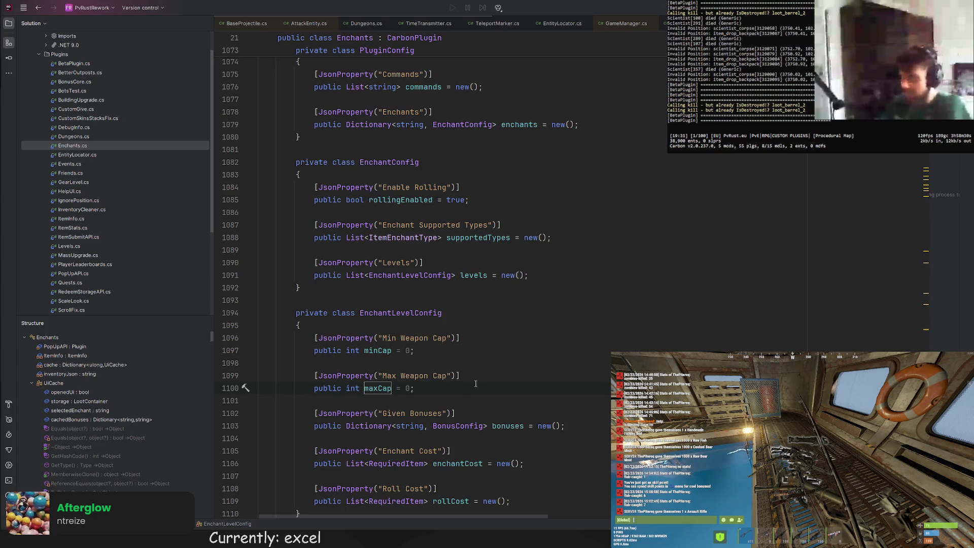
{"action": "scroll", "coordinate": [487, 275], "scroll_direction": "up", "scroll_amount": 5}
{"action": "scroll", "coordinate": [488, 274], "scroll_direction": "up", "scroll_amount": 2}
{"action": "scroll", "coordinate": [639, 200], "scroll_direction": "up", "scroll_amount": 10}
{"action": "scroll", "coordinate": [638, 200], "scroll_direction": "up", "scroll_amount": 10}
{"action": "scroll", "coordinate": [639, 201], "scroll_direction": "up", "scroll_amount": 5}
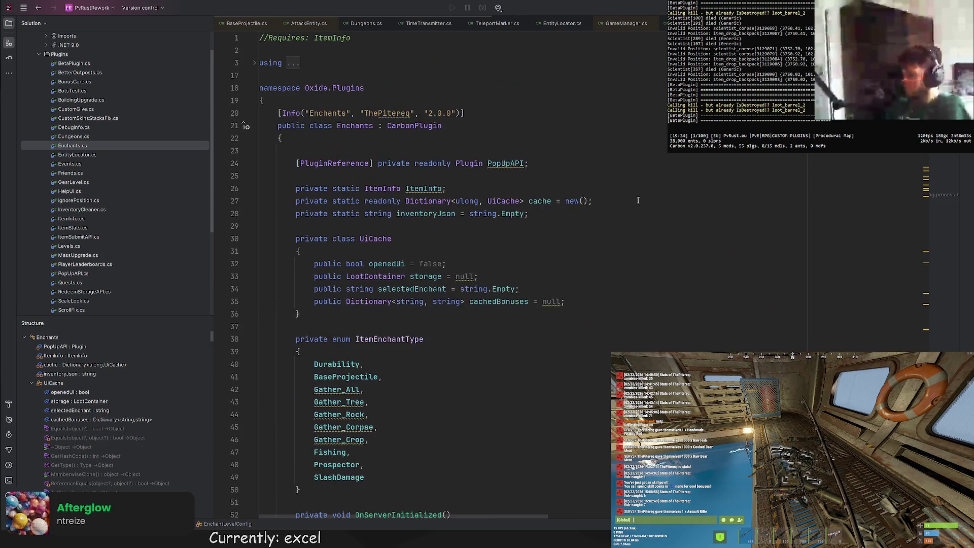
Copy the caps dictionary from BetaPlugin.cs into Enchants.cs as static readonly vanillaWeaponCaps
{"action": "double_click", "coordinate": [74, 62]}
{"action": "left_click_drag", "start_coordinate": [228, 228], "coordinate": [229, 241]}
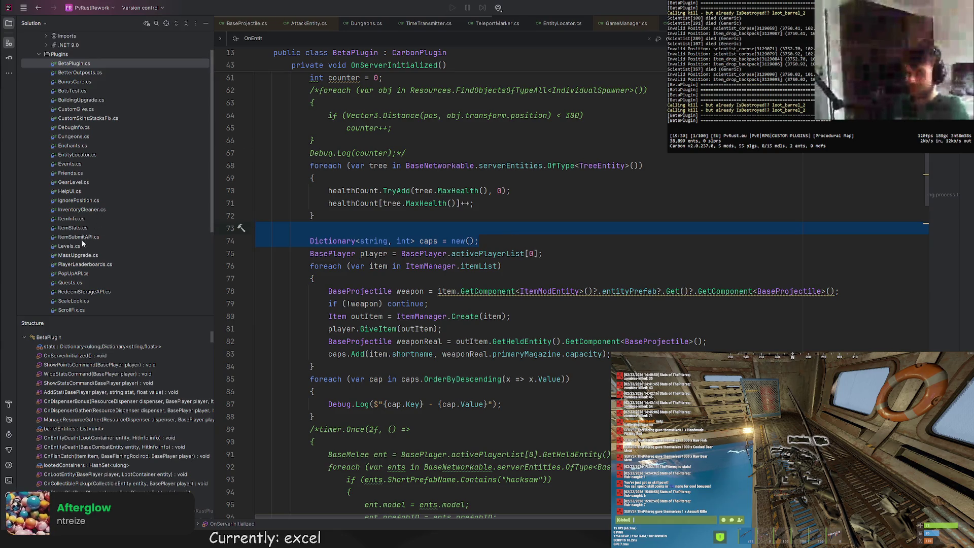
{"action": "left_click", "coordinate": [75, 147]}
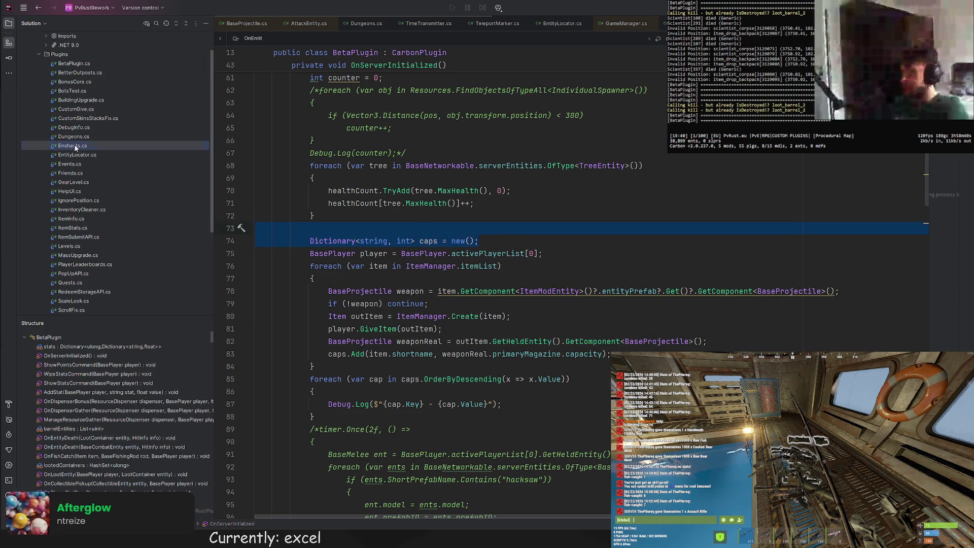
{"action": "double_click", "coordinate": [74, 147]}
{"action": "left_click", "coordinate": [313, 226]}
{"action": "key", "text": "ctrl+v"}
{"action": "key", "text": "Home"}
{"action": "type", "text": "private static readonly"}
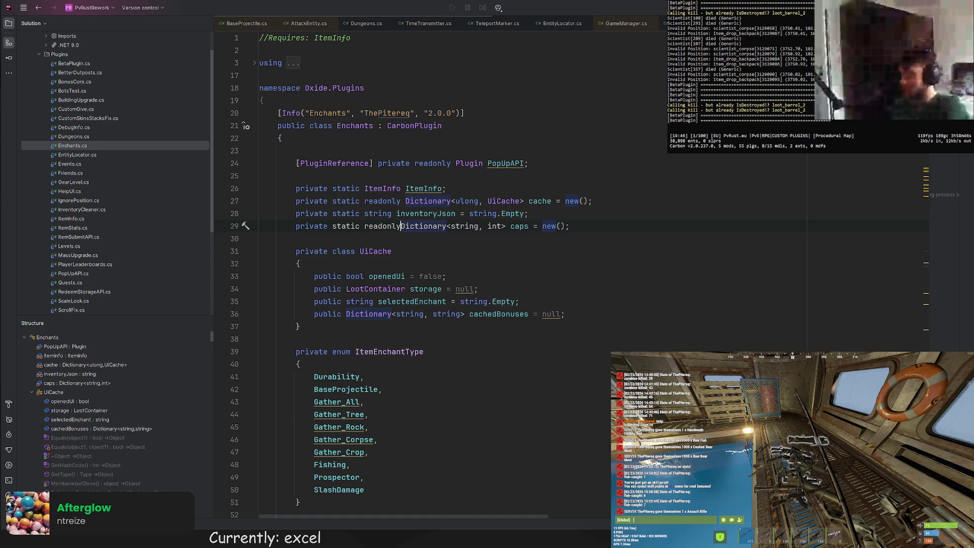
{"action": "key", "text": "ctrl+Right"}
{"action": "key", "text": "ctrl+Right"}
{"action": "key", "text": "ctrl+Right"}
{"action": "key", "text": "ctrl+w"}
{"action": "type", "text": "b"}
{"action": "key", "text": "BackSpace"}
{"action": "type", "text": "vanillaWeaponCaps"}
{"action": "scroll", "coordinate": [579, 259], "scroll_direction": "down", "scroll_amount": 2}
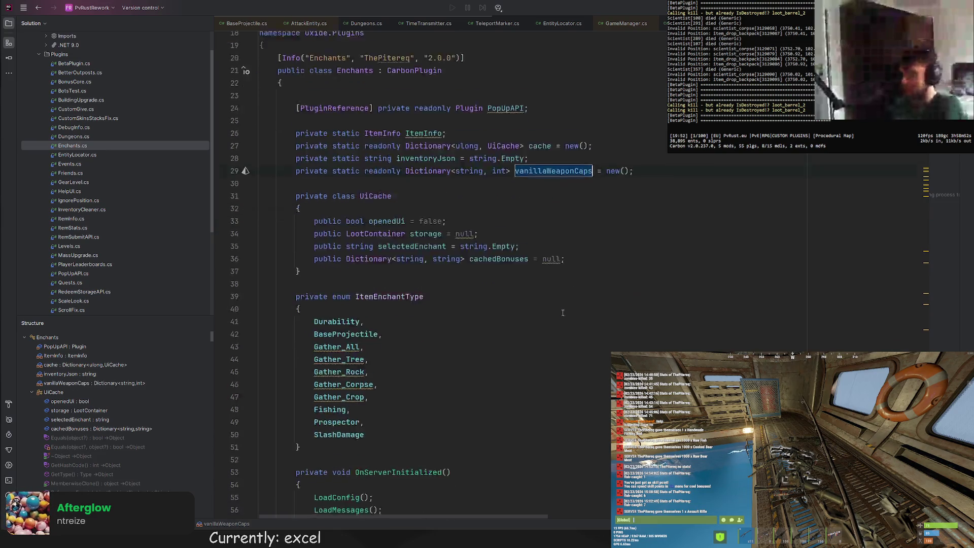
{"action": "scroll", "coordinate": [556, 297], "scroll_direction": "down", "scroll_amount": 5}
{"action": "scroll", "coordinate": [548, 306], "scroll_direction": "down", "scroll_amount": 2}
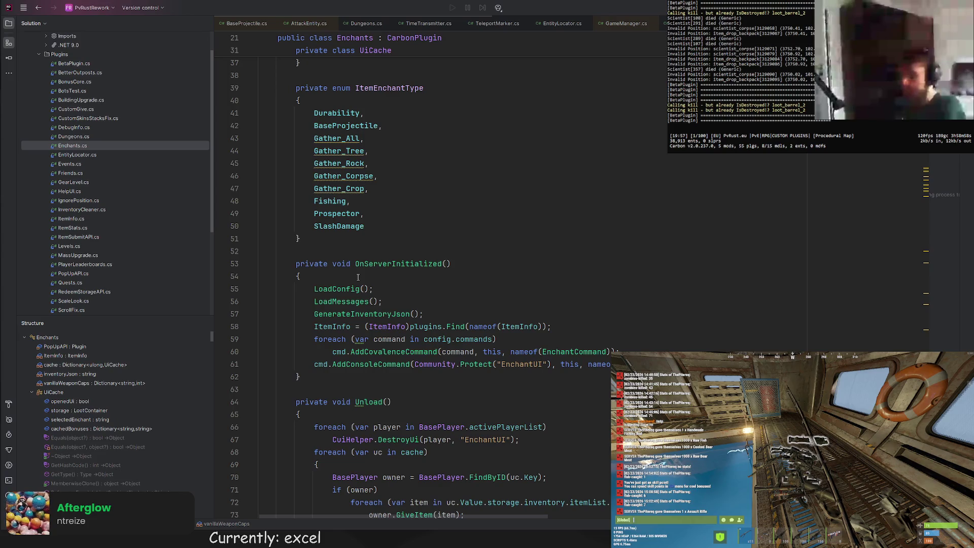
Add a vanillaWeaponCaps.Clear() call after the command loop in OnServerInitialized
{"action": "left_click", "coordinate": [494, 313]}
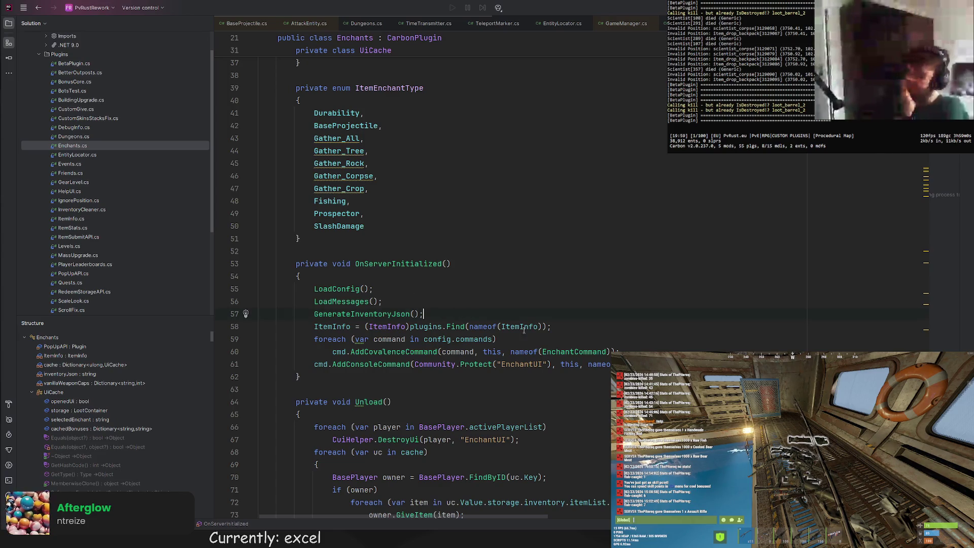
{"action": "key", "text": "Down"}
{"action": "key", "text": "Down"}
{"action": "key", "text": "Down"}
{"action": "key", "text": "End"}
{"action": "key", "text": "Return"}
{"action": "type", "text": "va"}
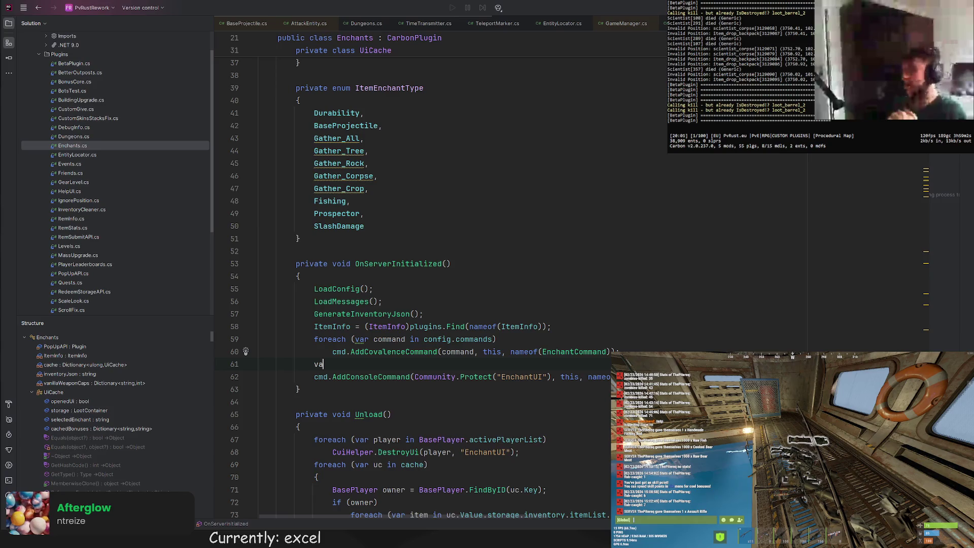
{"action": "type", "text": "nillaWeaponCaps.Clear();"}
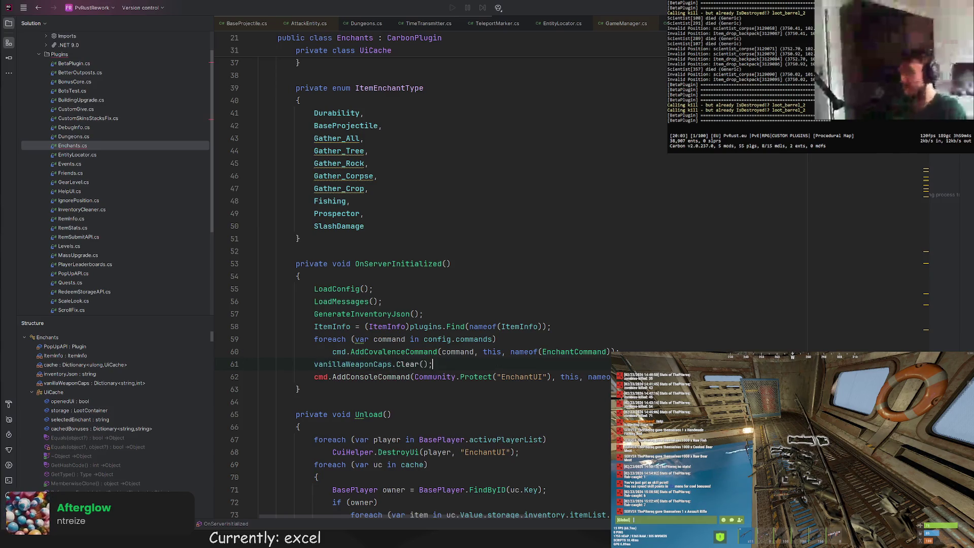
{"action": "key", "text": "Return"}
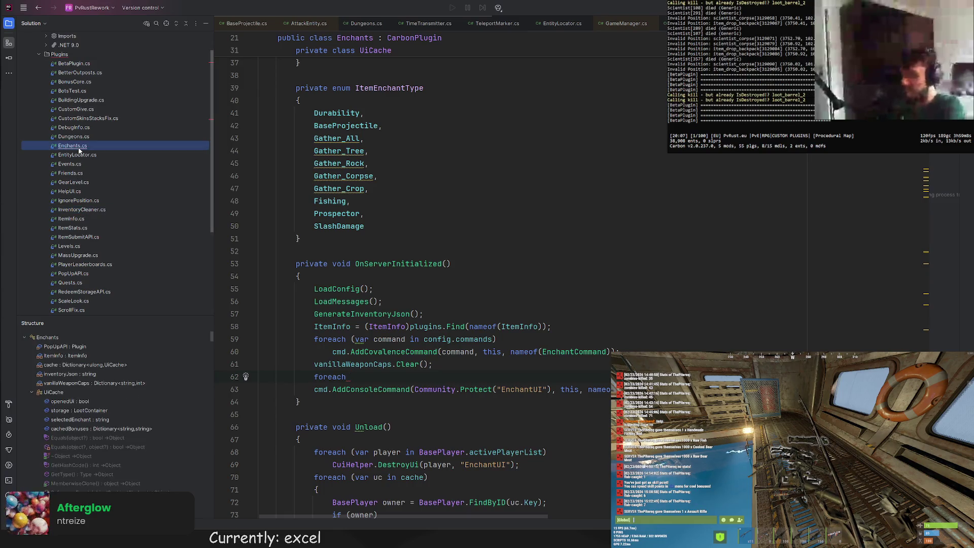
{"action": "double_click", "coordinate": [74, 219]}
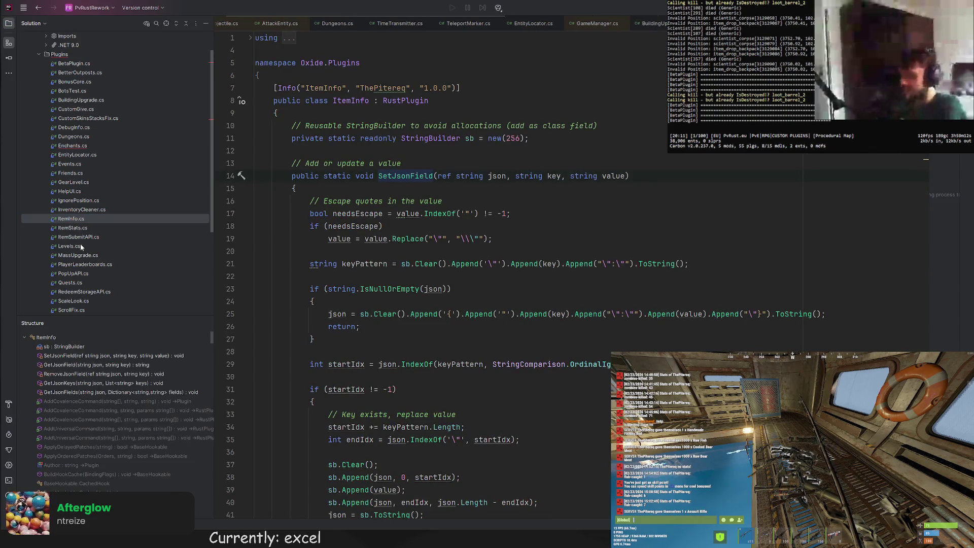
{"action": "double_click", "coordinate": [76, 147]}
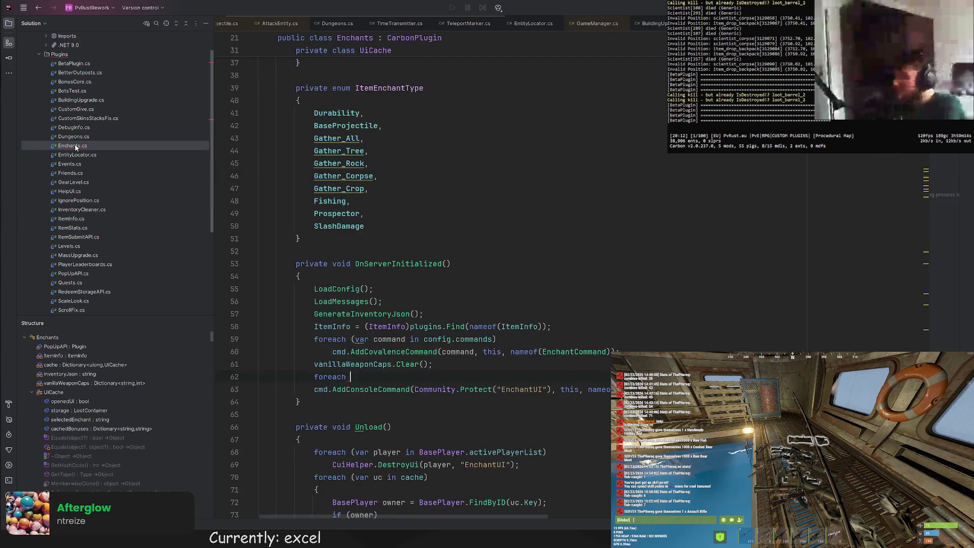
Copy the caps loop from BetaPlugin.cs, drop its GiveItem line and add capacities to vanillaWeaponCaps
{"action": "double_click", "coordinate": [76, 64]}
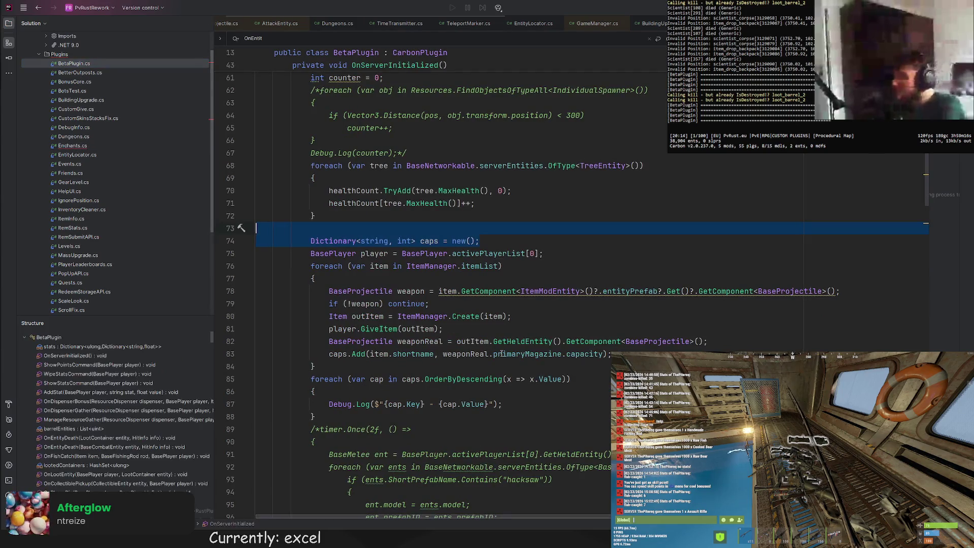
{"action": "left_click_drag", "start_coordinate": [493, 300], "coordinate": [587, 250]}
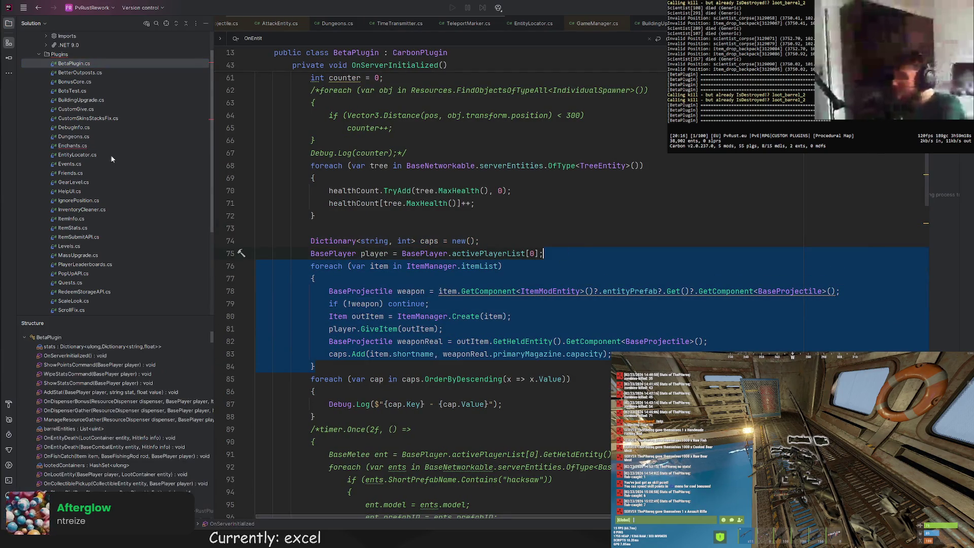
{"action": "double_click", "coordinate": [87, 145]}
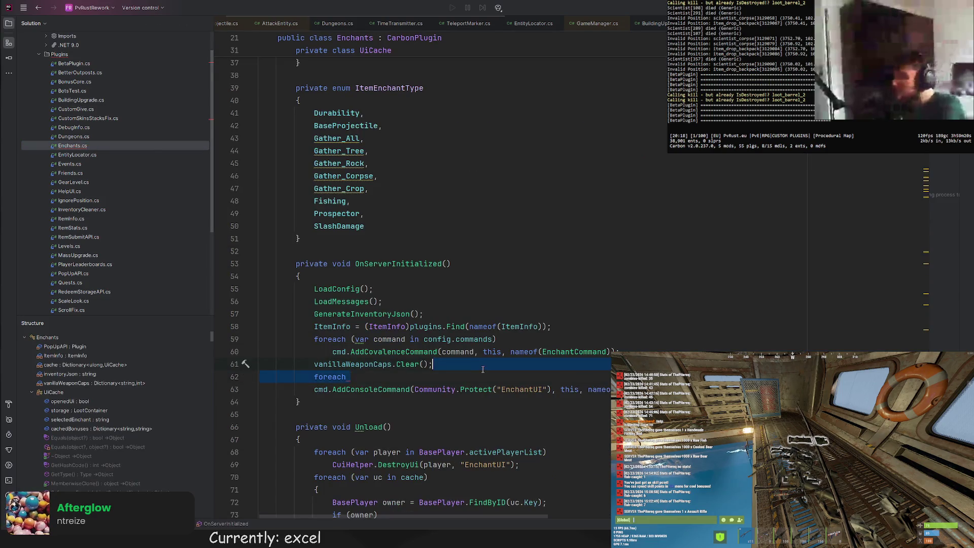
{"action": "key", "text": "ctrl+v"}
{"action": "scroll", "coordinate": [461, 380], "scroll_direction": "down", "scroll_amount": 1}
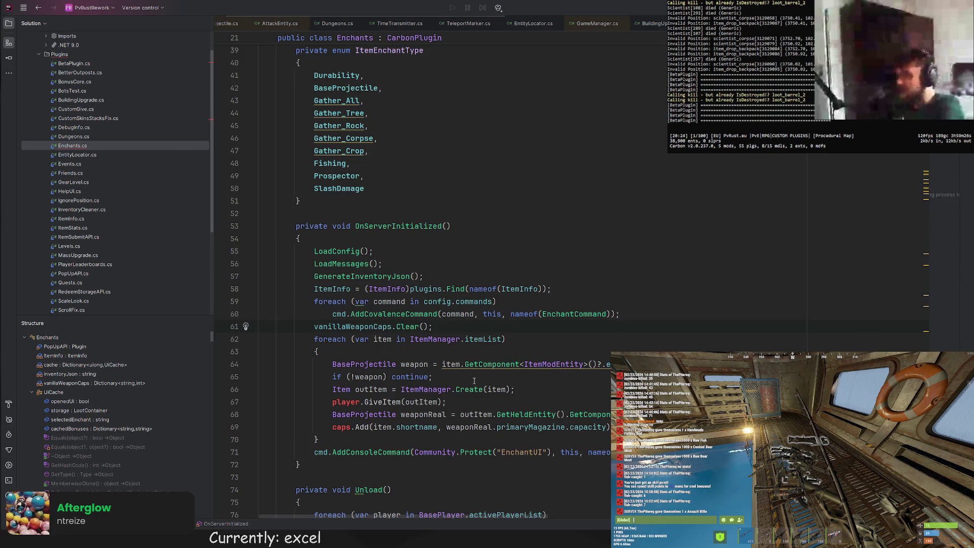
{"action": "left_click", "coordinate": [482, 403]}
{"action": "key", "text": "shift+Home"}
{"action": "key", "text": "BackSpace"}
{"action": "key", "text": "BackSpace"}
{"action": "double_click", "coordinate": [341, 414]}
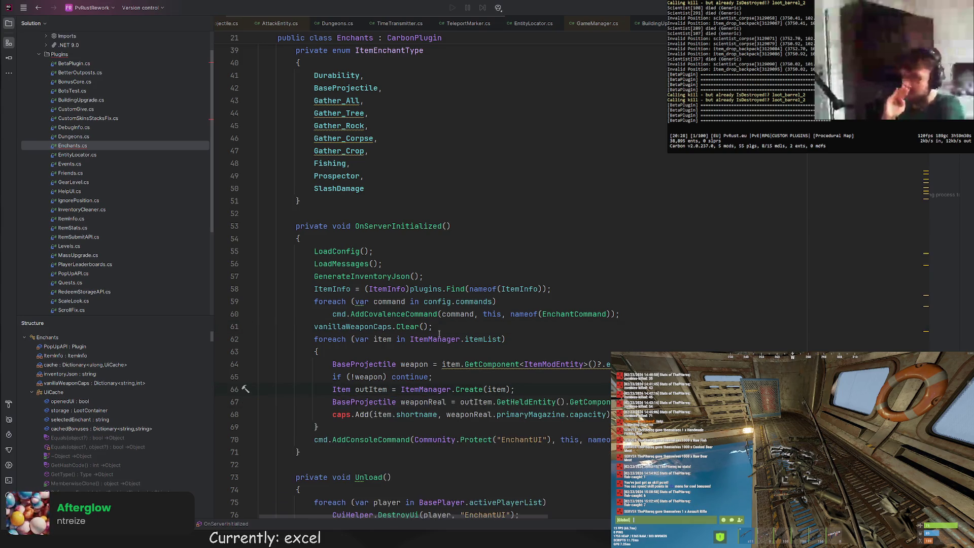
{"action": "type", "text": "vanillaWeaponCaps"}
{"action": "key", "text": "Up"}
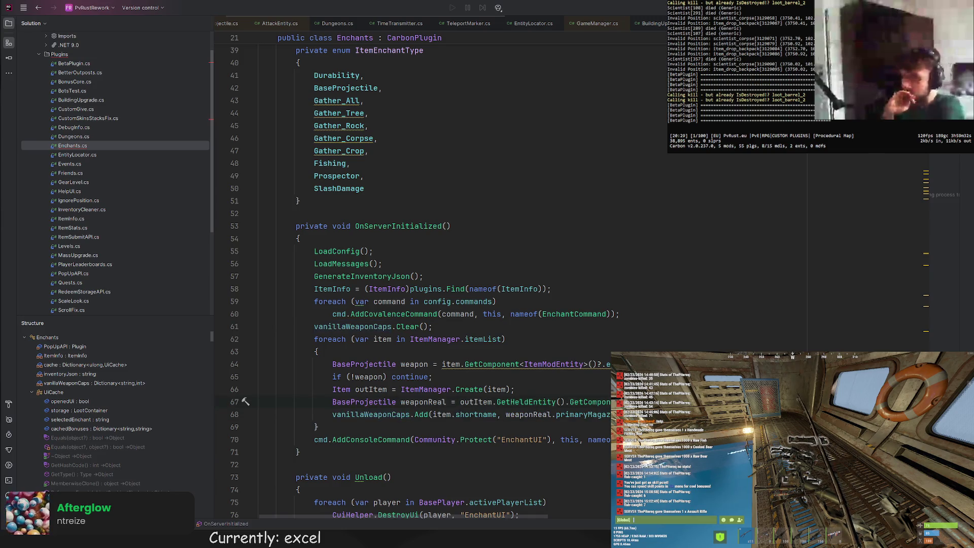
Log weaponReal.primaryMagazine.capacity in the loop and save to hot-reload the plugin
{"action": "key", "text": "Down"}
{"action": "key", "text": "End"}
{"action": "key", "text": "Return"}
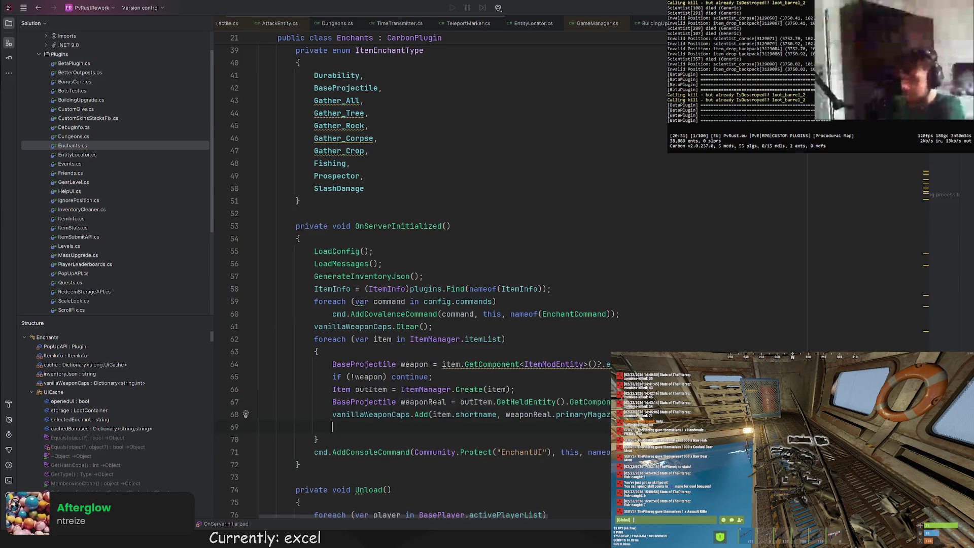
{"action": "type", "text": "Debug.Log();"}
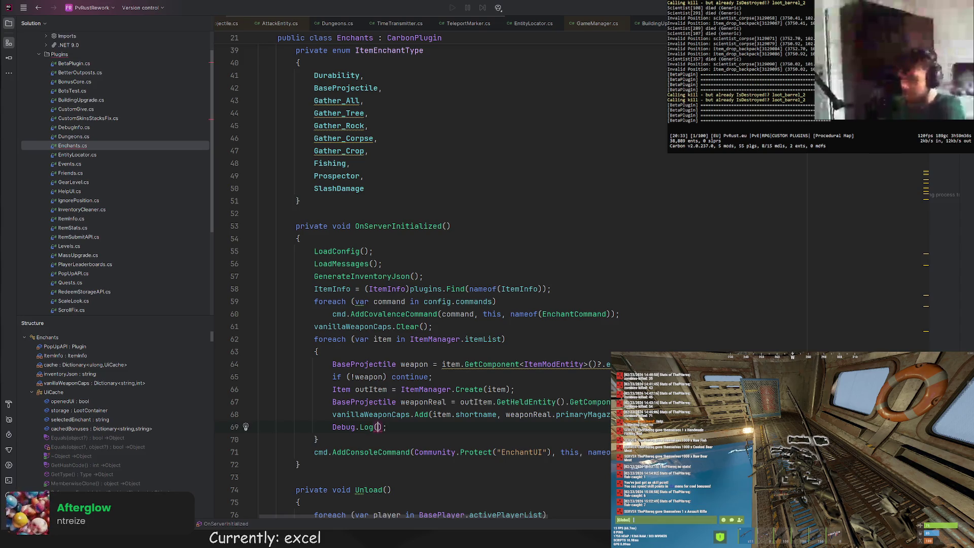
{"action": "left_click_drag", "start_coordinate": [505, 414], "coordinate": [556, 415]}
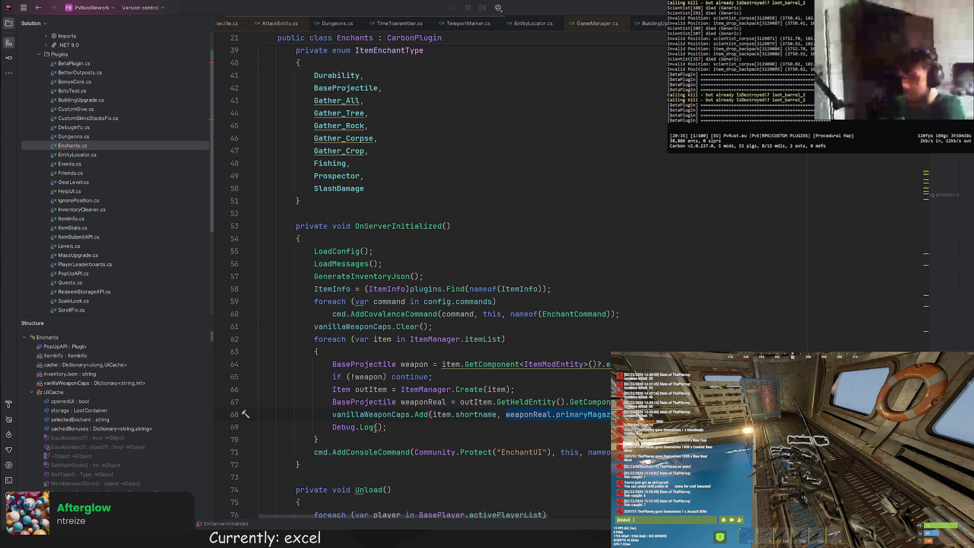
{"action": "type", "text": "weaponReal.primaryMagazine.capacity"}
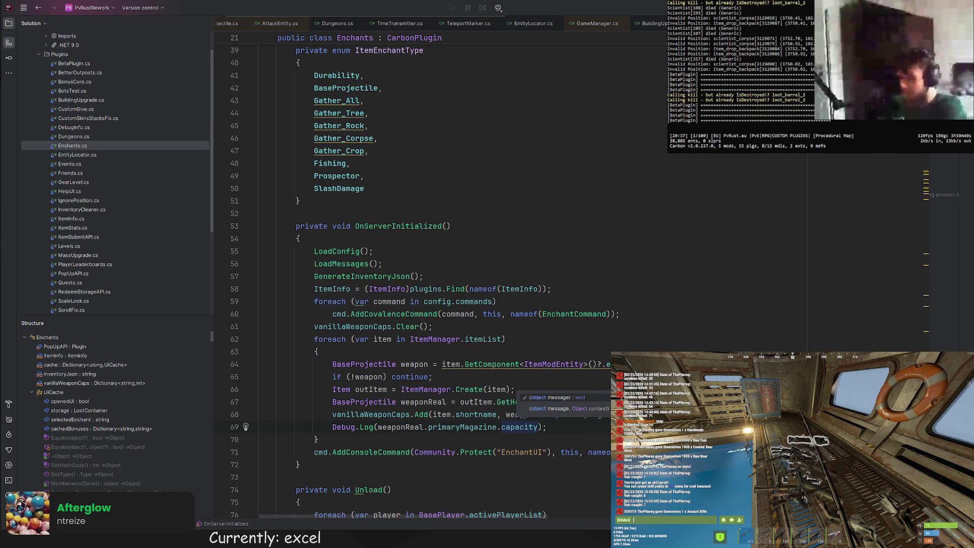
{"action": "key", "text": "ctrl+s"}
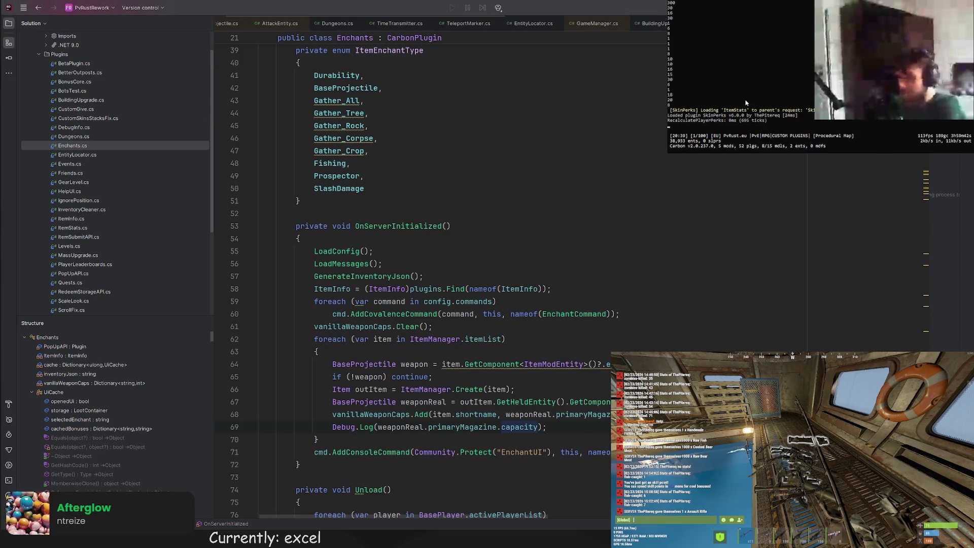
{"action": "left_click", "coordinate": [588, 356]}
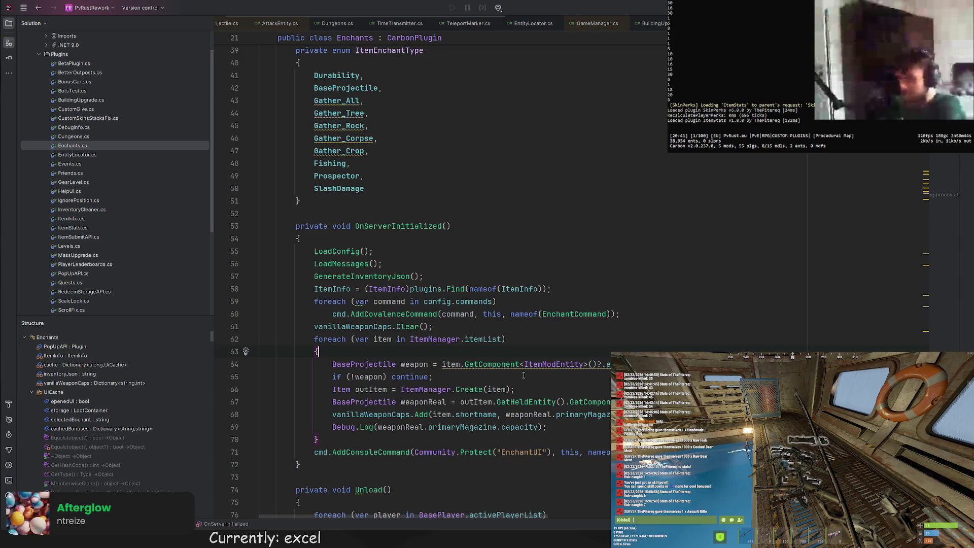
{"action": "left_click", "coordinate": [468, 377]}
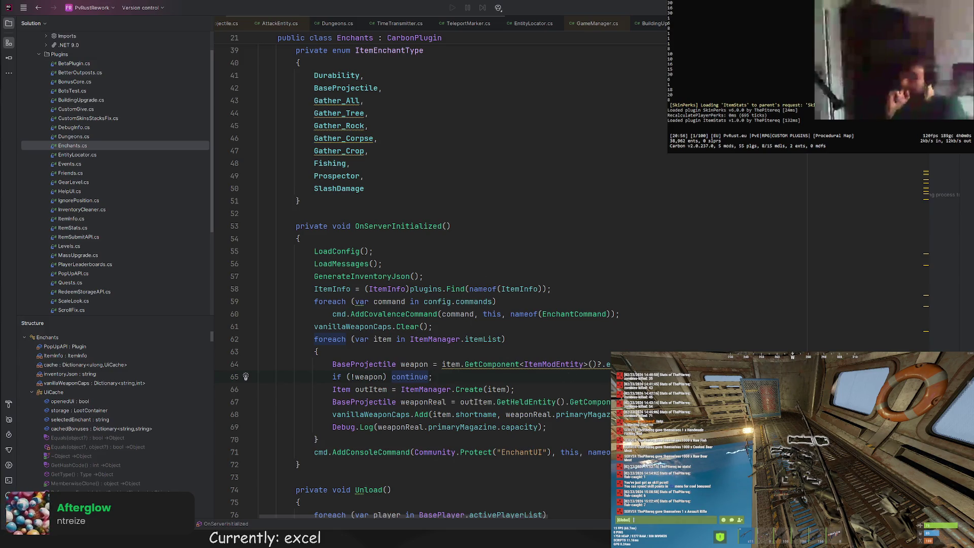
Delete the temporary Debug.Log line from the caps loop
{"action": "left_click", "coordinate": [579, 427]}
{"action": "key", "text": "shift+Home"}
{"action": "key", "text": "shift+Home"}
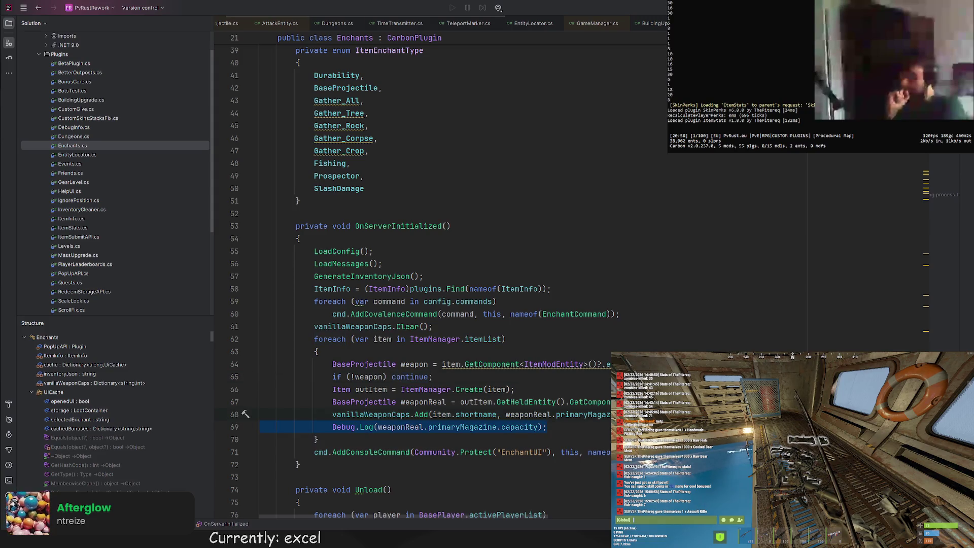
{"action": "key", "text": "BackSpace"}
{"action": "key", "text": "BackSpace"}
{"action": "left_click", "coordinate": [515, 389]}
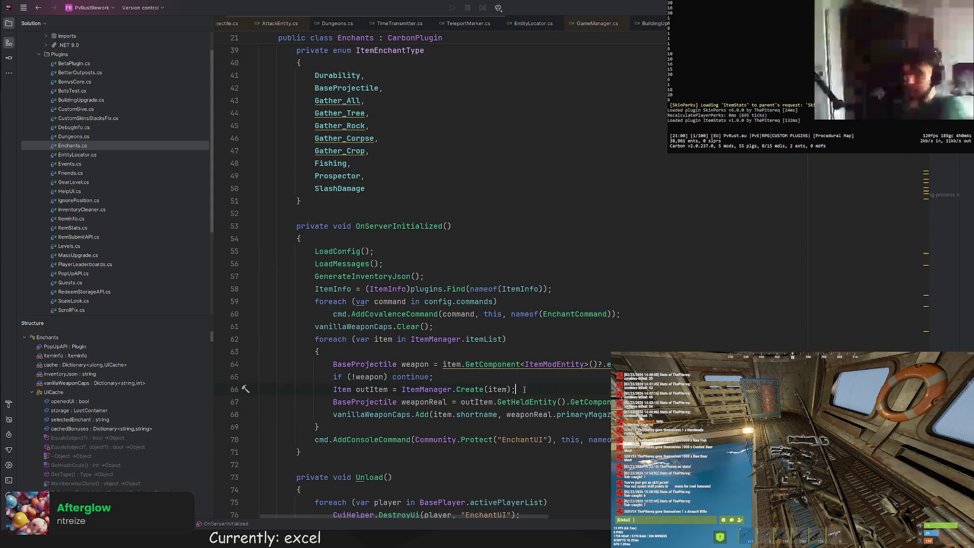
{"action": "scroll", "coordinate": [515, 391], "scroll_direction": "down", "scroll_amount": 1}
{"action": "scroll", "coordinate": [514, 392], "scroll_direction": "down", "scroll_amount": 3}
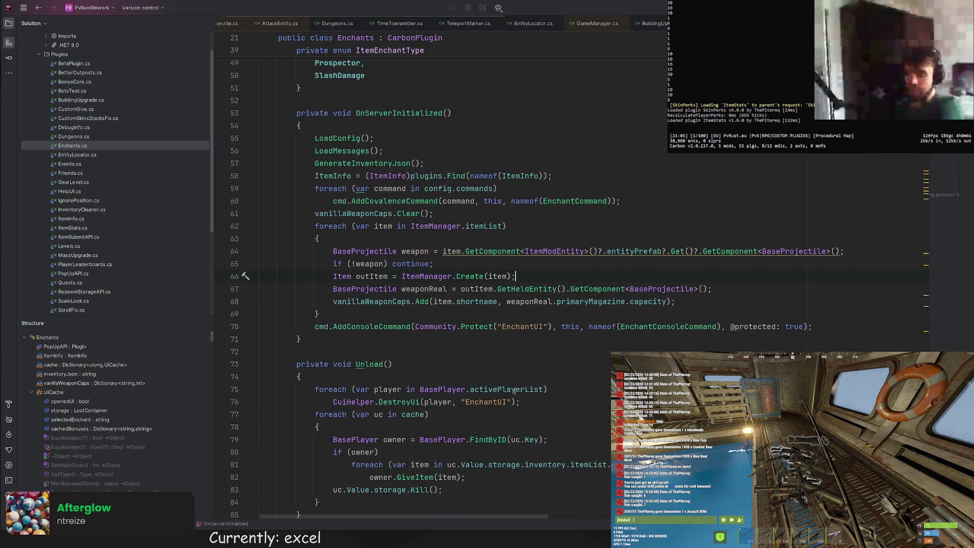
{"action": "scroll", "coordinate": [511, 396], "scroll_direction": "down", "scroll_amount": 4}
{"action": "scroll", "coordinate": [510, 395], "scroll_direction": "down", "scroll_amount": 5}
{"action": "scroll", "coordinate": [511, 395], "scroll_direction": "down", "scroll_amount": 2}
{"action": "scroll", "coordinate": [511, 392], "scroll_direction": "down", "scroll_amount": 3}
{"action": "scroll", "coordinate": [511, 389], "scroll_direction": "down", "scroll_amount": 4}
{"action": "scroll", "coordinate": [510, 389], "scroll_direction": "down", "scroll_amount": 5}
{"action": "scroll", "coordinate": [512, 384], "scroll_direction": "down", "scroll_amount": 1}
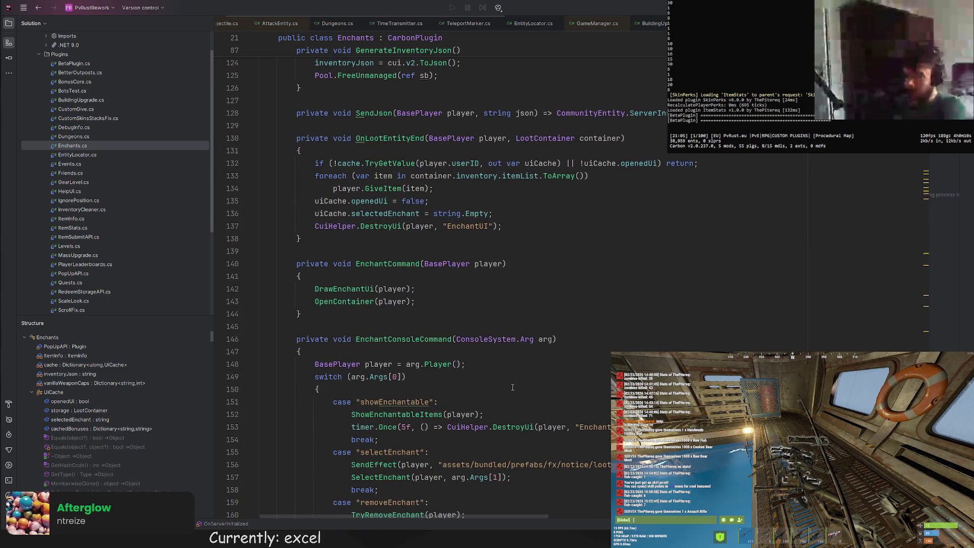
{"action": "scroll", "coordinate": [517, 375], "scroll_direction": "up", "scroll_amount": 4}
{"action": "scroll", "coordinate": [517, 374], "scroll_direction": "up", "scroll_amount": 4}
{"action": "scroll", "coordinate": [516, 372], "scroll_direction": "up", "scroll_amount": 10}
{"action": "scroll", "coordinate": [515, 367], "scroll_direction": "up", "scroll_amount": 2}
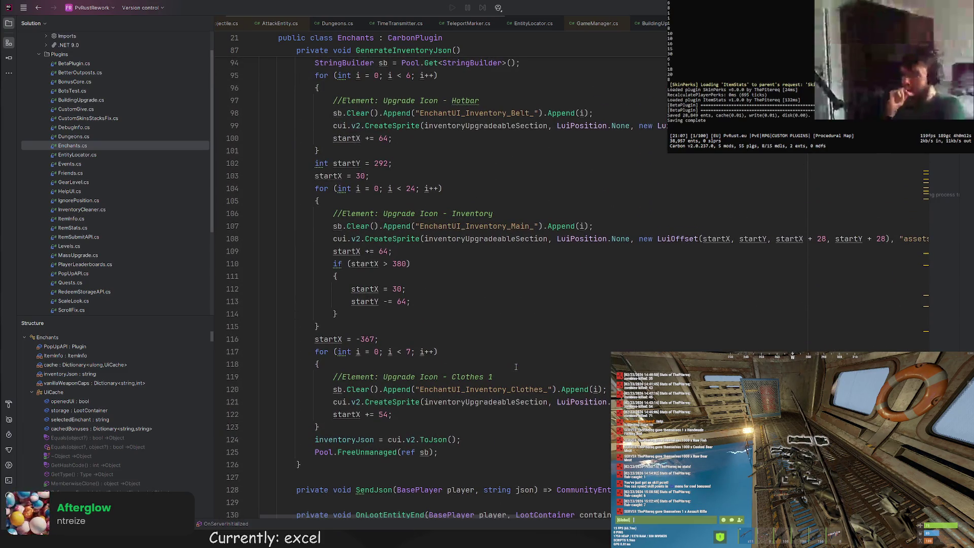
{"action": "scroll", "coordinate": [516, 366], "scroll_direction": "up", "scroll_amount": 1}
{"action": "scroll", "coordinate": [518, 361], "scroll_direction": "up", "scroll_amount": 4}
{"action": "scroll", "coordinate": [532, 350], "scroll_direction": "down", "scroll_amount": 8}
{"action": "scroll", "coordinate": [545, 340], "scroll_direction": "down", "scroll_amount": 10}
{"action": "scroll", "coordinate": [545, 340], "scroll_direction": "down", "scroll_amount": 8}
{"action": "scroll", "coordinate": [548, 328], "scroll_direction": "down", "scroll_amount": 9}
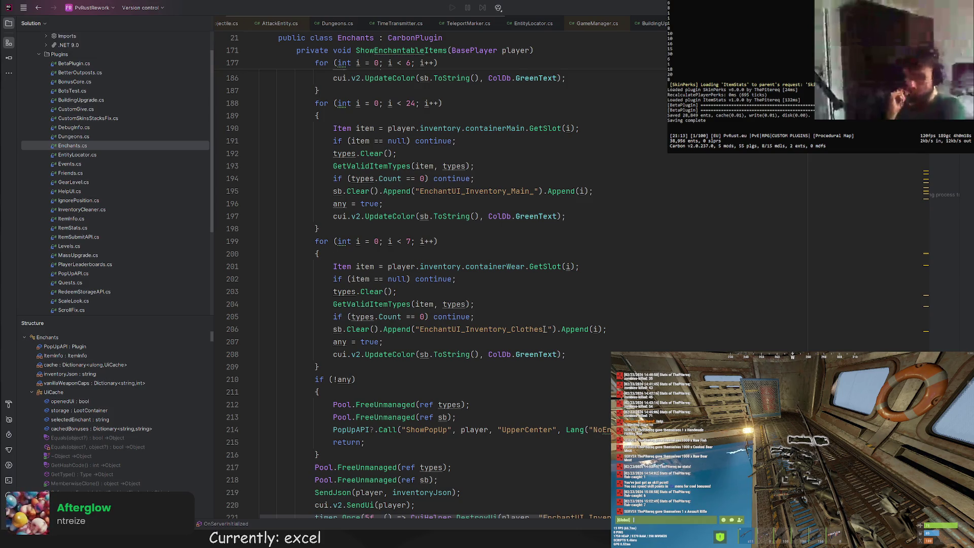
{"action": "scroll", "coordinate": [542, 329], "scroll_direction": "up", "scroll_amount": 1}
{"action": "scroll", "coordinate": [533, 332], "scroll_direction": "up", "scroll_amount": 8}
{"action": "scroll", "coordinate": [526, 333], "scroll_direction": "up", "scroll_amount": 2}
{"action": "scroll", "coordinate": [504, 340], "scroll_direction": "down", "scroll_amount": 10}
{"action": "scroll", "coordinate": [504, 339], "scroll_direction": "down", "scroll_amount": 15}
{"action": "scroll", "coordinate": [499, 335], "scroll_direction": "down", "scroll_amount": 1}
{"action": "scroll", "coordinate": [490, 328], "scroll_direction": "down", "scroll_amount": 1}
{"action": "scroll", "coordinate": [481, 312], "scroll_direction": "down", "scroll_amount": 8}
{"action": "scroll", "coordinate": [482, 312], "scroll_direction": "down", "scroll_amount": 6}
{"action": "scroll", "coordinate": [479, 308], "scroll_direction": "down", "scroll_amount": 8}
{"action": "scroll", "coordinate": [477, 303], "scroll_direction": "down", "scroll_amount": 4}
{"action": "scroll", "coordinate": [477, 303], "scroll_direction": "down", "scroll_amount": 1}
{"action": "scroll", "coordinate": [511, 281], "scroll_direction": "down", "scroll_amount": 2}
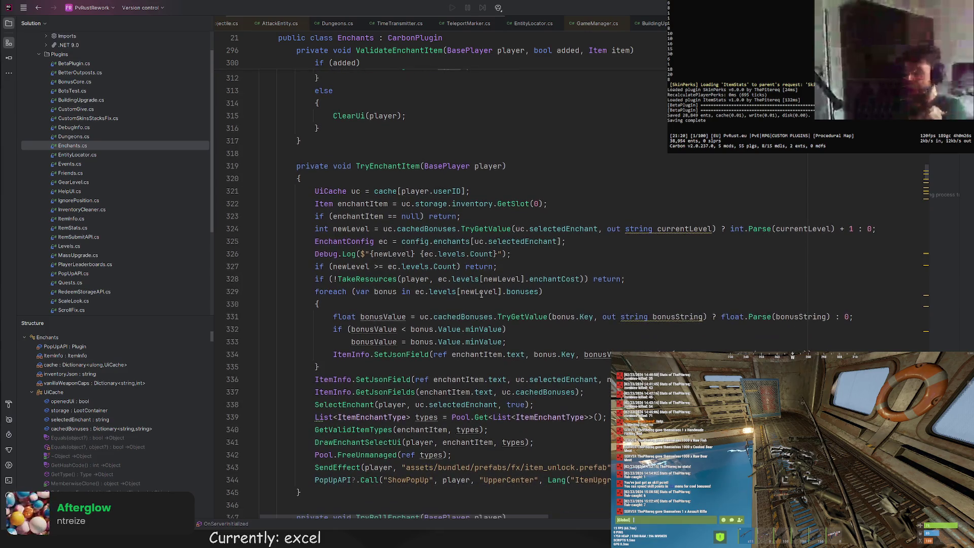
{"action": "scroll", "coordinate": [602, 253], "scroll_direction": "down", "scroll_amount": 1}
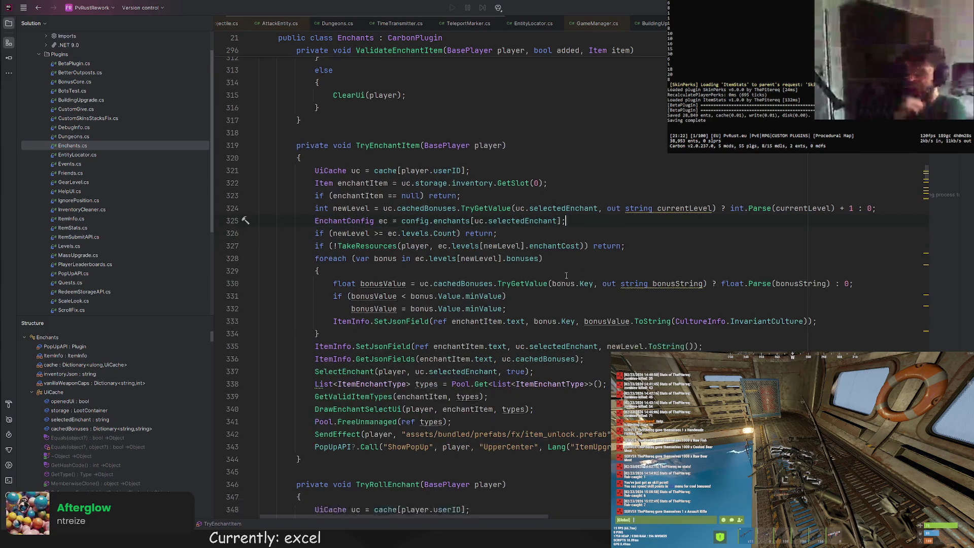
{"action": "scroll", "coordinate": [563, 260], "scroll_direction": "down", "scroll_amount": 4}
{"action": "scroll", "coordinate": [508, 271], "scroll_direction": "down", "scroll_amount": 9}
{"action": "scroll", "coordinate": [502, 274], "scroll_direction": "down", "scroll_amount": 5}
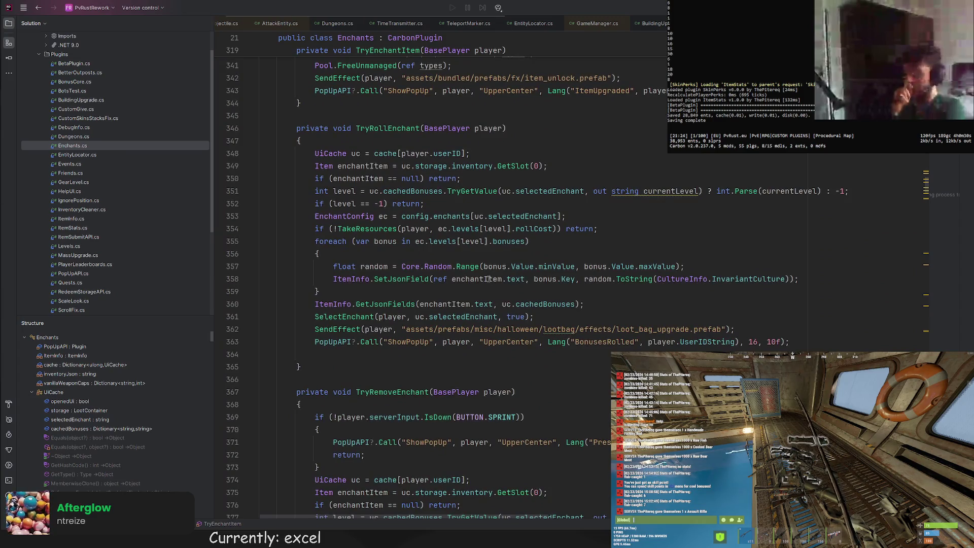
{"action": "scroll", "coordinate": [490, 279], "scroll_direction": "down", "scroll_amount": 6}
{"action": "scroll", "coordinate": [485, 272], "scroll_direction": "up", "scroll_amount": 4}
{"action": "scroll", "coordinate": [485, 273], "scroll_direction": "up", "scroll_amount": 1}
{"action": "scroll", "coordinate": [487, 273], "scroll_direction": "up", "scroll_amount": 3}
{"action": "scroll", "coordinate": [474, 261], "scroll_direction": "up", "scroll_amount": 1}
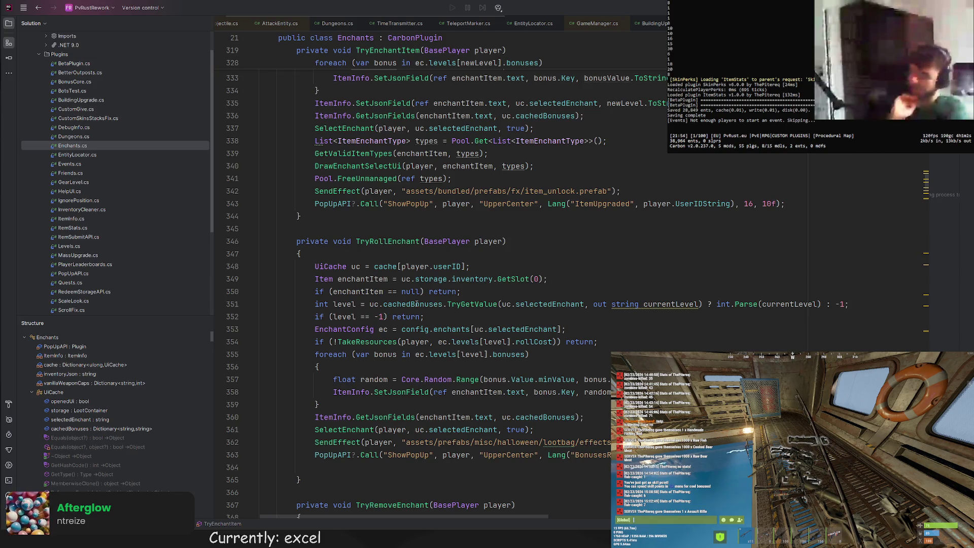
{"action": "left_click", "coordinate": [491, 342]}
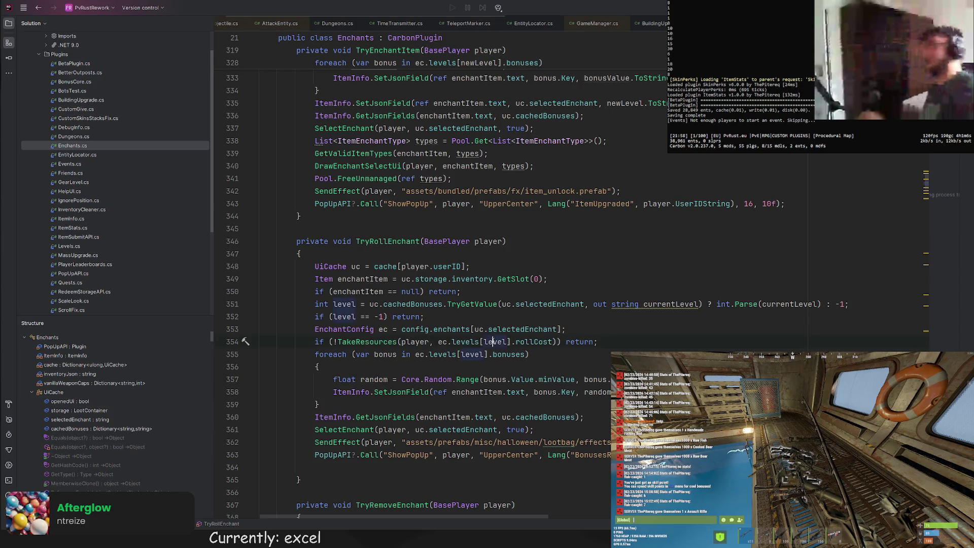
{"action": "left_click", "coordinate": [458, 316]}
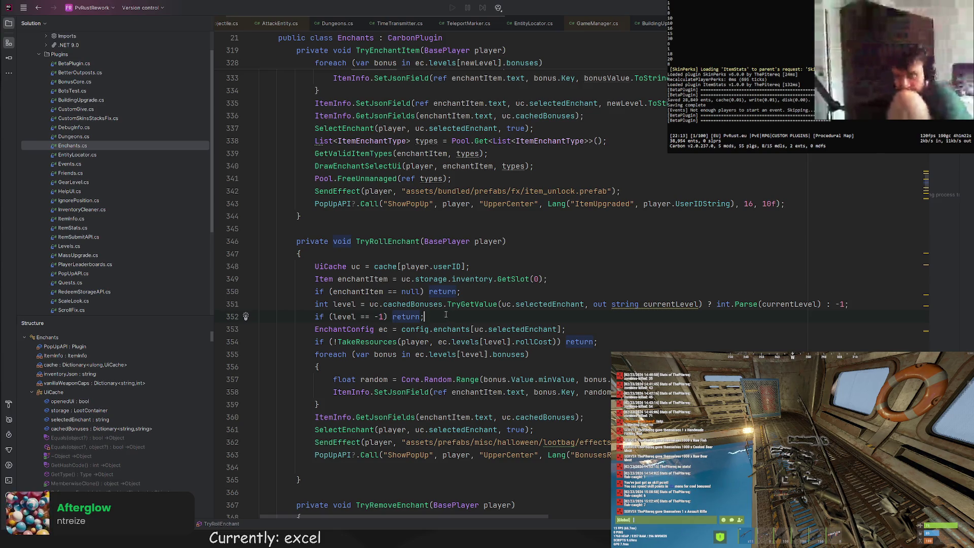
{"action": "scroll", "coordinate": [446, 314], "scroll_direction": "down", "scroll_amount": 3}
{"action": "scroll", "coordinate": [447, 314], "scroll_direction": "up", "scroll_amount": 3}
{"action": "scroll", "coordinate": [447, 314], "scroll_direction": "up", "scroll_amount": 3}
{"action": "scroll", "coordinate": [446, 313], "scroll_direction": "up", "scroll_amount": 3}
{"action": "scroll", "coordinate": [446, 315], "scroll_direction": "up", "scroll_amount": 3}
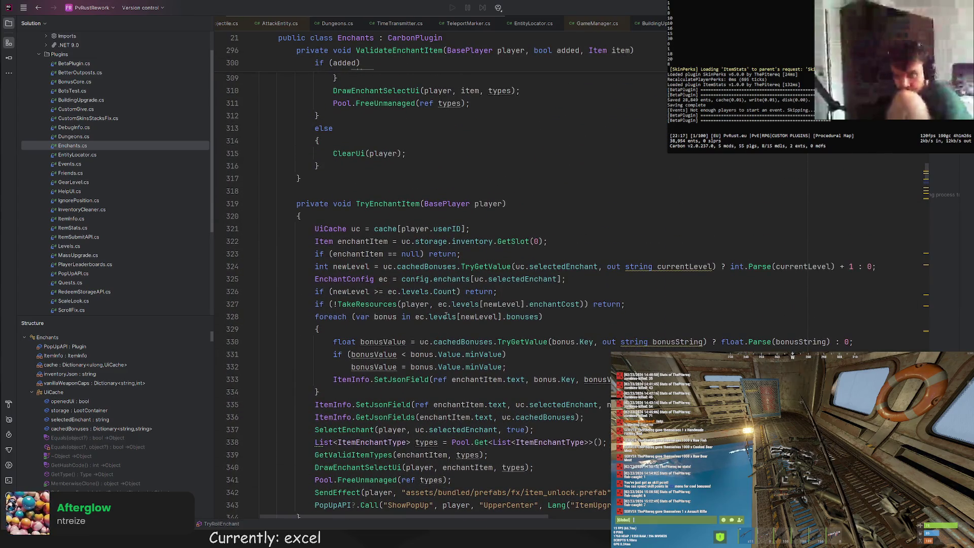
{"action": "scroll", "coordinate": [445, 316], "scroll_direction": "down", "scroll_amount": 1}
{"action": "scroll", "coordinate": [435, 301], "scroll_direction": "down", "scroll_amount": 3}
{"action": "scroll", "coordinate": [415, 274], "scroll_direction": "down", "scroll_amount": 5}
{"action": "scroll", "coordinate": [395, 246], "scroll_direction": "down", "scroll_amount": 5}
{"action": "scroll", "coordinate": [395, 246], "scroll_direction": "down", "scroll_amount": 3}
{"action": "scroll", "coordinate": [404, 249], "scroll_direction": "down", "scroll_amount": 3}
{"action": "scroll", "coordinate": [414, 255], "scroll_direction": "down", "scroll_amount": 2}
{"action": "scroll", "coordinate": [428, 261], "scroll_direction": "down", "scroll_amount": 3}
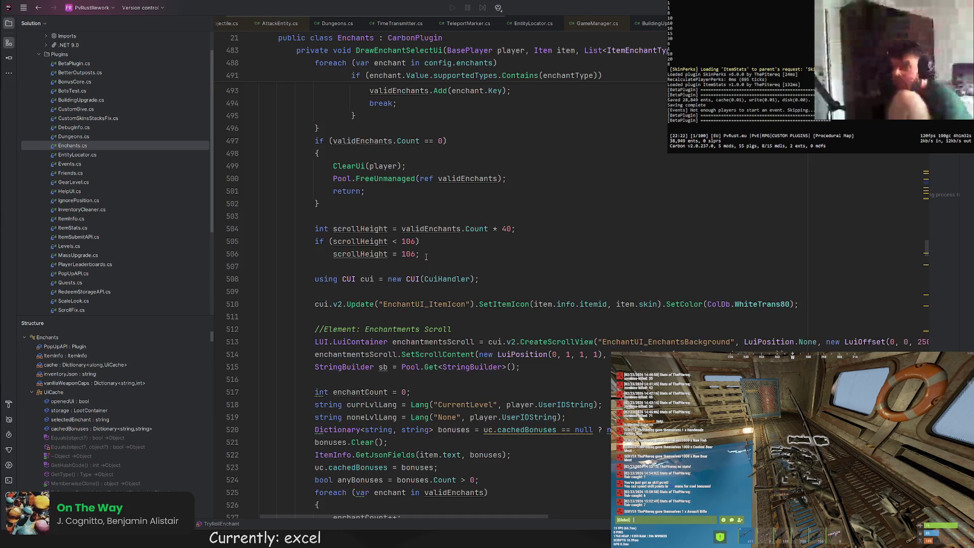
{"action": "scroll", "coordinate": [427, 255], "scroll_direction": "up", "scroll_amount": 3}
{"action": "scroll", "coordinate": [426, 255], "scroll_direction": "down", "scroll_amount": 1}
{"action": "scroll", "coordinate": [426, 255], "scroll_direction": "down", "scroll_amount": 1}
{"action": "scroll", "coordinate": [424, 255], "scroll_direction": "down", "scroll_amount": 3}
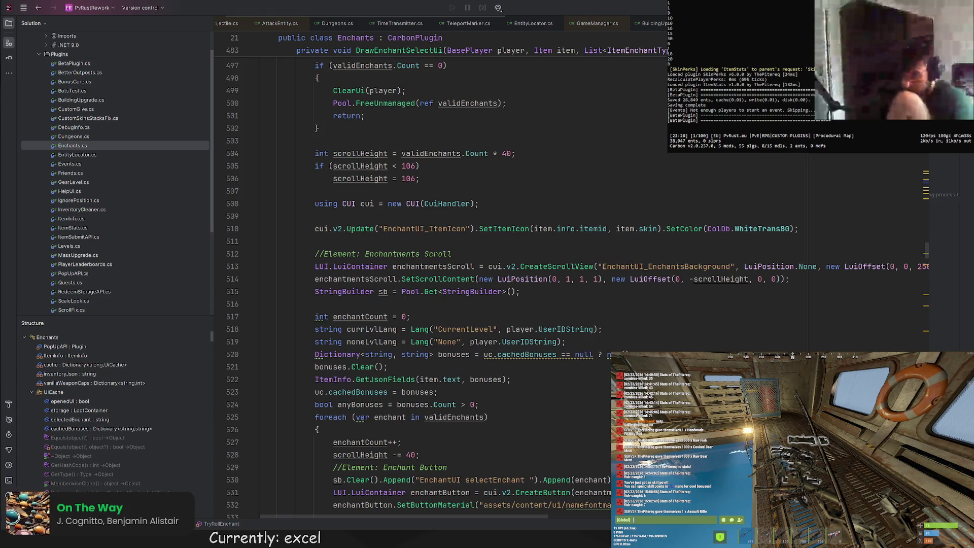
{"action": "scroll", "coordinate": [525, 342], "scroll_direction": "down", "scroll_amount": 1}
{"action": "scroll", "coordinate": [510, 339], "scroll_direction": "down", "scroll_amount": 3}
{"action": "scroll", "coordinate": [488, 336], "scroll_direction": "down", "scroll_amount": 2}
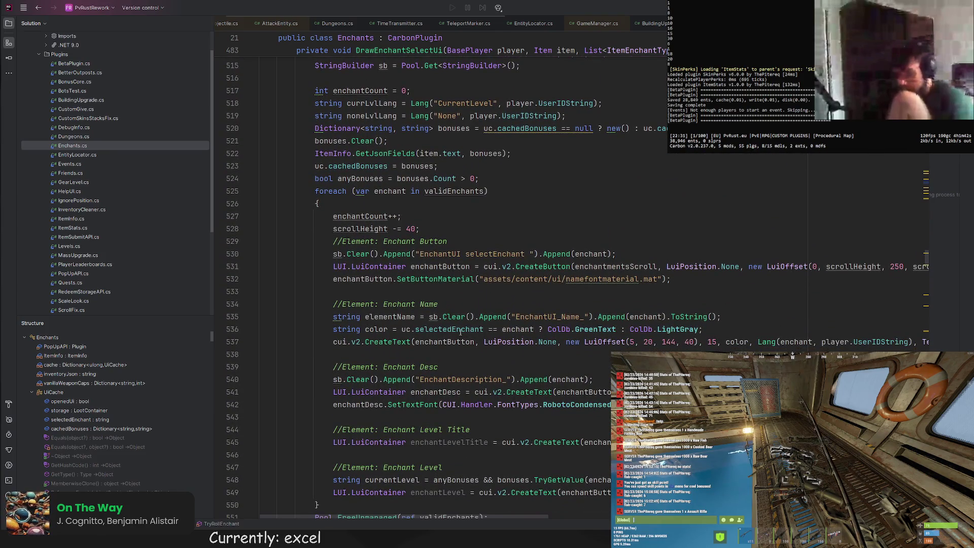
{"action": "scroll", "coordinate": [472, 332], "scroll_direction": "down", "scroll_amount": 3}
{"action": "scroll", "coordinate": [448, 330], "scroll_direction": "down", "scroll_amount": 5}
{"action": "scroll", "coordinate": [449, 330], "scroll_direction": "up", "scroll_amount": 2}
{"action": "scroll", "coordinate": [447, 330], "scroll_direction": "up", "scroll_amount": 10}
{"action": "scroll", "coordinate": [446, 330], "scroll_direction": "up", "scroll_amount": 5}
{"action": "scroll", "coordinate": [444, 329], "scroll_direction": "up", "scroll_amount": 7}
{"action": "scroll", "coordinate": [445, 329], "scroll_direction": "down", "scroll_amount": 1}
{"action": "scroll", "coordinate": [426, 326], "scroll_direction": "down", "scroll_amount": 7}
{"action": "scroll", "coordinate": [404, 321], "scroll_direction": "down", "scroll_amount": 14}
{"action": "scroll", "coordinate": [381, 318], "scroll_direction": "down", "scroll_amount": 9}
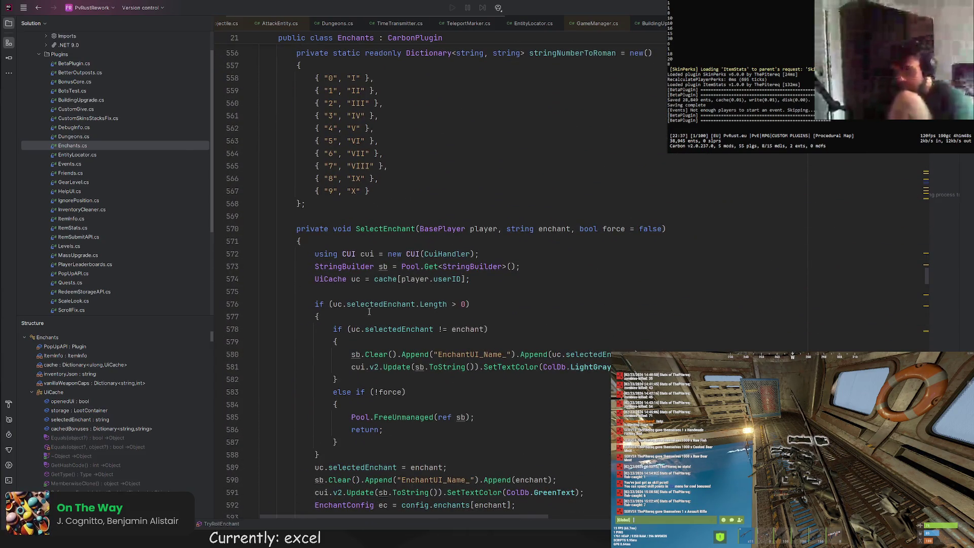
{"action": "scroll", "coordinate": [376, 244], "scroll_direction": "down", "scroll_amount": 1}
{"action": "scroll", "coordinate": [380, 236], "scroll_direction": "down", "scroll_amount": 3}
{"action": "scroll", "coordinate": [389, 224], "scroll_direction": "down", "scroll_amount": 3}
{"action": "scroll", "coordinate": [395, 216], "scroll_direction": "down", "scroll_amount": 1}
{"action": "scroll", "coordinate": [395, 215], "scroll_direction": "down", "scroll_amount": 5}
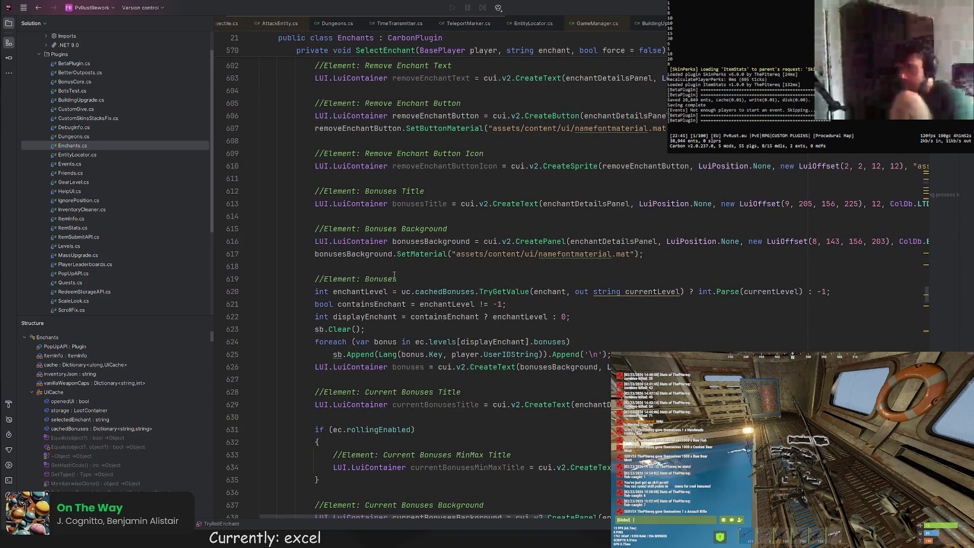
Inspect displayEnchant usage near the containsEnchant line and save so the plugin hot-reloads
{"action": "left_click", "coordinate": [497, 342]}
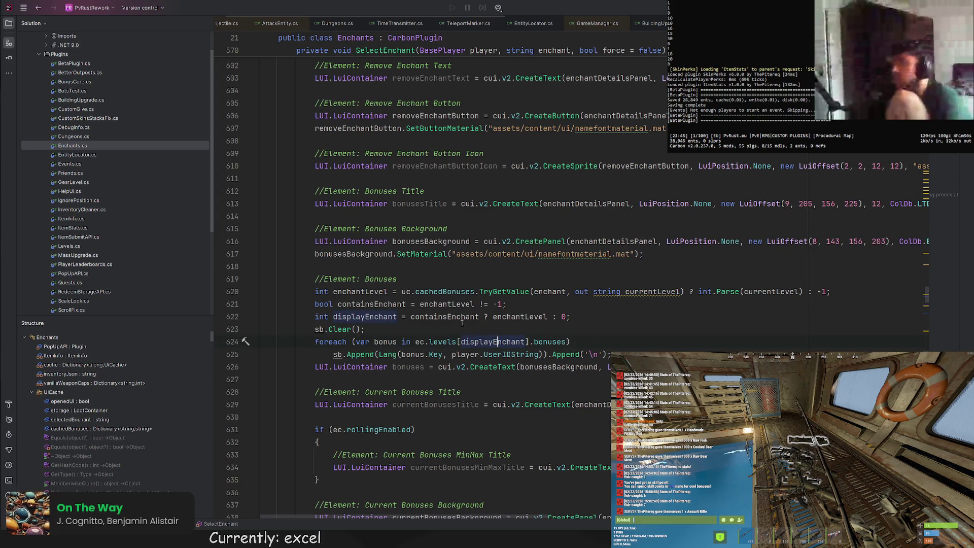
{"action": "left_click", "coordinate": [520, 304]}
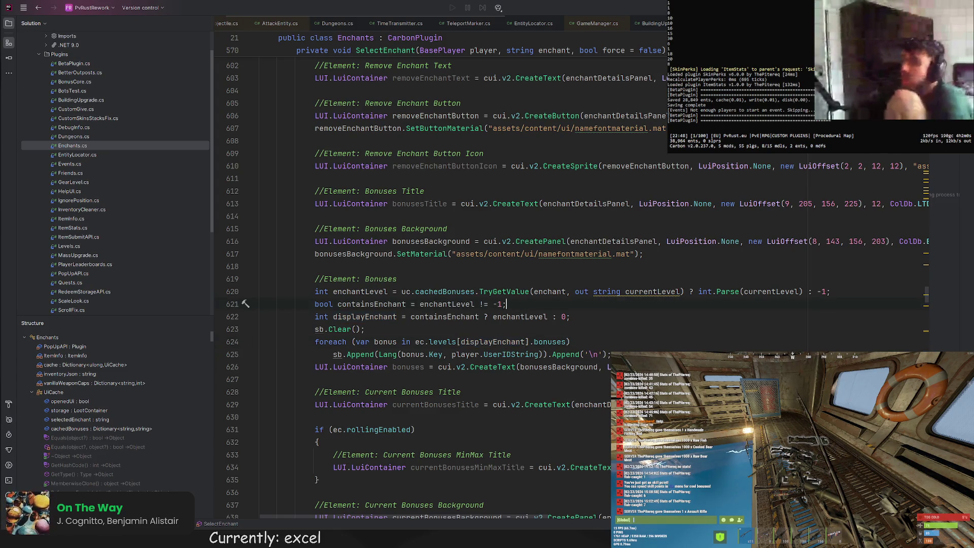
{"action": "key", "text": "ctrl+s"}
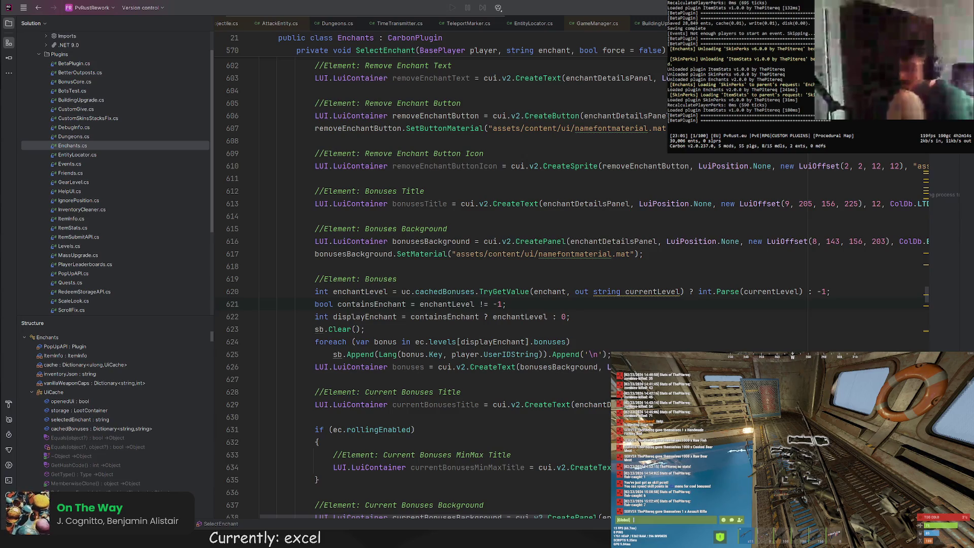
{"action": "left_click", "coordinate": [537, 107]}
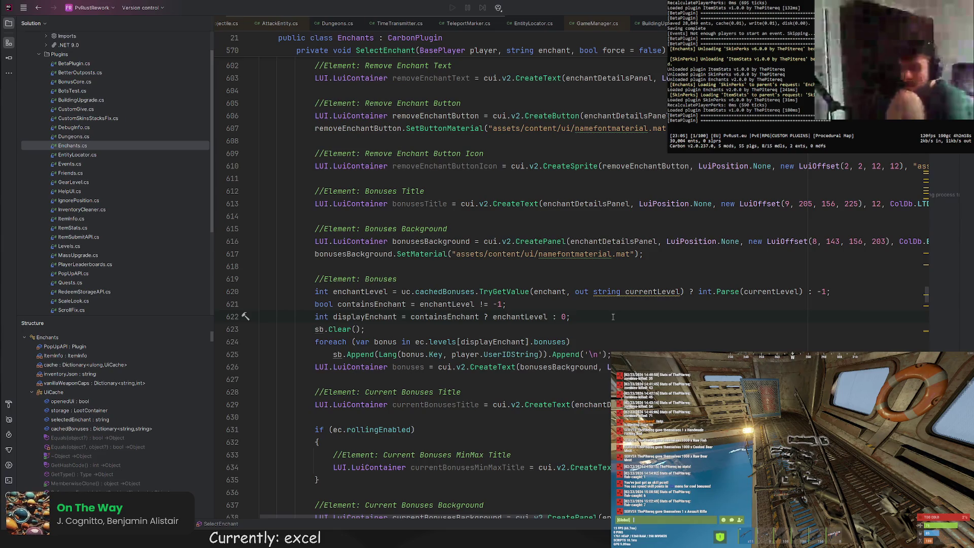
Write an empty if (enchant == "enchant-addedAmmo") block below the displayEnchant line
{"action": "key", "text": "Return"}
{"action": "type", "text": "if (enchant == "}
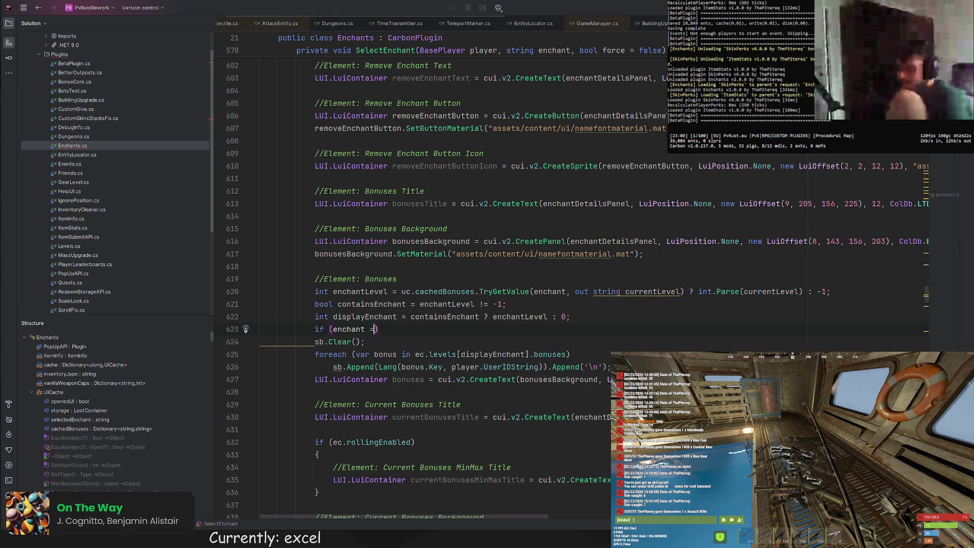
{"action": "type", "text": "enchant-addedAmmo"}
{"action": "key", "text": "ctrl+shift+Left"}
{"action": "key", "text": "ctrl+shift+Left"}
{"action": "key", "text": "ctrl+shift+Left"}
{"action": "type", "text": "\""}
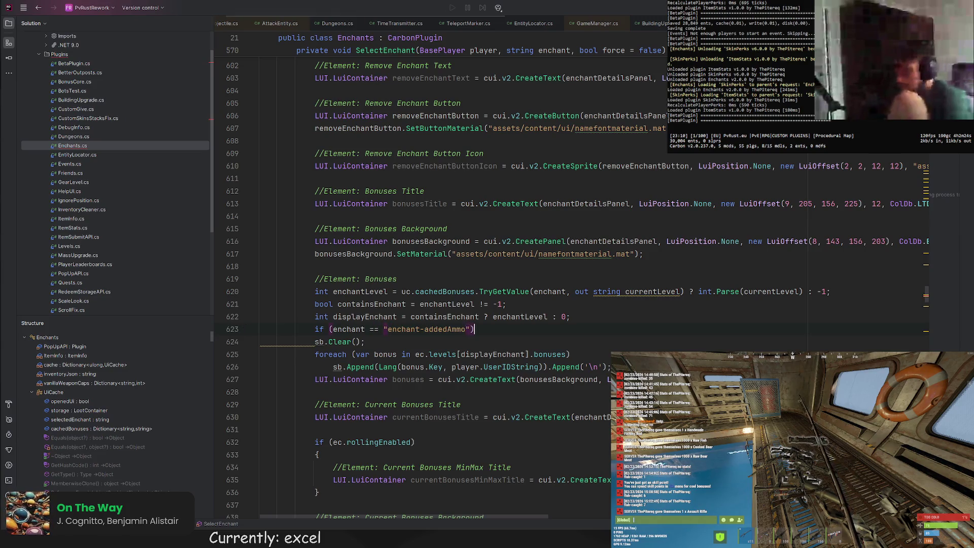
{"action": "key", "text": "End"}
{"action": "key", "text": "Return"}
{"action": "type", "text": "{"}
{"action": "key", "text": "Return"}
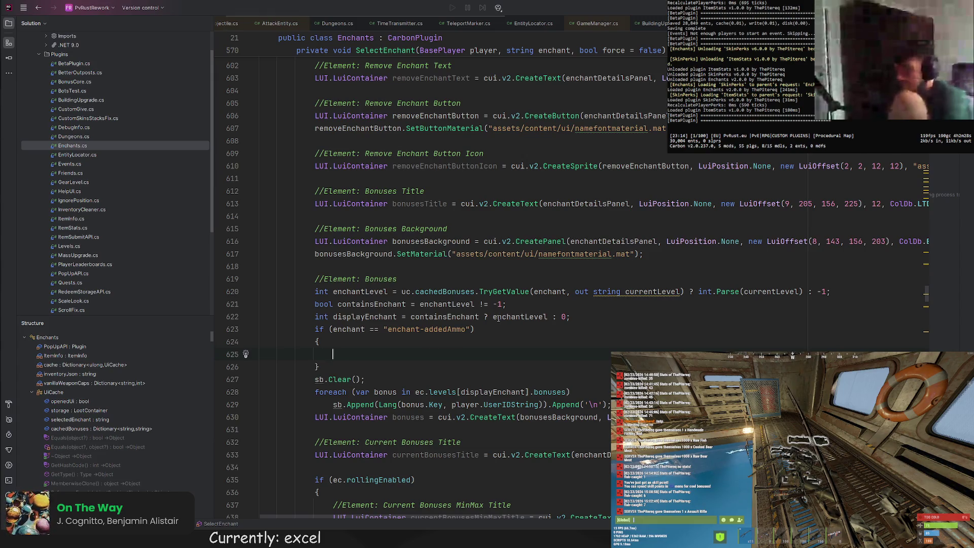
{"action": "type", "text": "ach"}
{"action": "key", "text": "BackSpace"}
{"action": "key", "text": "BackSpace"}
{"action": "key", "text": "BackSpace"}
{"action": "key", "text": "BackSpace"}
{"action": "key", "text": "BackSpace"}
{"action": "key", "text": "BackSpace"}
{"action": "key", "text": "BackSpace"}
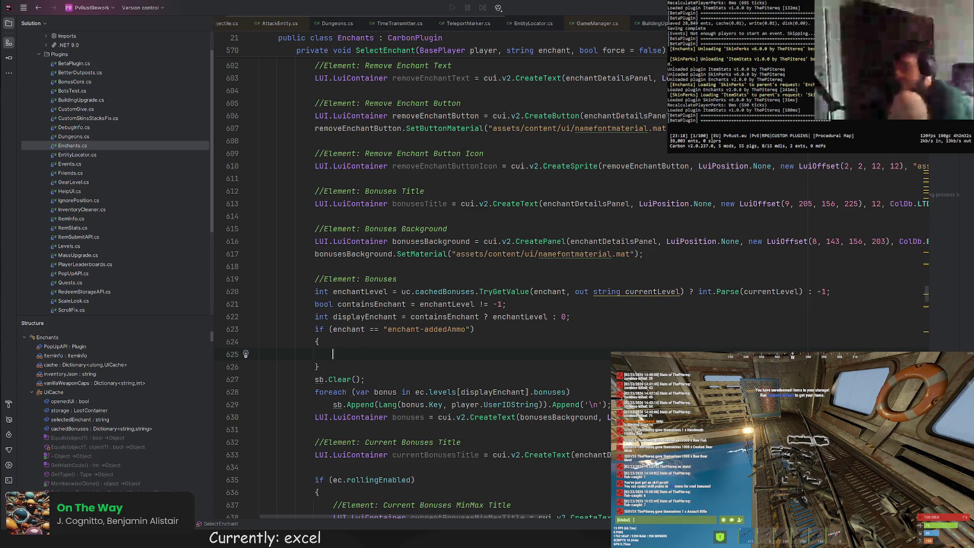
{"action": "scroll", "coordinate": [495, 316], "scroll_direction": "up", "scroll_amount": 2}
{"action": "scroll", "coordinate": [533, 319], "scroll_direction": "up", "scroll_amount": 4}
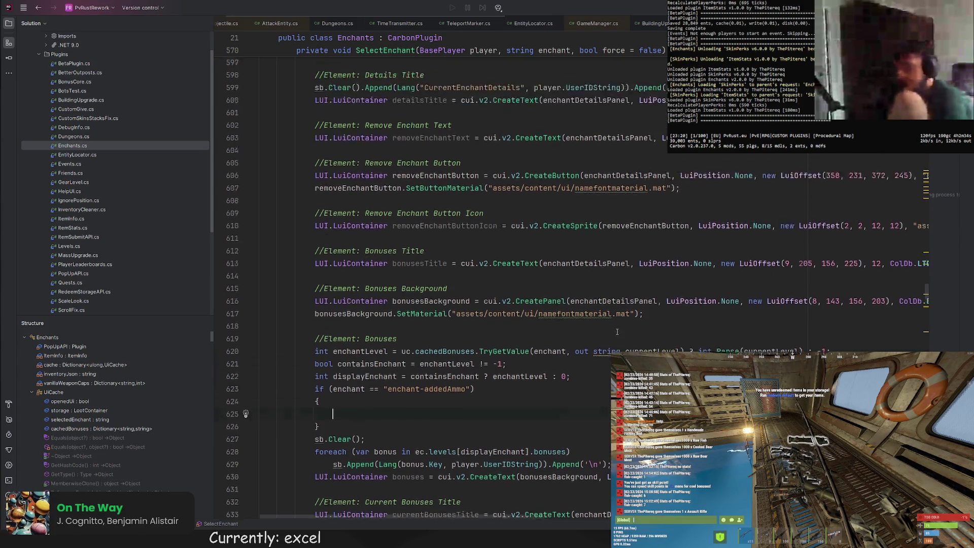
{"action": "scroll", "coordinate": [578, 325], "scroll_direction": "up", "scroll_amount": 2}
{"action": "scroll", "coordinate": [619, 329], "scroll_direction": "up", "scroll_amount": 1}
{"action": "scroll", "coordinate": [618, 330], "scroll_direction": "up", "scroll_amount": 5}
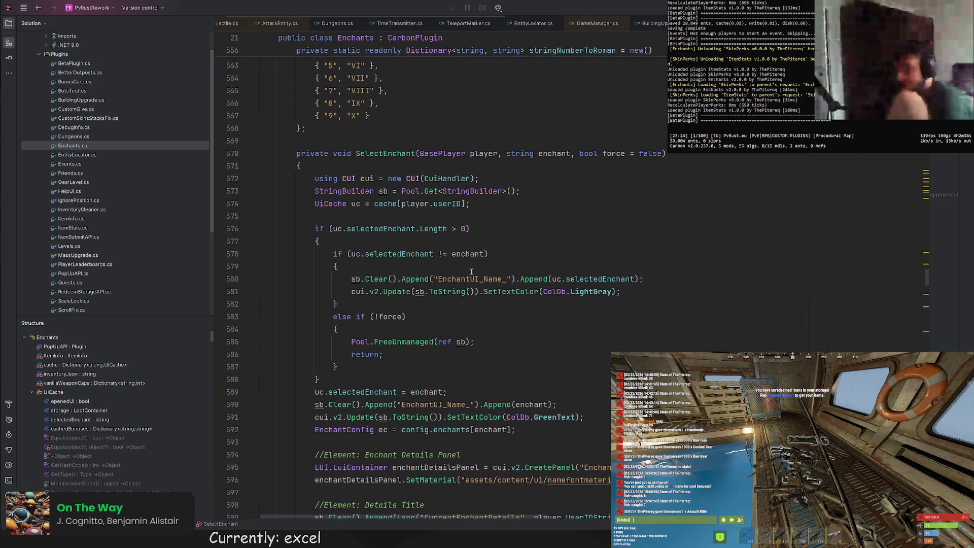
{"action": "scroll", "coordinate": [470, 271], "scroll_direction": "down", "scroll_amount": 3}
{"action": "scroll", "coordinate": [470, 271], "scroll_direction": "down", "scroll_amount": 6}
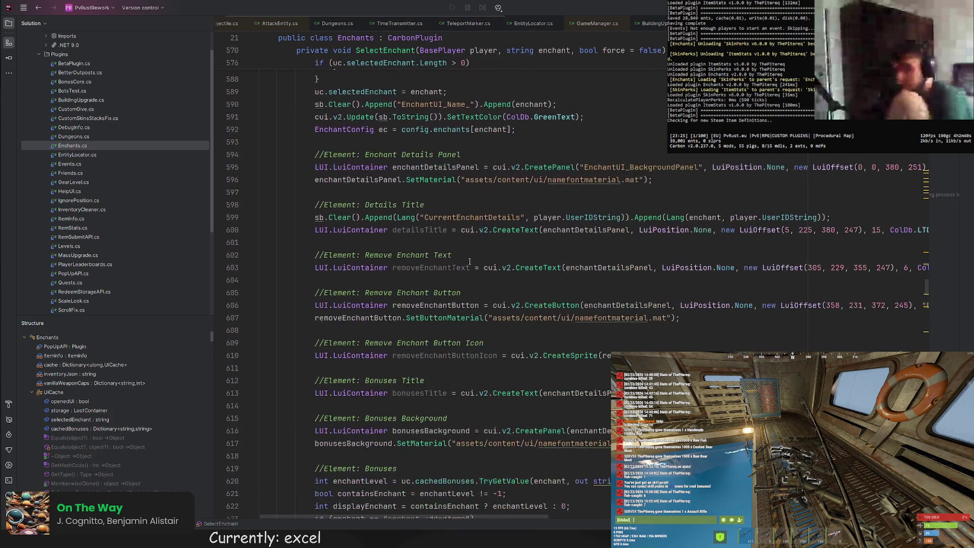
{"action": "scroll", "coordinate": [449, 258], "scroll_direction": "down", "scroll_amount": 7}
{"action": "left_click", "coordinate": [427, 244]}
{"action": "scroll", "coordinate": [426, 243], "scroll_direction": "down", "scroll_amount": 2}
{"action": "scroll", "coordinate": [427, 243], "scroll_direction": "down", "scroll_amount": 3}
{"action": "scroll", "coordinate": [425, 247], "scroll_direction": "down", "scroll_amount": 2}
{"action": "scroll", "coordinate": [423, 249], "scroll_direction": "down", "scroll_amount": 1}
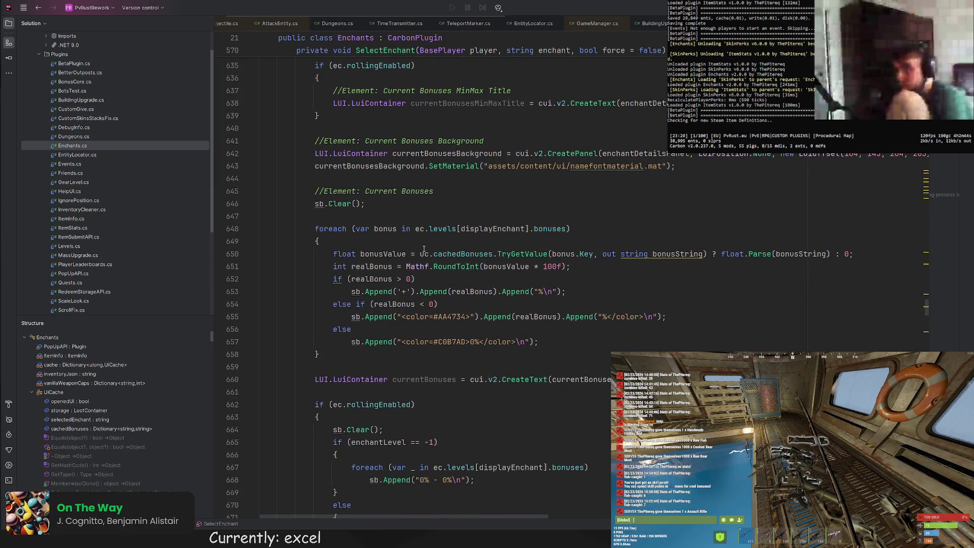
{"action": "scroll", "coordinate": [423, 249], "scroll_direction": "down", "scroll_amount": 1}
{"action": "scroll", "coordinate": [435, 268], "scroll_direction": "down", "scroll_amount": 1}
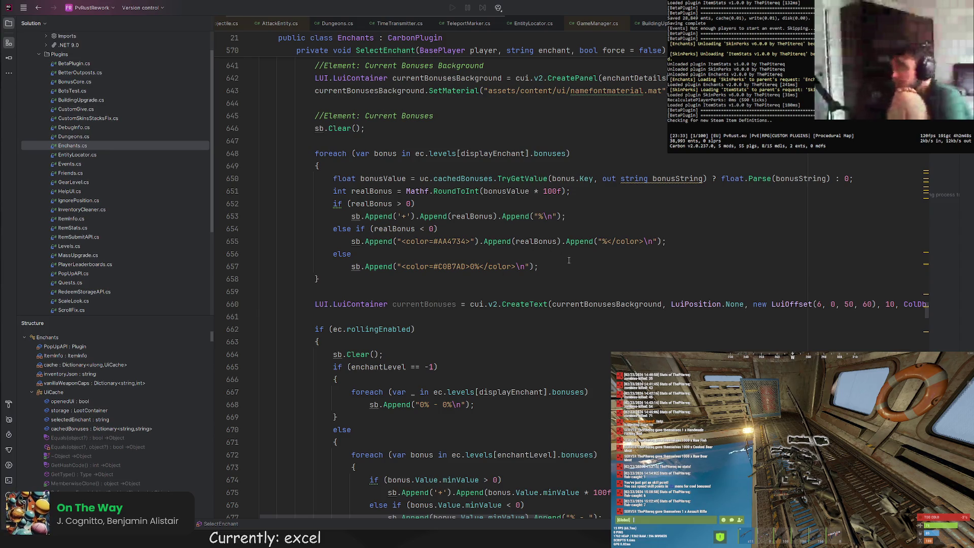
{"action": "scroll", "coordinate": [572, 259], "scroll_direction": "down", "scroll_amount": 3}
{"action": "scroll", "coordinate": [586, 251], "scroll_direction": "down", "scroll_amount": 3}
{"action": "scroll", "coordinate": [609, 240], "scroll_direction": "down", "scroll_amount": 6}
{"action": "scroll", "coordinate": [632, 229], "scroll_direction": "down", "scroll_amount": 1}
{"action": "scroll", "coordinate": [632, 229], "scroll_direction": "down", "scroll_amount": 1}
{"action": "scroll", "coordinate": [609, 218], "scroll_direction": "down", "scroll_amount": 2}
{"action": "scroll", "coordinate": [579, 198], "scroll_direction": "down", "scroll_amount": 3}
{"action": "scroll", "coordinate": [559, 200], "scroll_direction": "down", "scroll_amount": 2}
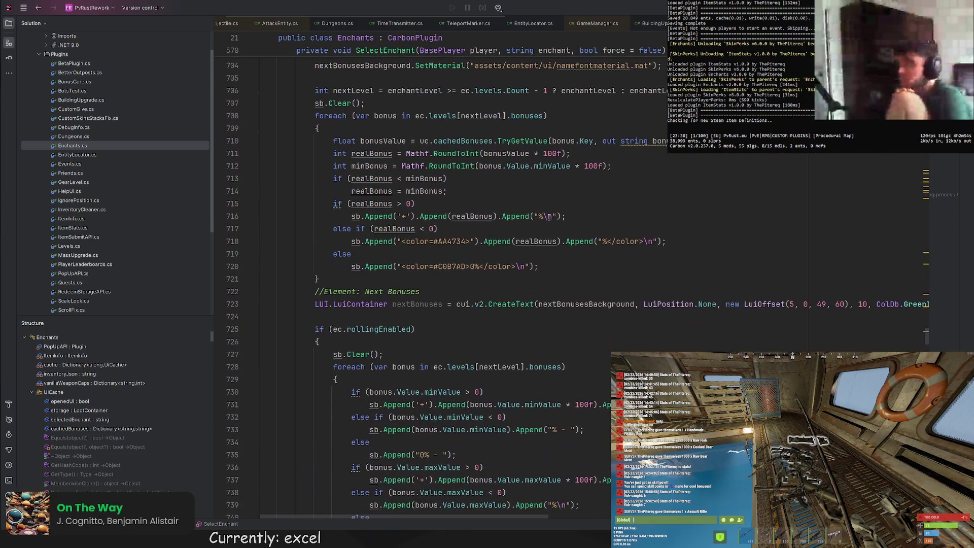
{"action": "scroll", "coordinate": [552, 210], "scroll_direction": "down", "scroll_amount": 2}
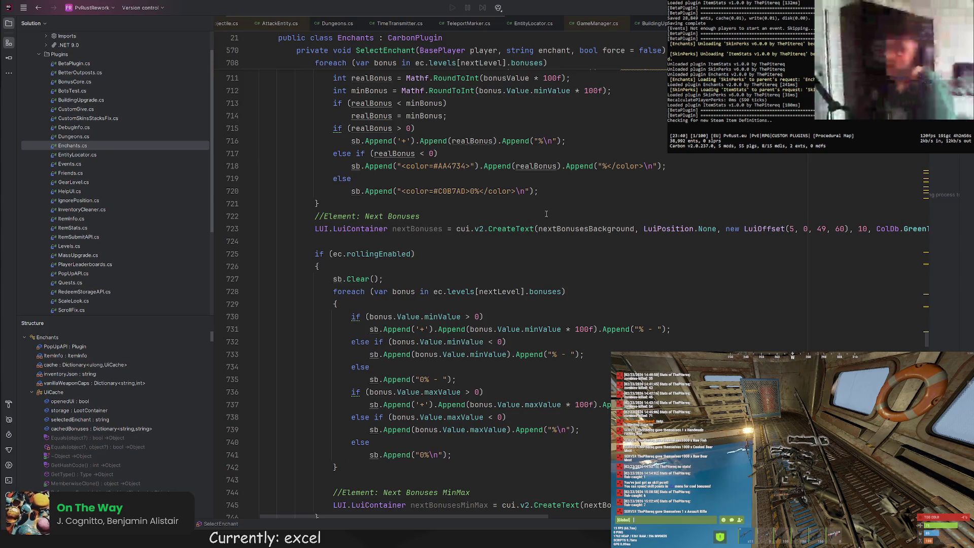
{"action": "scroll", "coordinate": [547, 215], "scroll_direction": "down", "scroll_amount": 2}
{"action": "scroll", "coordinate": [544, 217], "scroll_direction": "down", "scroll_amount": 1}
{"action": "scroll", "coordinate": [543, 218], "scroll_direction": "down", "scroll_amount": 1}
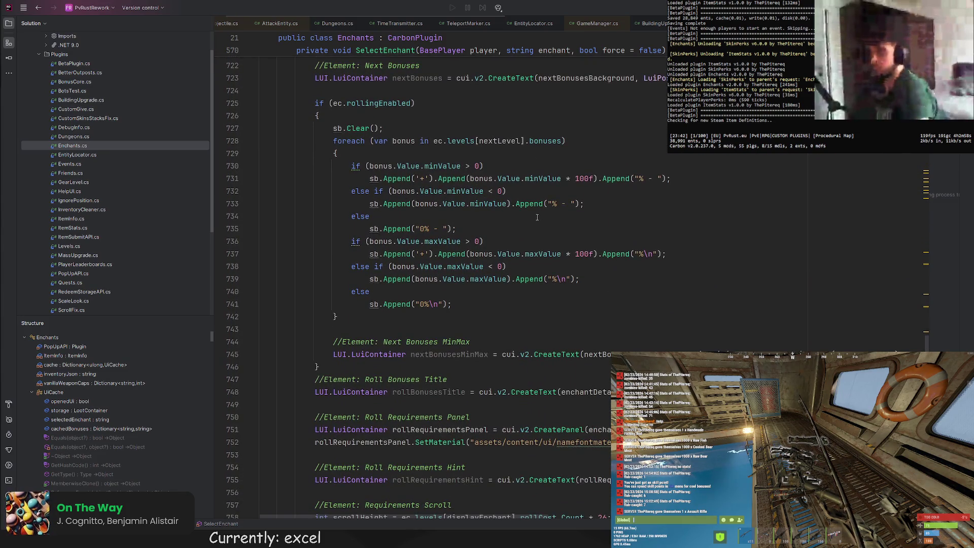
{"action": "scroll", "coordinate": [518, 237], "scroll_direction": "up", "scroll_amount": 10}
{"action": "scroll", "coordinate": [469, 268], "scroll_direction": "up", "scroll_amount": 10}
{"action": "scroll", "coordinate": [468, 267], "scroll_direction": "up", "scroll_amount": 5}
{"action": "scroll", "coordinate": [466, 265], "scroll_direction": "up", "scroll_amount": 4}
{"action": "scroll", "coordinate": [465, 263], "scroll_direction": "up", "scroll_amount": 4}
{"action": "scroll", "coordinate": [462, 261], "scroll_direction": "up", "scroll_amount": 3}
{"action": "scroll", "coordinate": [462, 262], "scroll_direction": "up", "scroll_amount": 4}
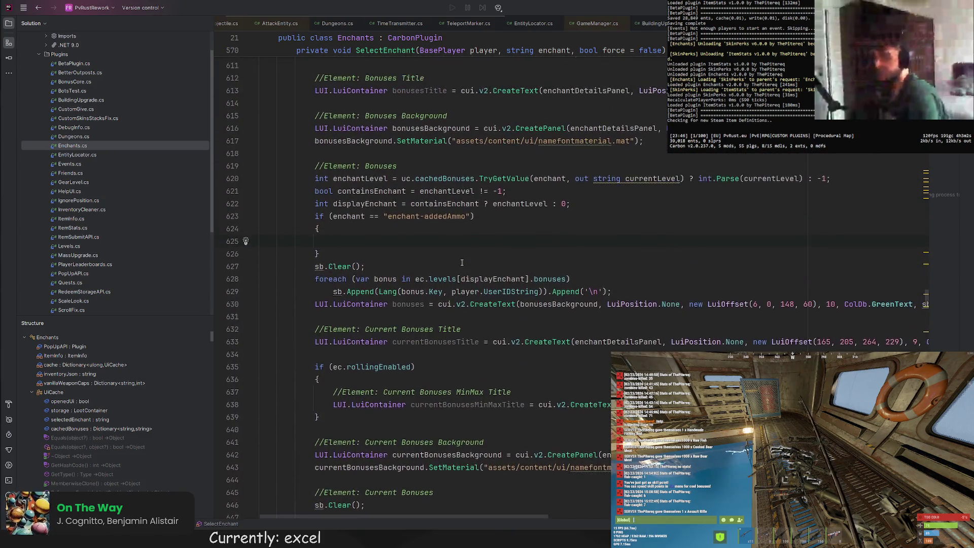
{"action": "scroll", "coordinate": [463, 262], "scroll_direction": "up", "scroll_amount": 2}
{"action": "scroll", "coordinate": [464, 260], "scroll_direction": "up", "scroll_amount": 2}
{"action": "scroll", "coordinate": [463, 259], "scroll_direction": "down", "scroll_amount": 3}
{"action": "scroll", "coordinate": [460, 256], "scroll_direction": "down", "scroll_amount": 8}
{"action": "scroll", "coordinate": [455, 248], "scroll_direction": "down", "scroll_amount": 10}
{"action": "scroll", "coordinate": [448, 237], "scroll_direction": "down", "scroll_amount": 10}
{"action": "scroll", "coordinate": [448, 236], "scroll_direction": "down", "scroll_amount": 10}
{"action": "scroll", "coordinate": [456, 226], "scroll_direction": "down", "scroll_amount": 12}
{"action": "scroll", "coordinate": [463, 216], "scroll_direction": "down", "scroll_amount": 12}
{"action": "scroll", "coordinate": [471, 204], "scroll_direction": "down", "scroll_amount": 12}
{"action": "scroll", "coordinate": [478, 194], "scroll_direction": "down", "scroll_amount": 12}
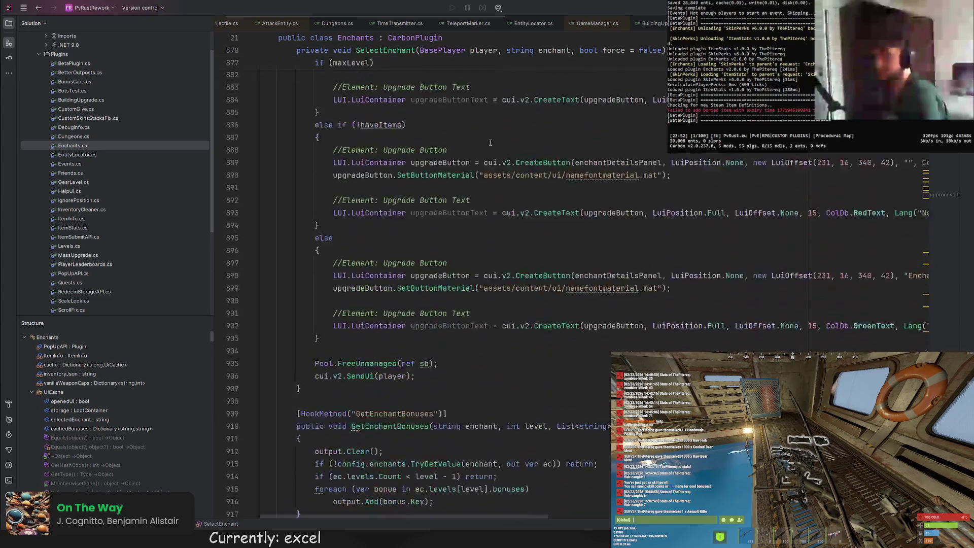
{"action": "scroll", "coordinate": [474, 144], "scroll_direction": "down", "scroll_amount": 14}
{"action": "scroll", "coordinate": [413, 132], "scroll_direction": "down", "scroll_amount": 2}
{"action": "scroll", "coordinate": [409, 134], "scroll_direction": "down", "scroll_amount": 3}
{"action": "scroll", "coordinate": [403, 137], "scroll_direction": "down", "scroll_amount": 7}
{"action": "scroll", "coordinate": [396, 141], "scroll_direction": "down", "scroll_amount": 6}
{"action": "scroll", "coordinate": [396, 142], "scroll_direction": "down", "scroll_amount": 5}
{"action": "scroll", "coordinate": [458, 162], "scroll_direction": "down", "scroll_amount": 6}
{"action": "scroll", "coordinate": [520, 182], "scroll_direction": "down", "scroll_amount": 7}
{"action": "scroll", "coordinate": [581, 203], "scroll_direction": "down", "scroll_amount": 9}
{"action": "scroll", "coordinate": [644, 224], "scroll_direction": "up", "scroll_amount": 9}
{"action": "scroll", "coordinate": [643, 224], "scroll_direction": "up", "scroll_amount": 10}
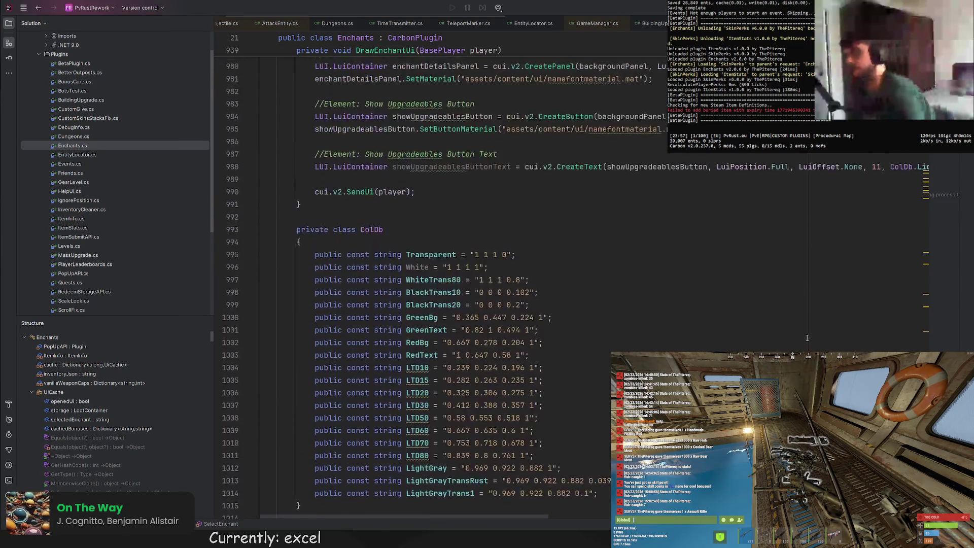
{"action": "scroll", "coordinate": [643, 224], "scroll_direction": "up", "scroll_amount": 8}
{"action": "scroll", "coordinate": [630, 268], "scroll_direction": "up", "scroll_amount": 20}
{"action": "scroll", "coordinate": [629, 267], "scroll_direction": "up", "scroll_amount": 20}
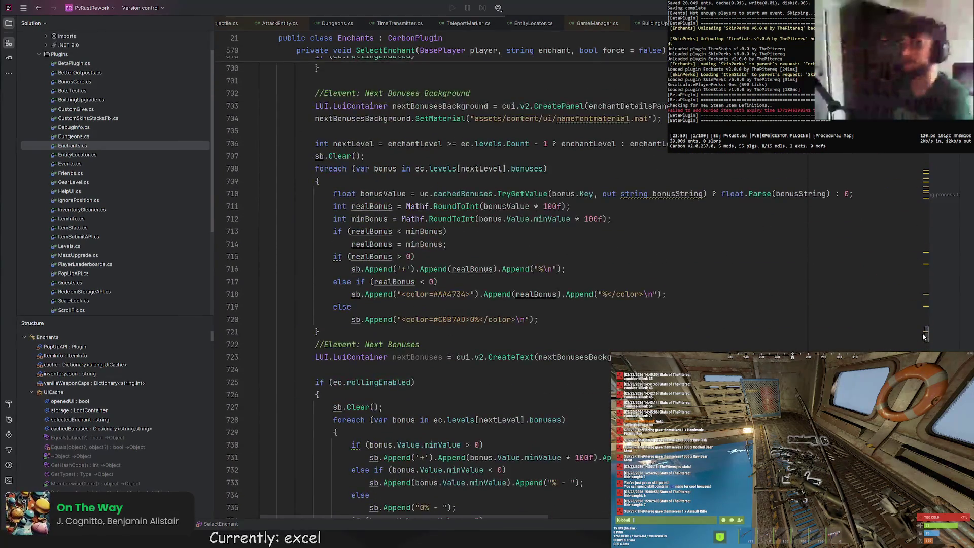
{"action": "scroll", "coordinate": [629, 268], "scroll_direction": "up", "scroll_amount": 20}
{"action": "scroll", "coordinate": [629, 267], "scroll_direction": "up", "scroll_amount": 20}
{"action": "key", "text": "ctrl+f"}
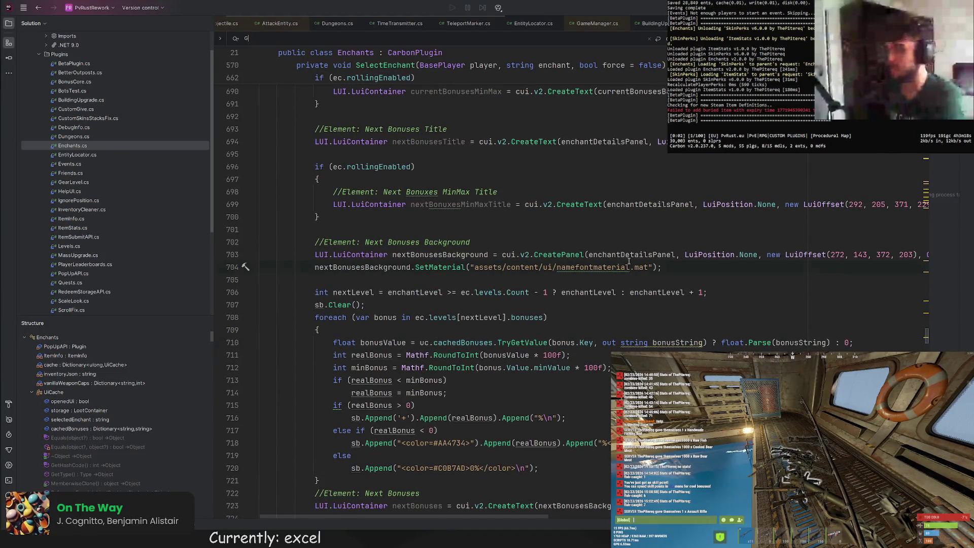
{"action": "type", "text": "GetV"}
{"action": "type", "text": "lot"}
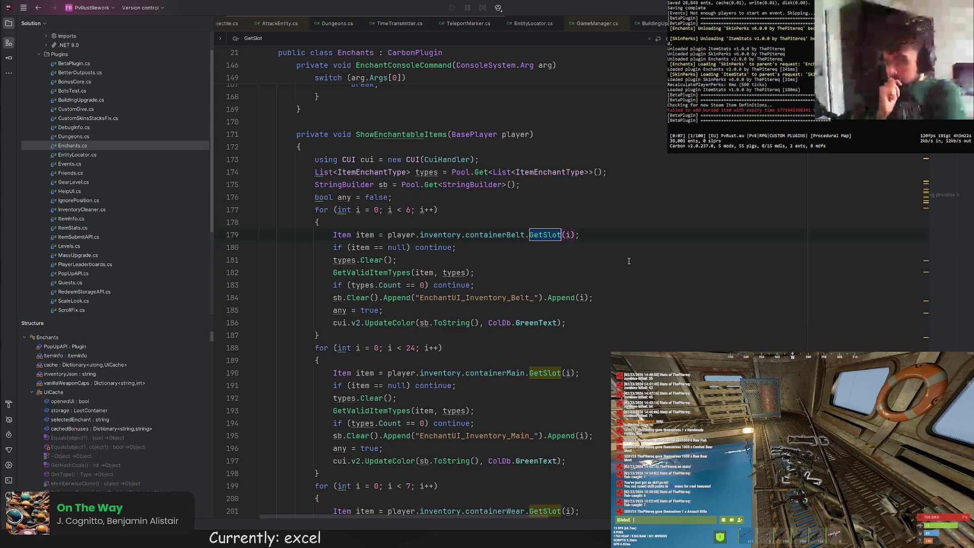
Copy TryEnchantItem's enchantItem GetSlot line and navigate back to the enchant-addedAmmo block
{"action": "key", "text": "Return"}
{"action": "key", "text": "Return"}
{"action": "key", "text": "Return"}
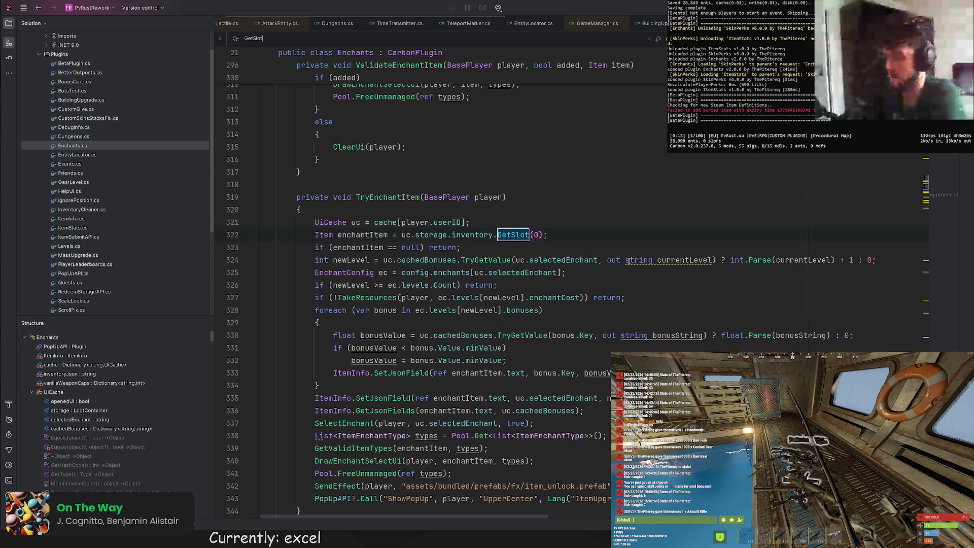
{"action": "left_click", "coordinate": [578, 220]}
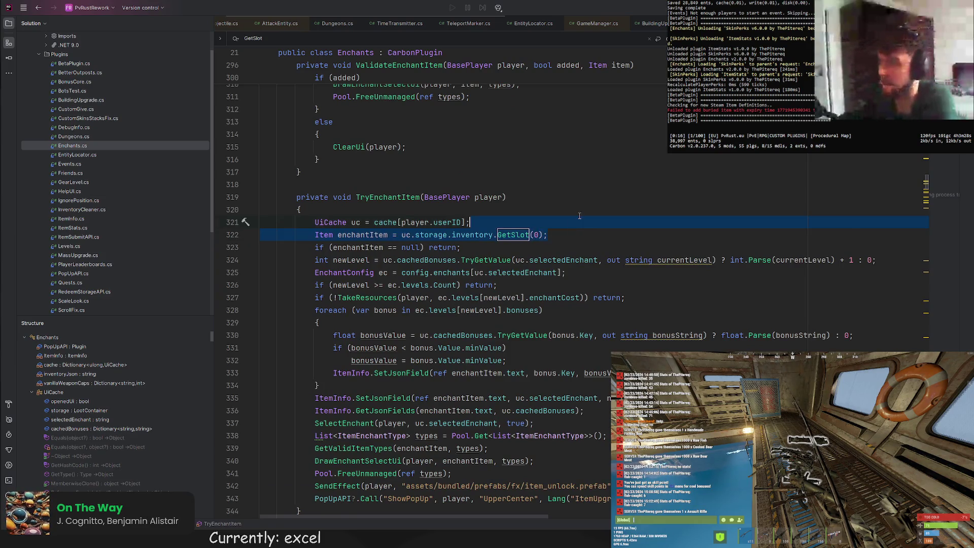
{"action": "key", "text": "ctrl+alt+Left"}
{"action": "scroll", "coordinate": [555, 233], "scroll_direction": "down", "scroll_amount": 2}
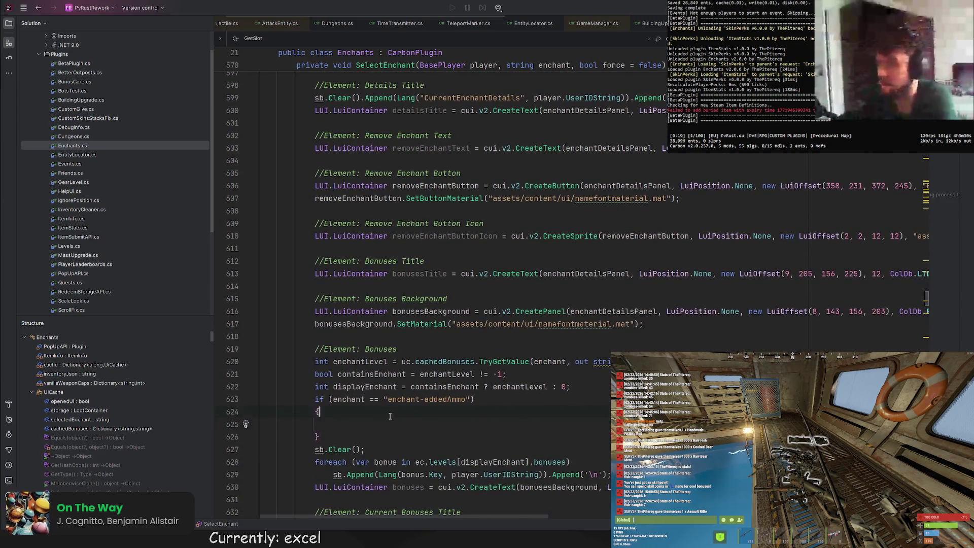
Paste the slot-0 enchantItem lookup and read int capacity from vanillaWeaponCaps[enchantItem.info.shortname]
{"action": "type", "text": "Item enchantItem = uc.storage.inventory.GetSlot(0);"}
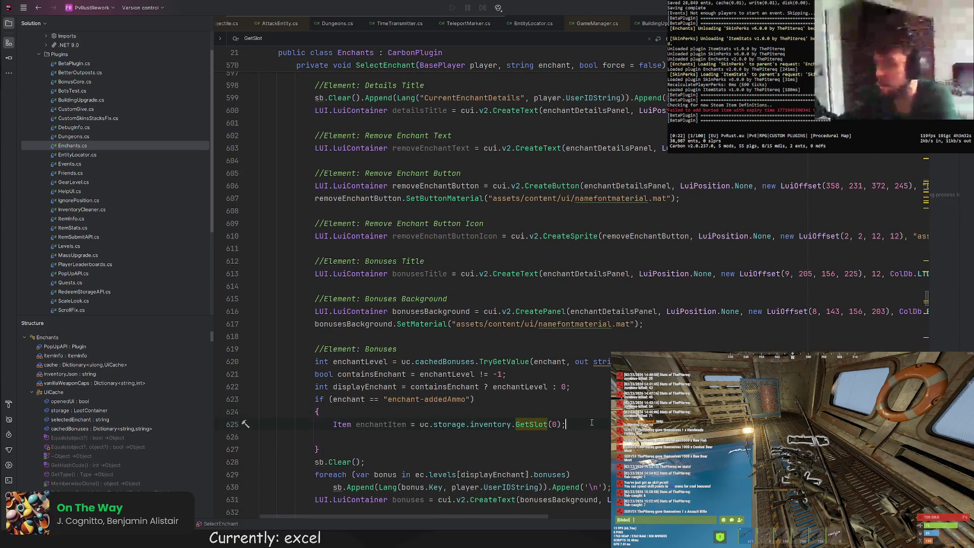
{"action": "key", "text": "Return"}
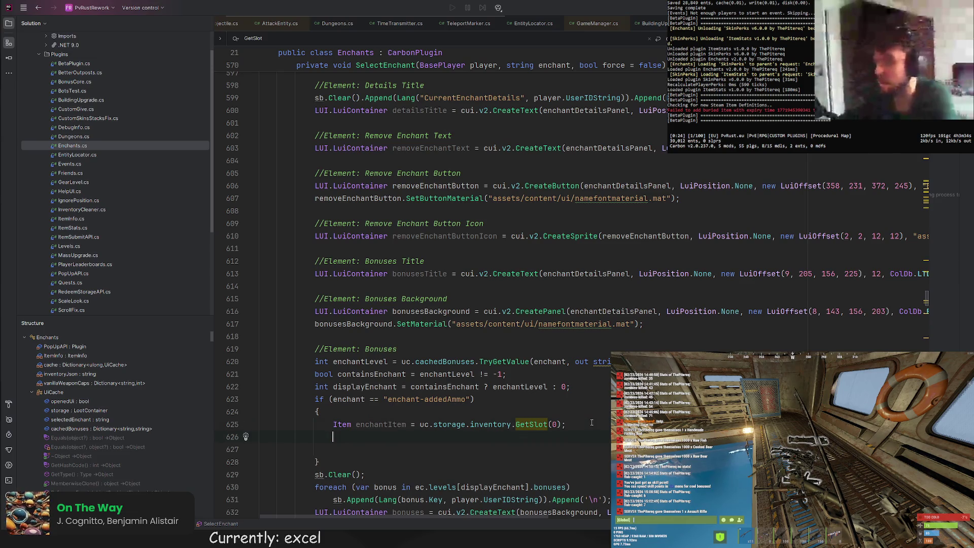
{"action": "type", "text": "if"}
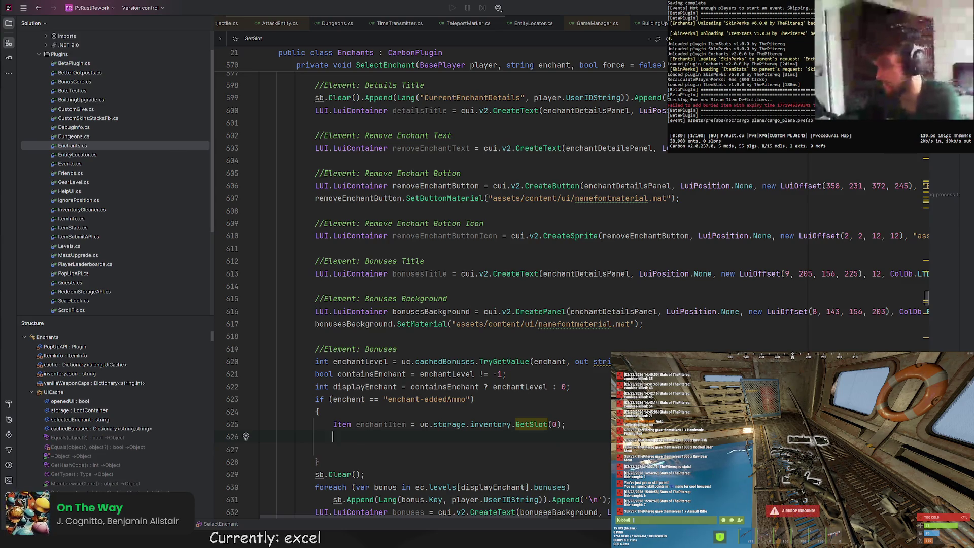
{"action": "type", "text": "apac"}
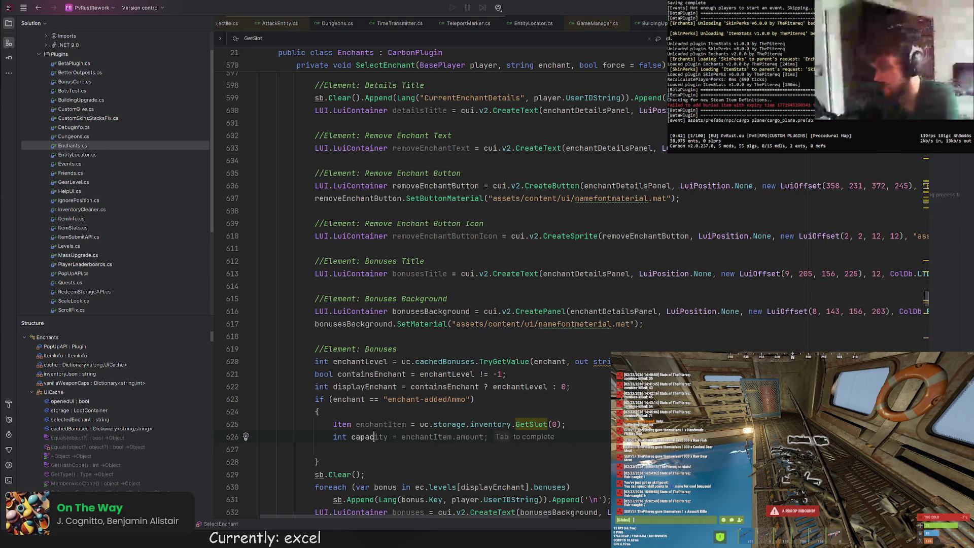
{"action": "type", "text": "ity = ca"}
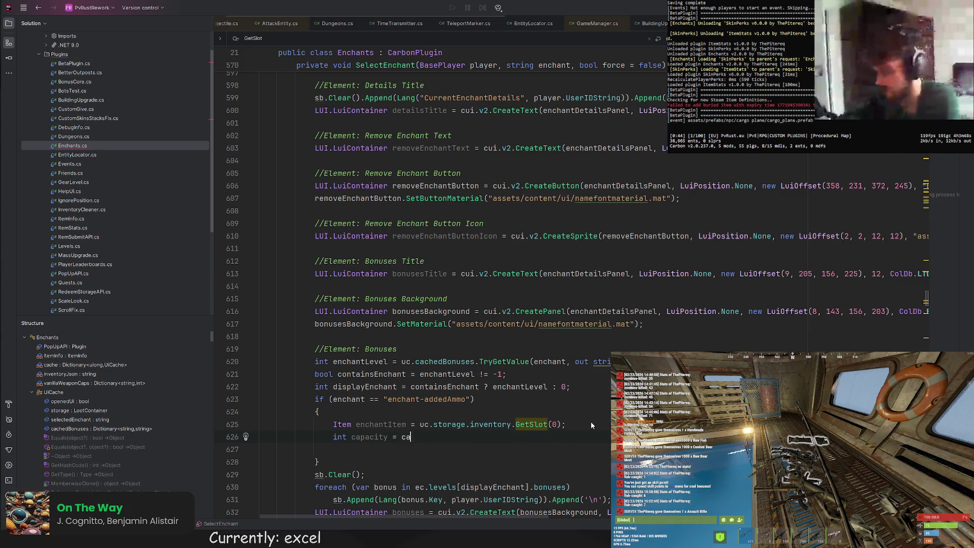
{"action": "key", "text": "BackSpace"}
{"action": "key", "text": "BackSpace"}
{"action": "key", "text": "BackSpace"}
{"action": "type", "text": "vani"}
{"action": "key", "text": "Return"}
{"action": "type", "text": "["}
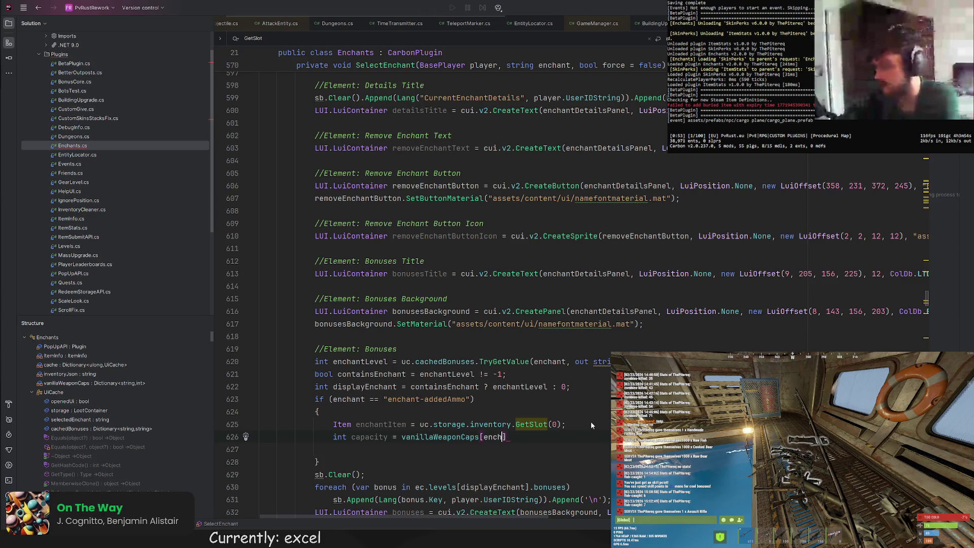
{"action": "type", "text": "enchantItem."}
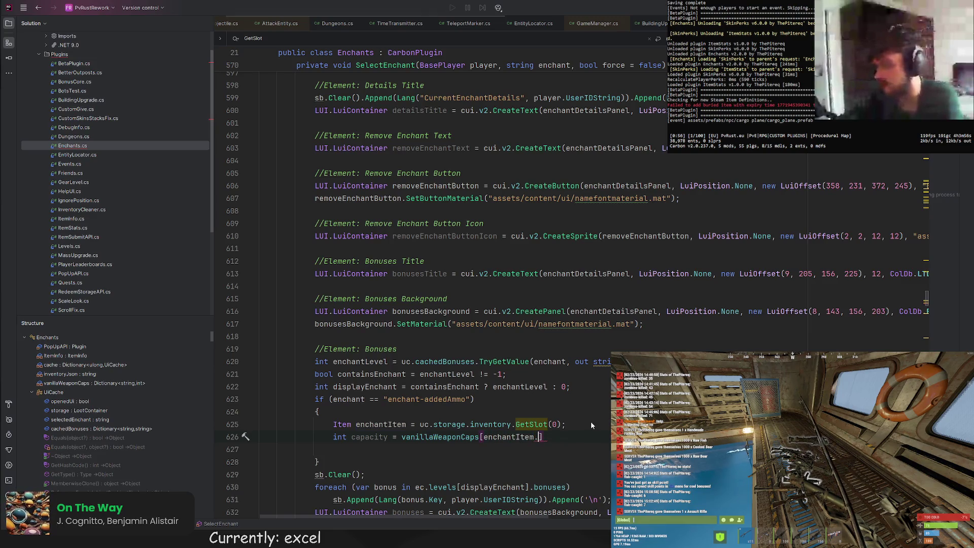
{"action": "type", "text": "sho"}
{"action": "key", "text": "BackSpace"}
{"action": "key", "text": "BackSpace"}
{"action": "key", "text": "BackSpace"}
{"action": "type", "text": "info.shortname"}
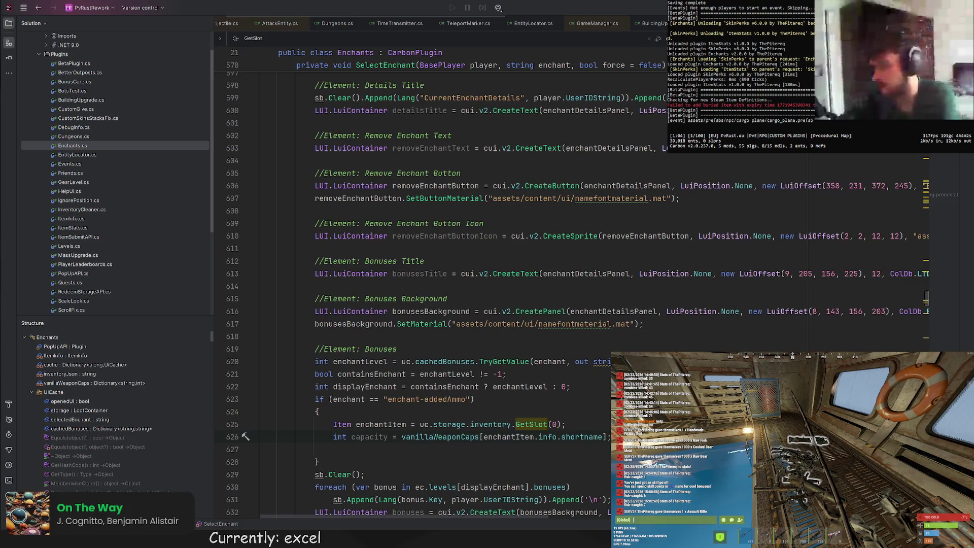
{"action": "scroll", "coordinate": [485, 356], "scroll_direction": "down", "scroll_amount": 3}
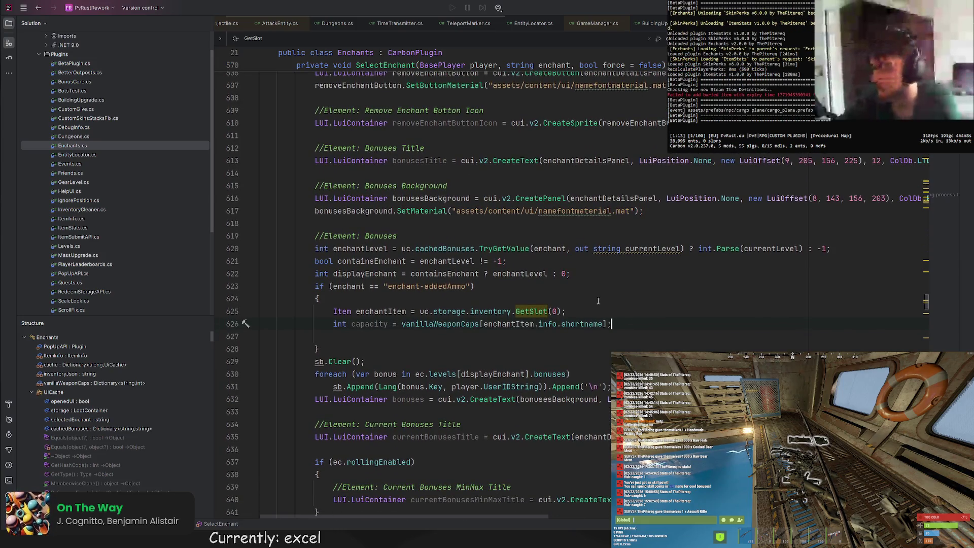
{"action": "scroll", "coordinate": [601, 303], "scroll_direction": "down", "scroll_amount": 1}
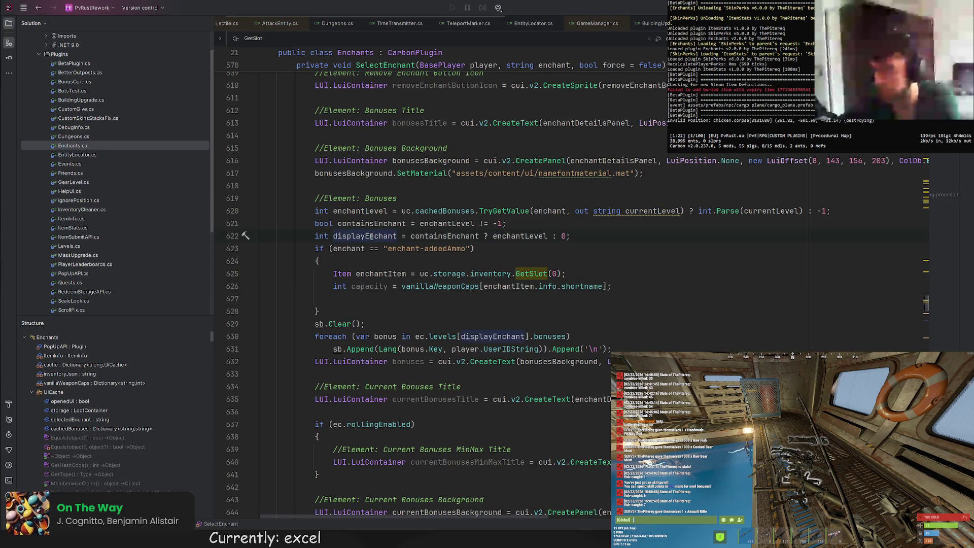
{"action": "scroll", "coordinate": [413, 221], "scroll_direction": "down", "scroll_amount": 1}
{"action": "scroll", "coordinate": [412, 220], "scroll_direction": "down", "scroll_amount": 1}
{"action": "scroll", "coordinate": [413, 220], "scroll_direction": "down", "scroll_amount": 1}
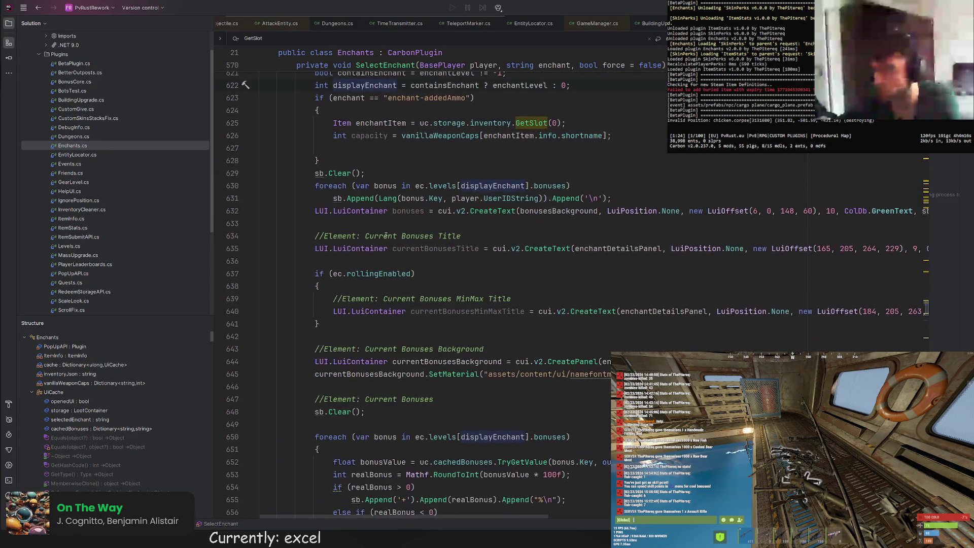
{"action": "scroll", "coordinate": [412, 219], "scroll_direction": "up", "scroll_amount": 1}
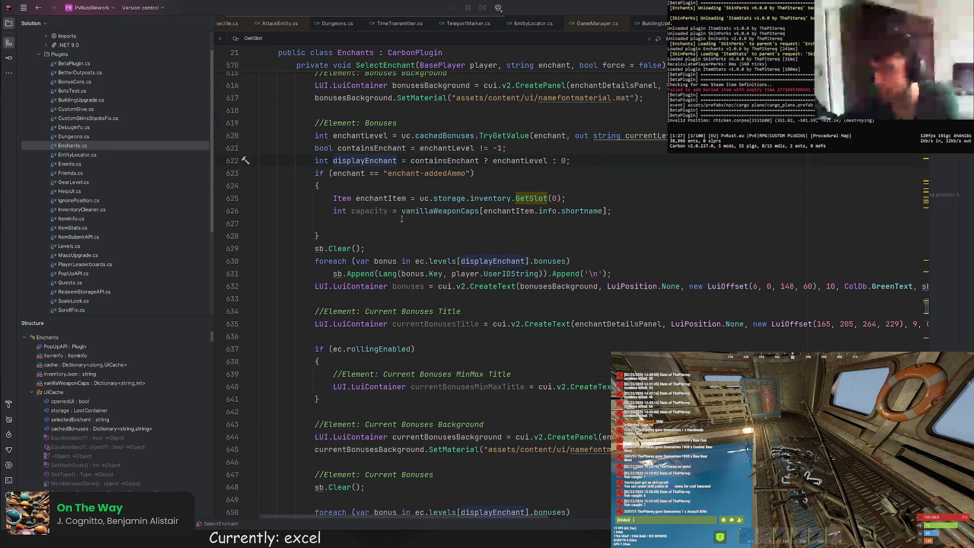
{"action": "scroll", "coordinate": [405, 225], "scroll_direction": "down", "scroll_amount": 1}
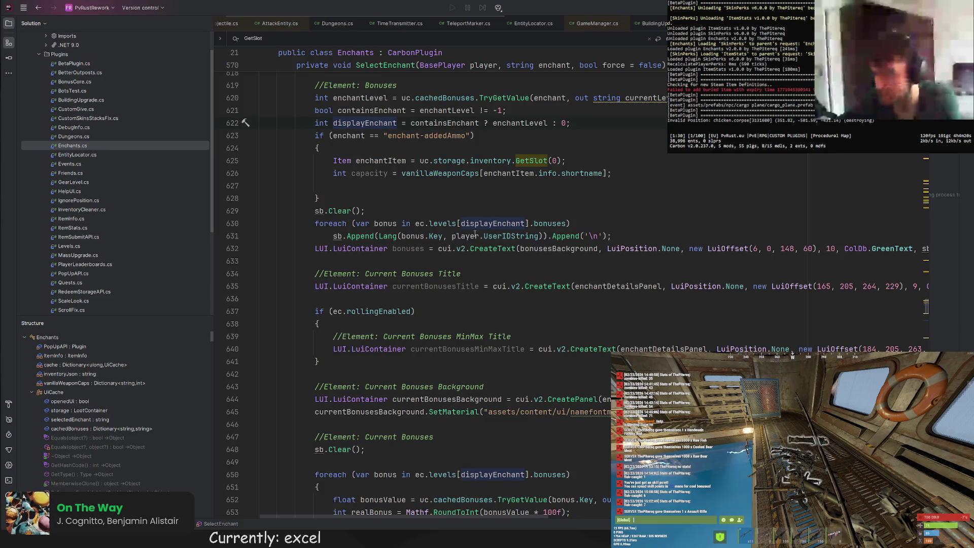
{"action": "scroll", "coordinate": [468, 236], "scroll_direction": "down", "scroll_amount": 3}
{"action": "scroll", "coordinate": [473, 524], "scroll_direction": "right", "scroll_amount": 2}
{"action": "scroll", "coordinate": [473, 524], "scroll_direction": "left", "scroll_amount": 3}
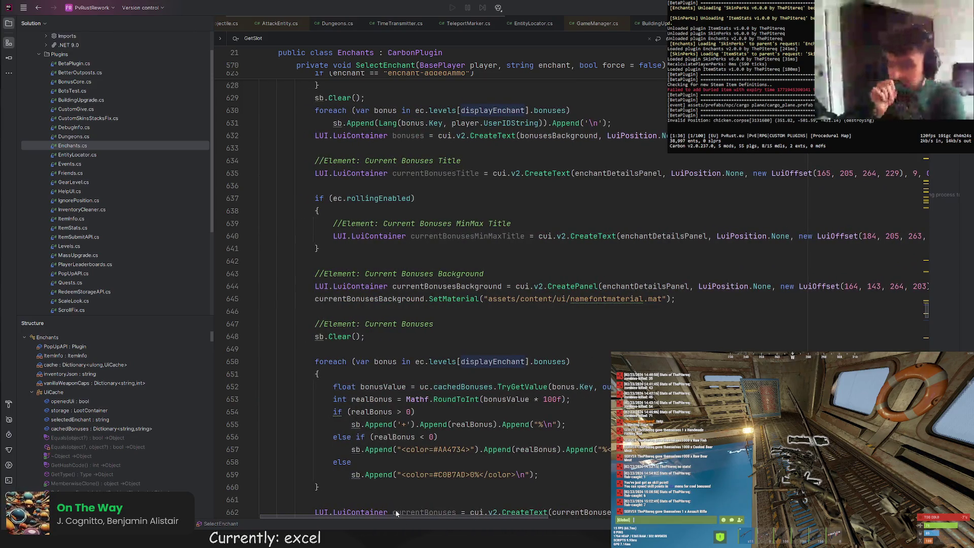
{"action": "scroll", "coordinate": [315, 504], "scroll_direction": "down", "scroll_amount": 1}
{"action": "scroll", "coordinate": [365, 465], "scroll_direction": "down", "scroll_amount": 2}
{"action": "scroll", "coordinate": [417, 425], "scroll_direction": "down", "scroll_amount": 3}
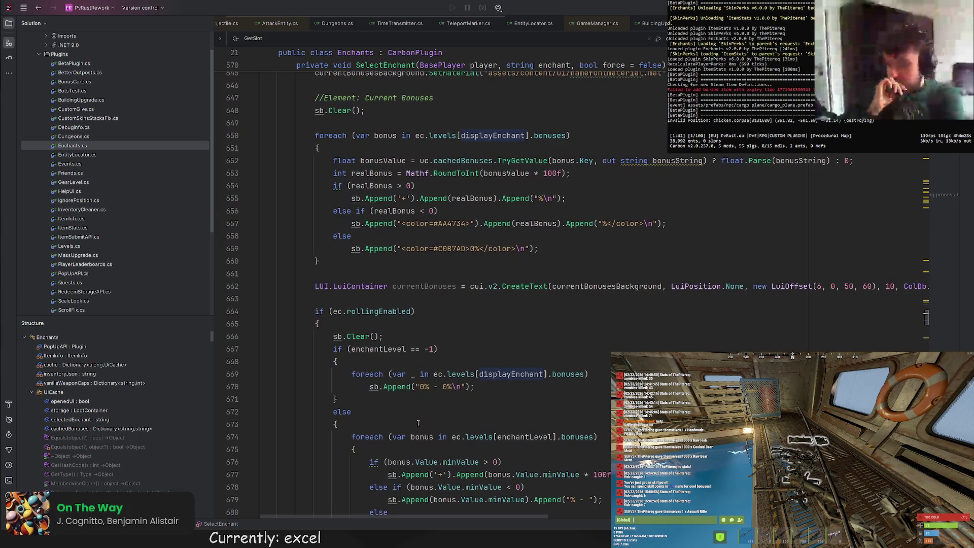
{"action": "scroll", "coordinate": [418, 423], "scroll_direction": "up", "scroll_amount": 3}
{"action": "scroll", "coordinate": [420, 419], "scroll_direction": "up", "scroll_amount": 4}
{"action": "scroll", "coordinate": [421, 415], "scroll_direction": "up", "scroll_amount": 3}
{"action": "left_click", "coordinate": [436, 225]}
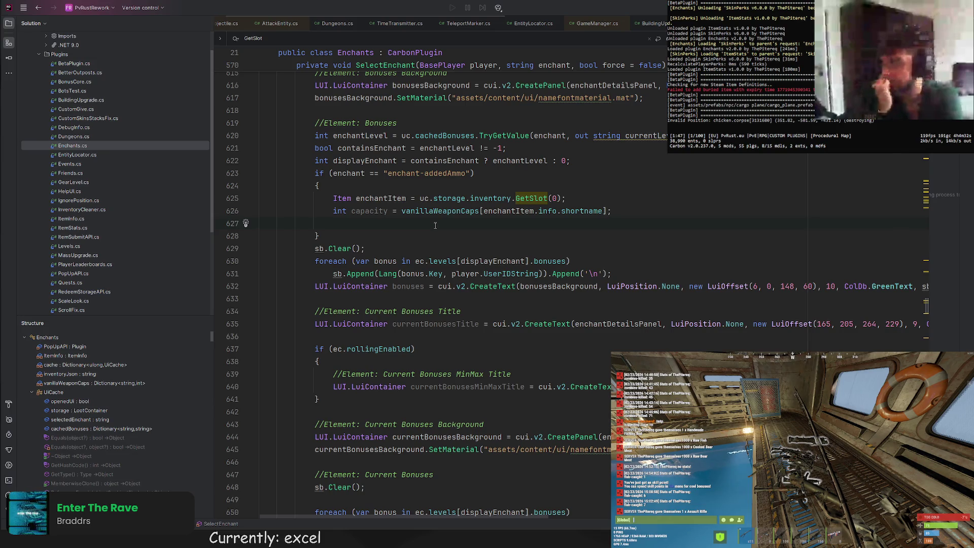
{"action": "type", "text": "foreach (var "}
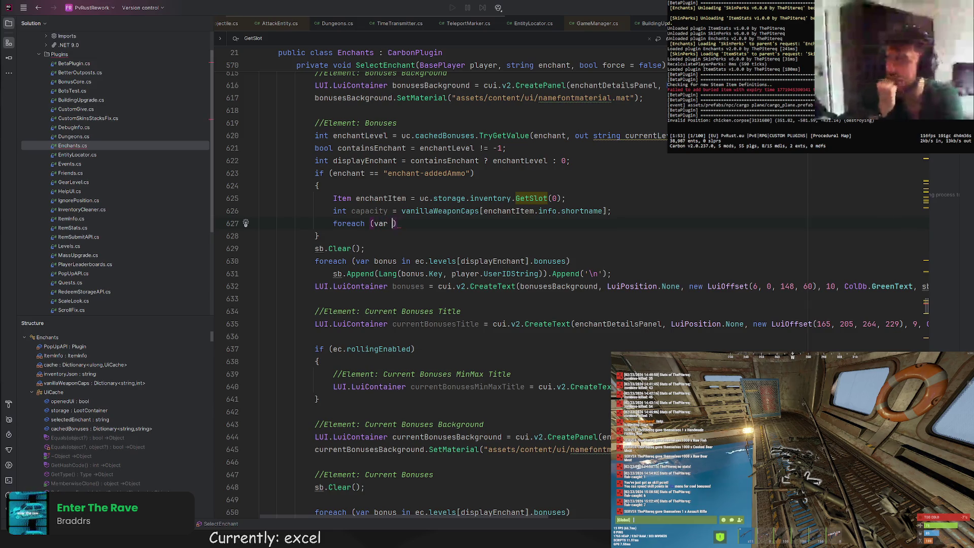
{"action": "type", "text": "level in ec.levels"}
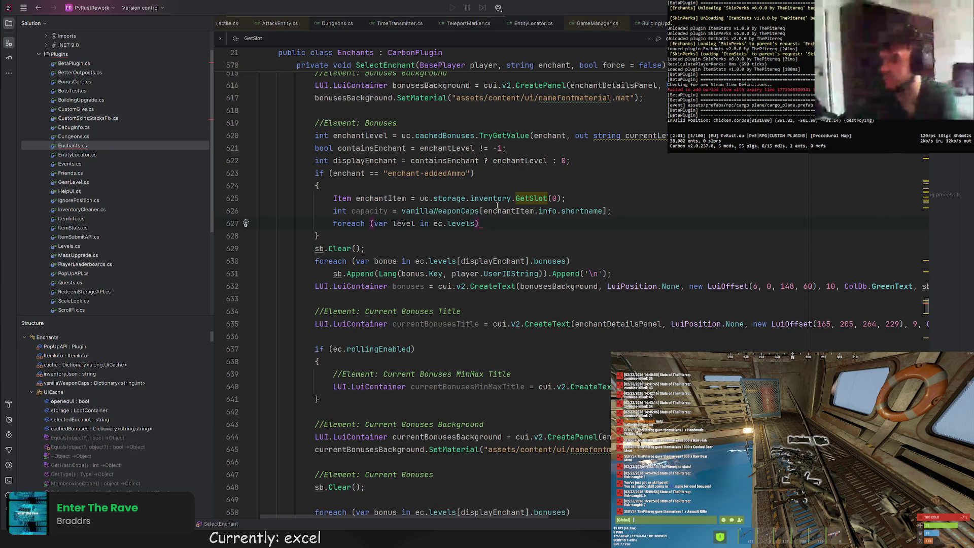
Declare int validFound = 0 and loop over ec.levels checking capacity against level.minCap and maxCap
{"action": "left_click", "coordinate": [654, 214]}
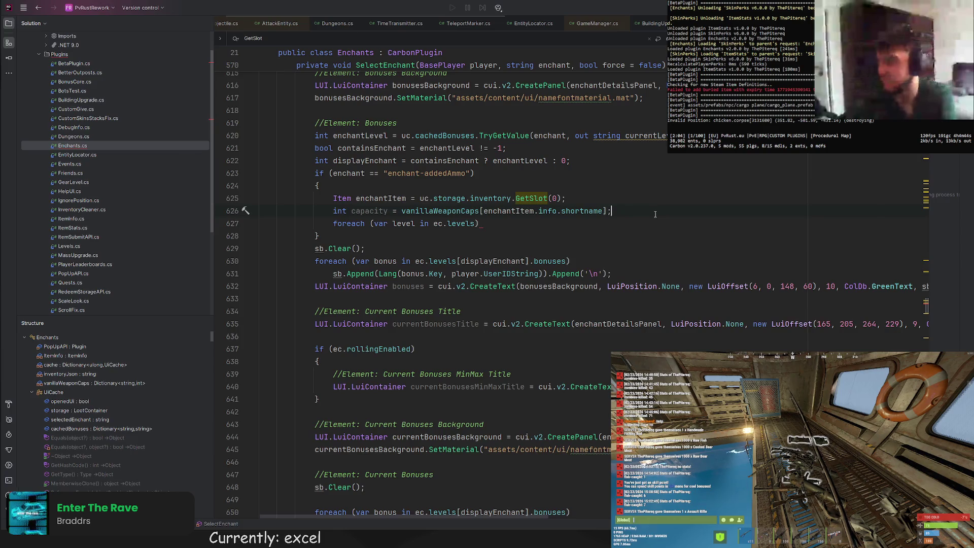
{"action": "key", "text": "Return"}
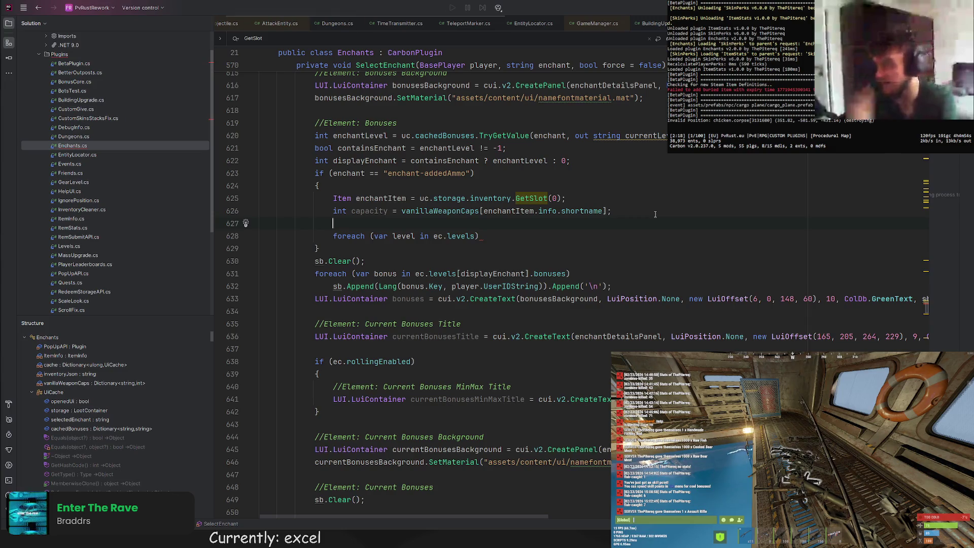
{"action": "type", "text": "int validFound = 0;"}
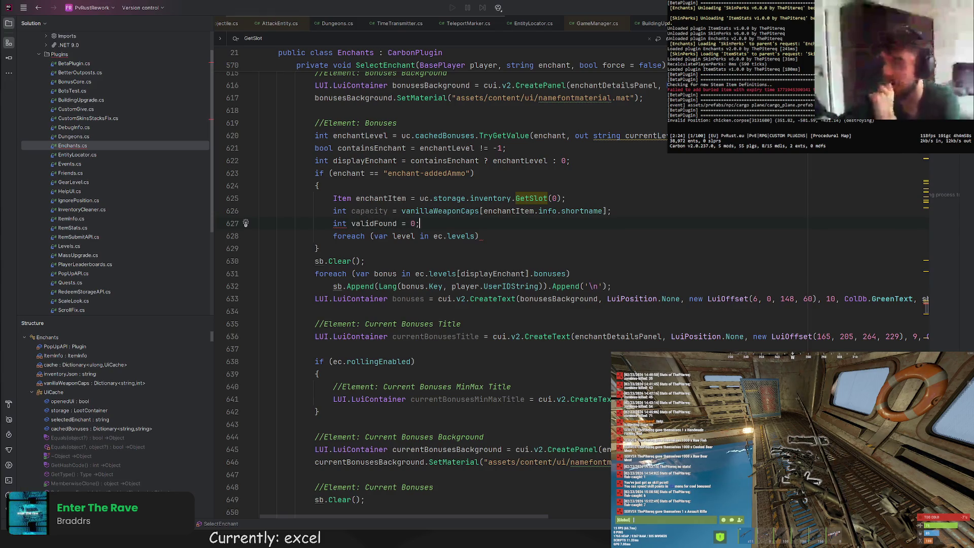
{"action": "left_click", "coordinate": [621, 231]}
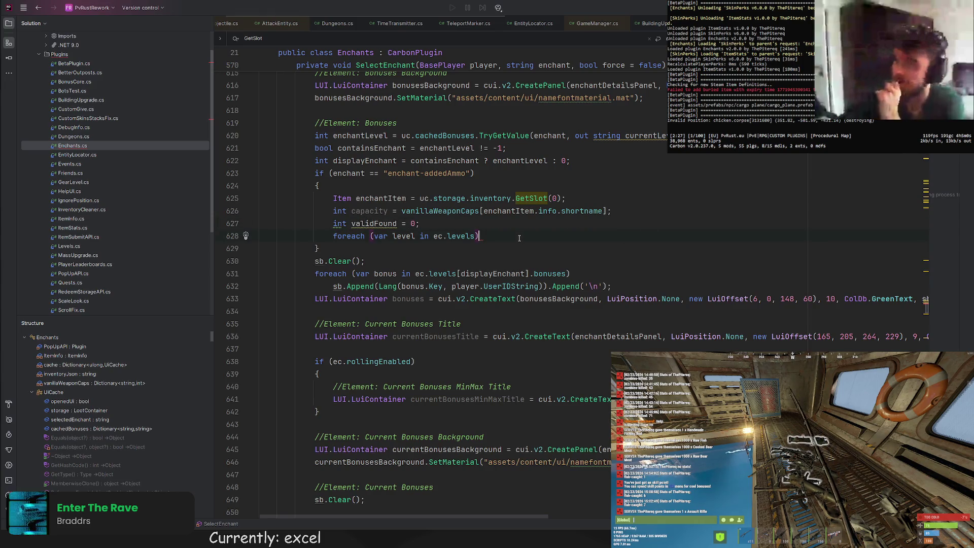
{"action": "key", "text": "Return"}
{"action": "type", "text": "{"}
{"action": "key", "text": "Return"}
{"action": "type", "text": "if "}
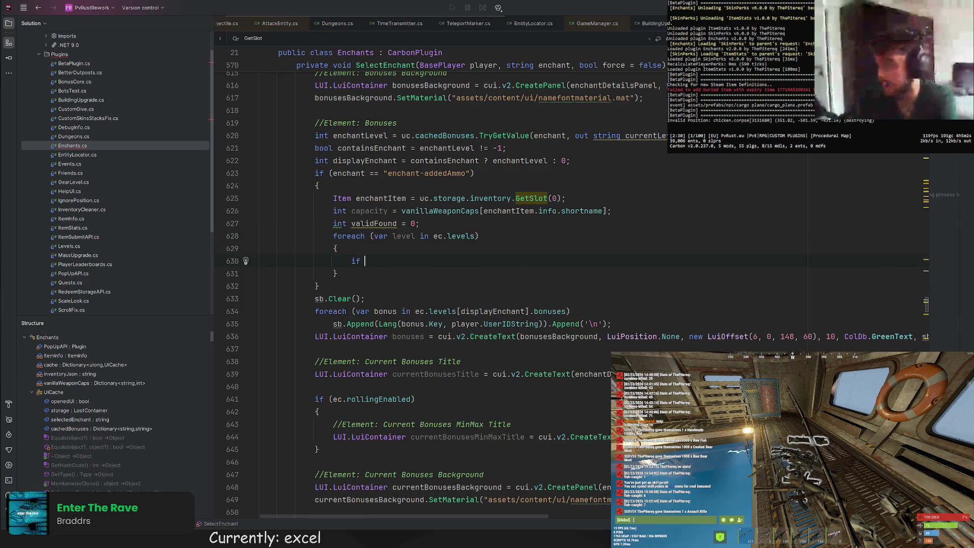
{"action": "type", "text": "(level."}
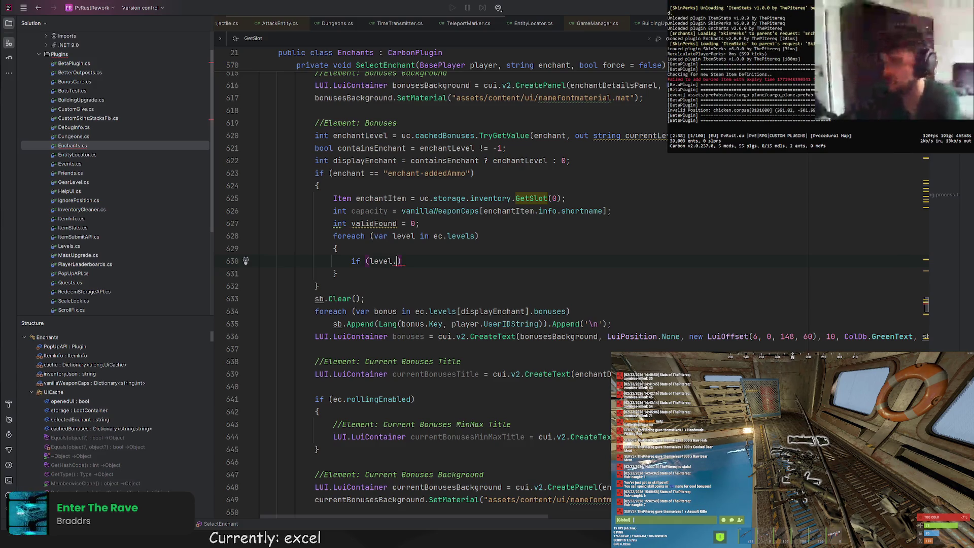
{"action": "type", "text": "minCap"}
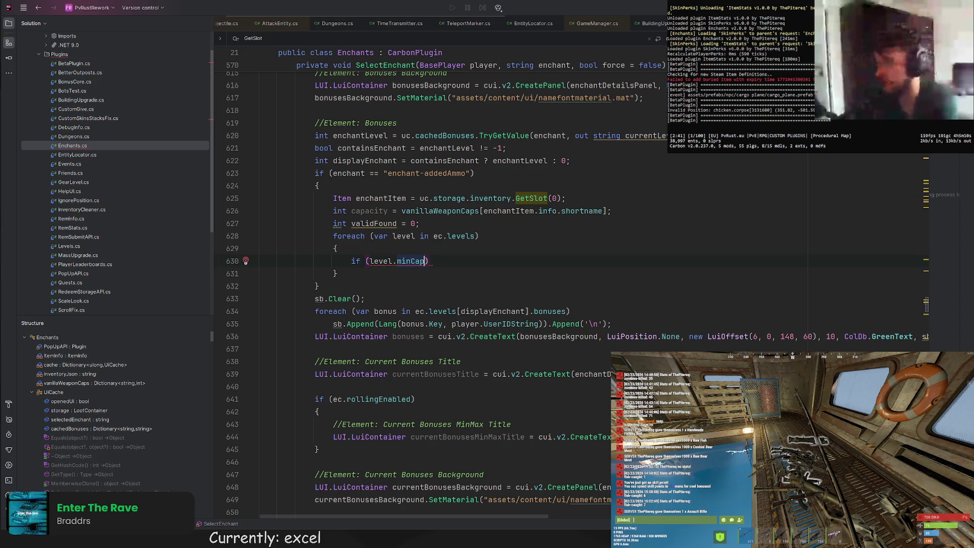
{"action": "key", "text": "BackSpace"}
{"action": "key", "text": "BackSpace"}
{"action": "key", "text": "BackSpace"}
{"action": "key", "text": "BackSpace"}
{"action": "key", "text": "BackSpace"}
{"action": "key", "text": "BackSpace"}
{"action": "type", "text": "capacity >= level.m"}
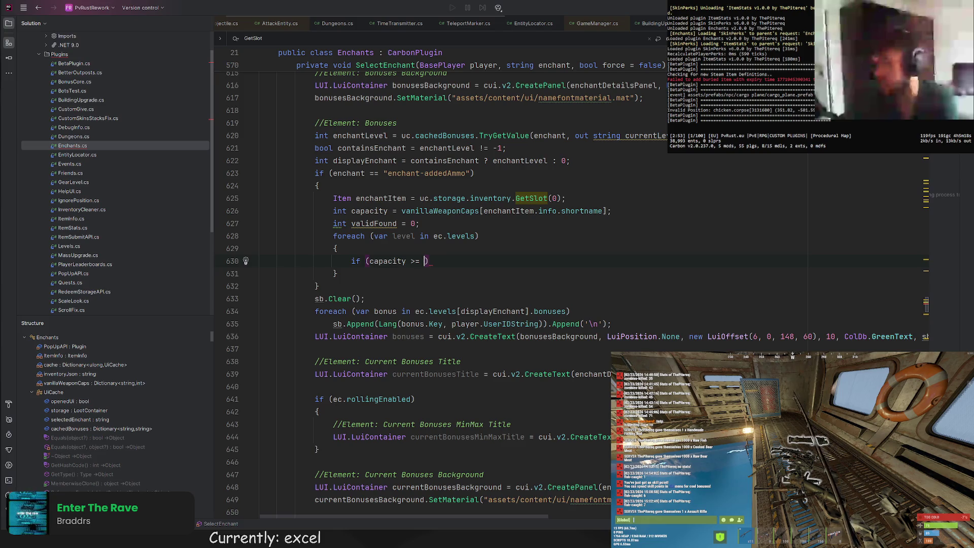
{"action": "type", "text": "inCap &&"}
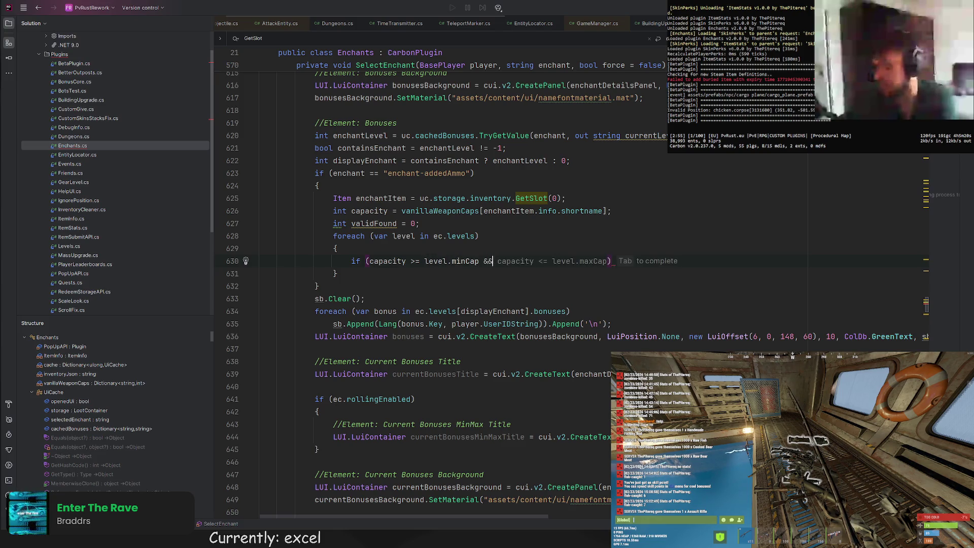
{"action": "key", "text": "Tab"}
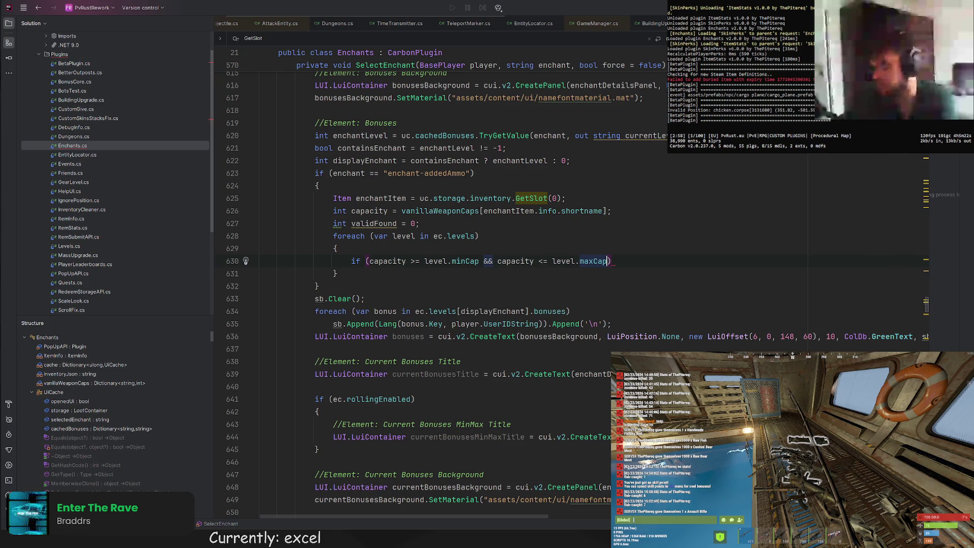
{"action": "key", "text": "Return"}
{"action": "type", "text": "{"}
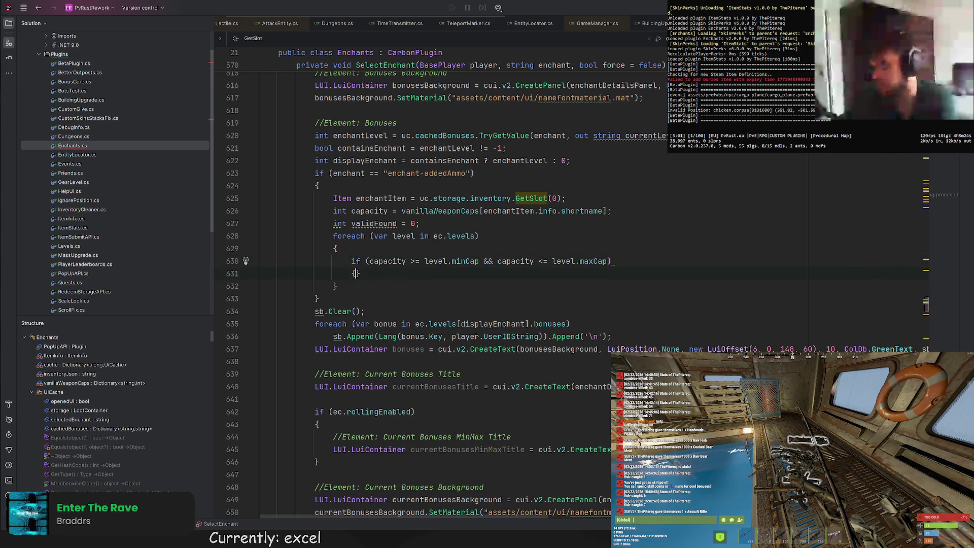
Increment validFound in the range check, declare levelCounter, and start the validFound >= displayEnchant comparison
{"action": "key", "text": "Return"}
{"action": "key", "text": "Tab"}
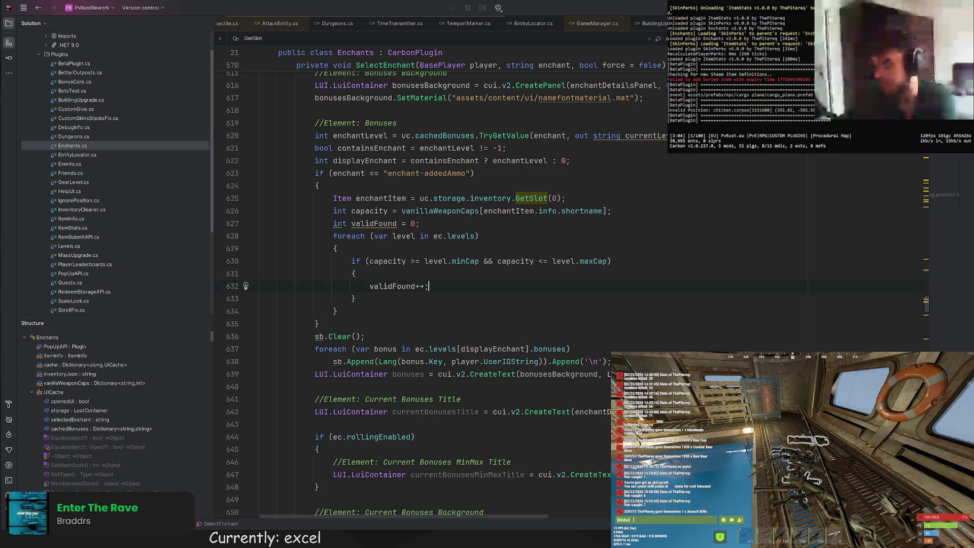
{"action": "key", "text": "Return"}
{"action": "type", "text": "if "}
{"action": "type", "text": "(v"}
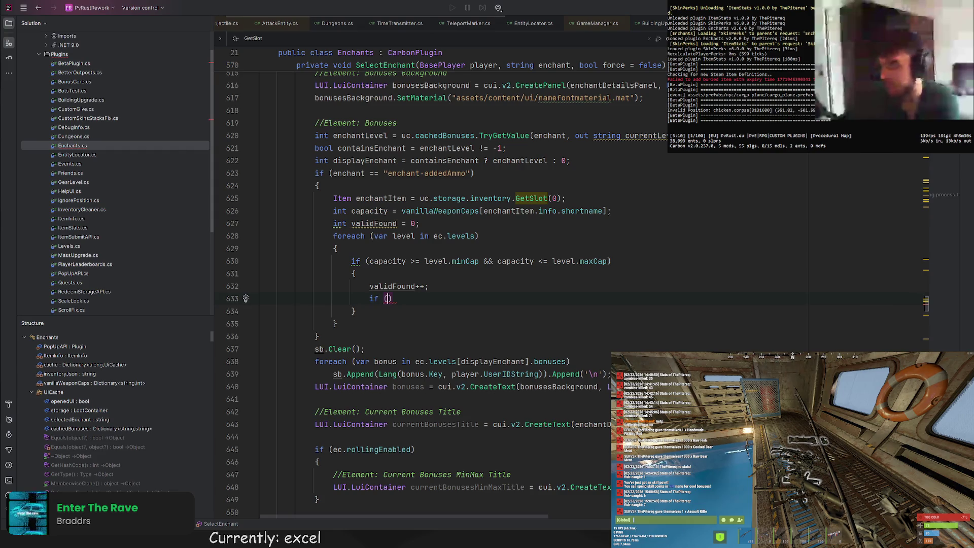
{"action": "type", "text": "alidFound"}
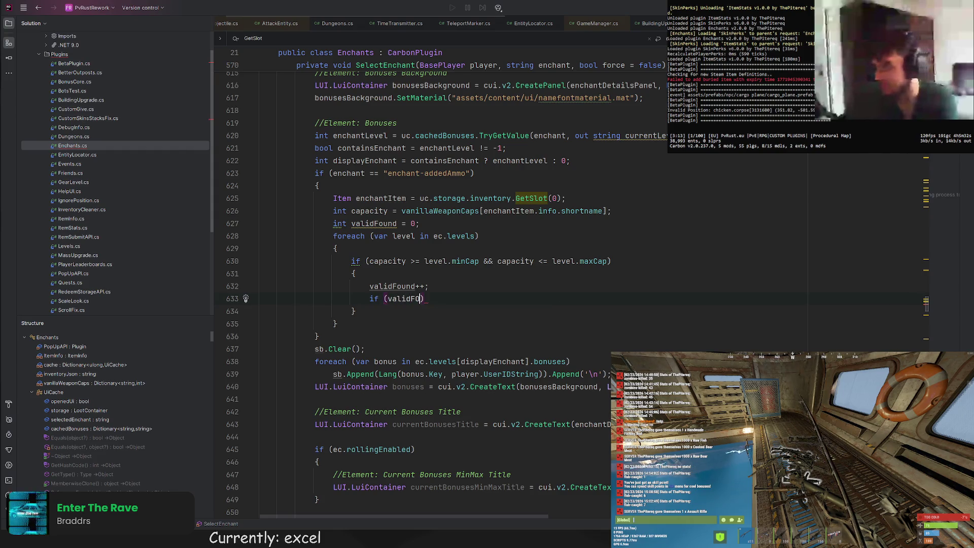
{"action": "type", "text": " >"}
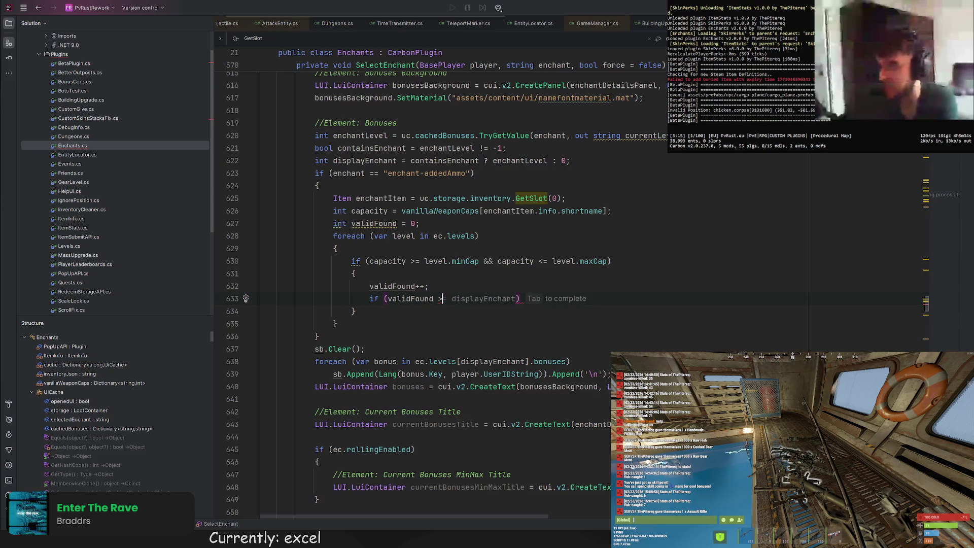
{"action": "type", "text": "="}
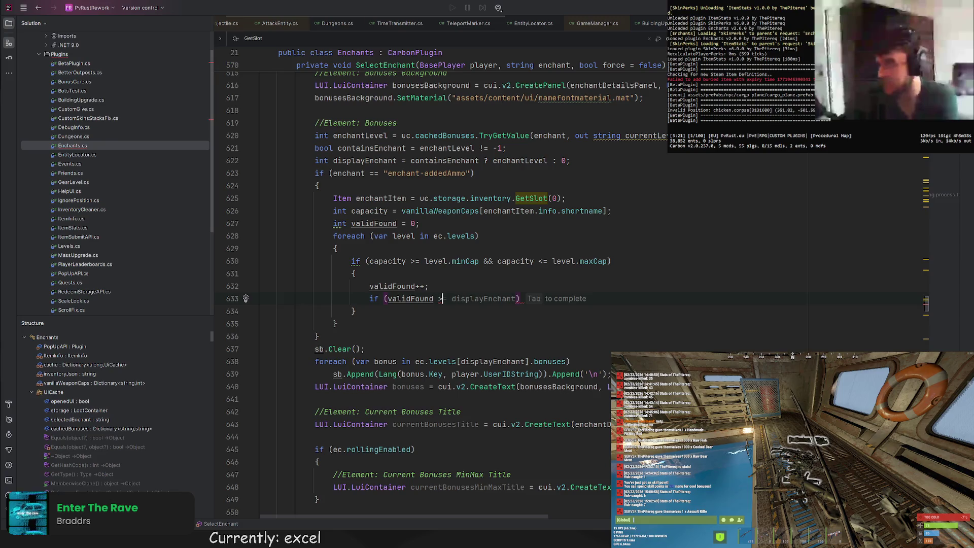
{"action": "left_click", "coordinate": [455, 226]}
{"action": "key", "text": "Return"}
{"action": "type", "text": "int levelCounter ="}
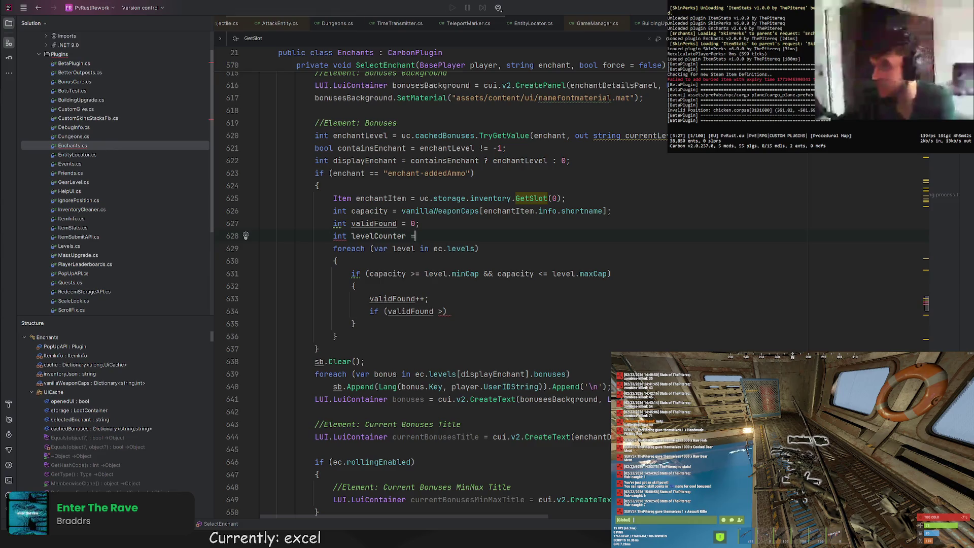
{"action": "type", "text": " 0;"}
{"action": "left_click", "coordinate": [372, 325]}
{"action": "key", "text": "Return"}
{"action": "type", "text": "levelCounter++;"}
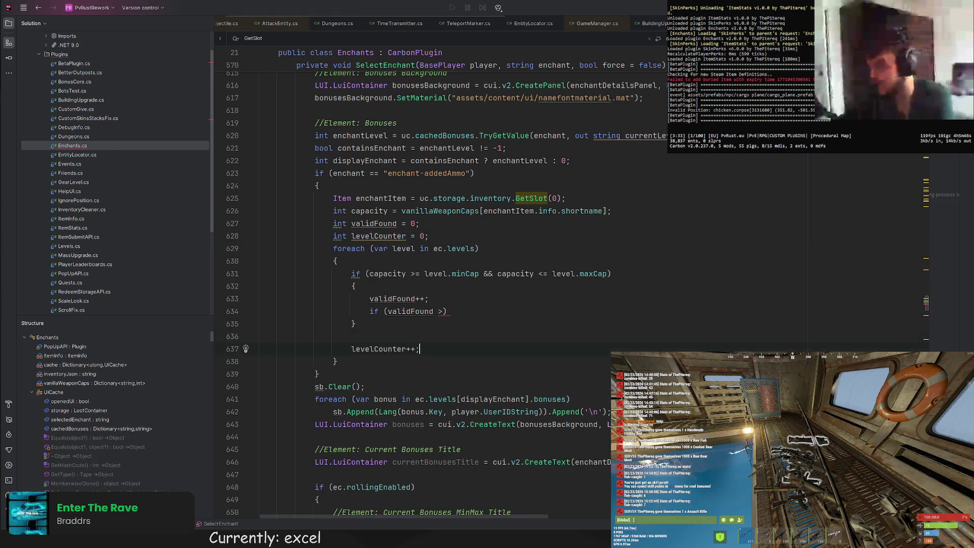
{"action": "left_click", "coordinate": [462, 315]}
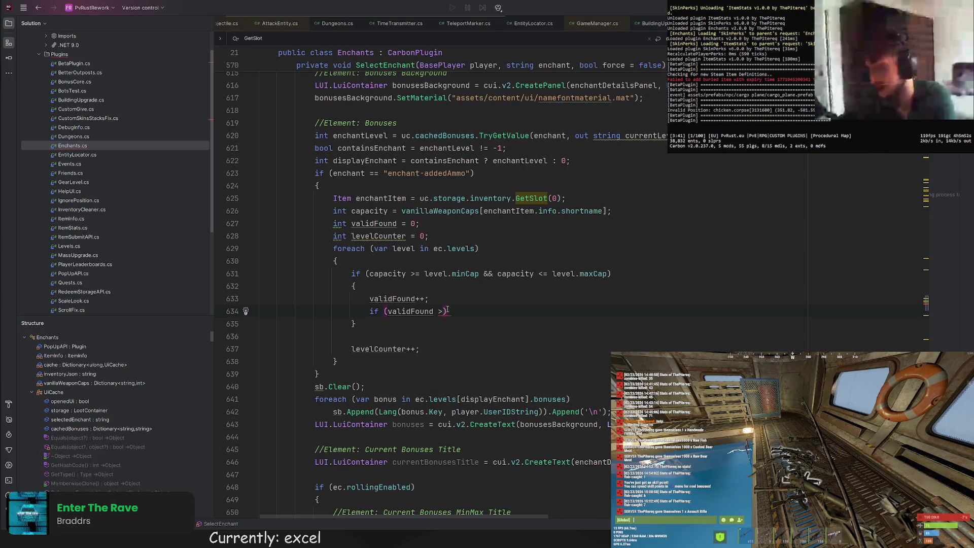
{"action": "type", "text": "="}
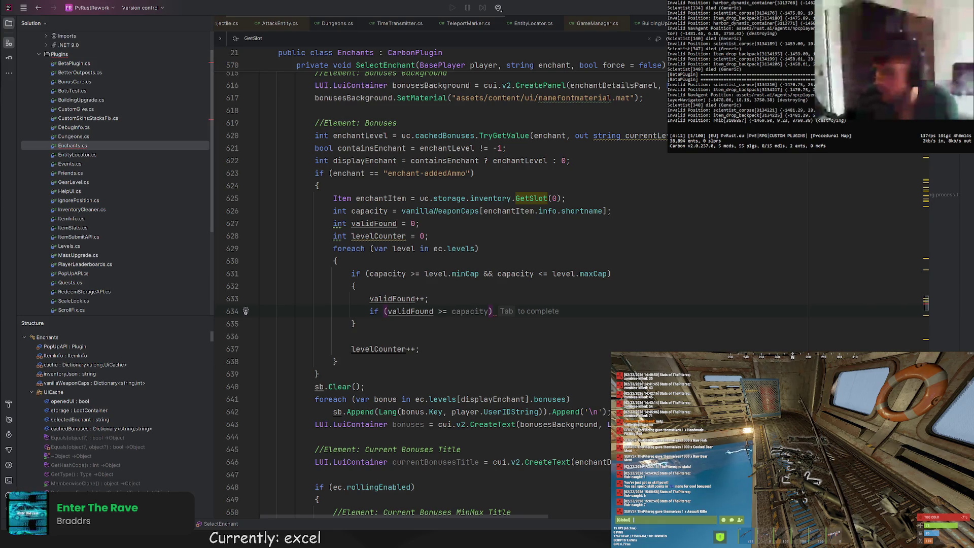
{"action": "left_click_drag", "start_coordinate": [435, 289], "coordinate": [436, 300]}
{"action": "key", "text": "BackSpace"}
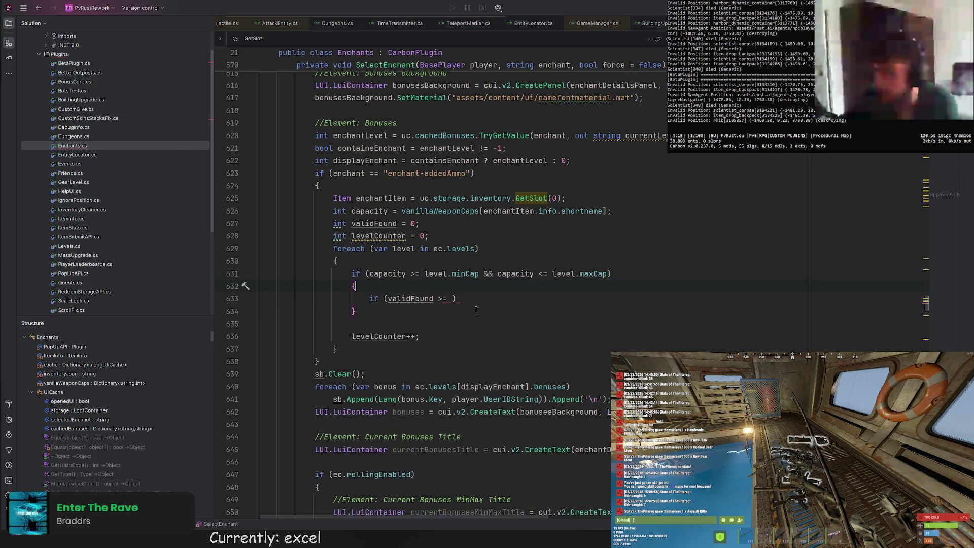
{"action": "key", "text": "Return"}
{"action": "type", "text": "validFound++;"}
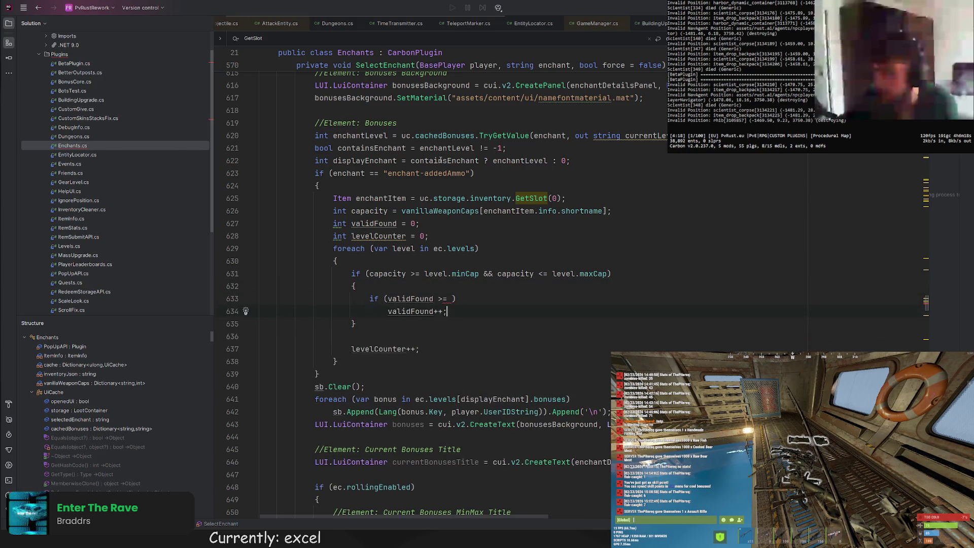
Set displayEnchant = levelCounter and break inside the comparison, then select the whole addedAmmo block
{"action": "left_click", "coordinate": [452, 299]}
{"action": "type", "text": "displayEnchant"}
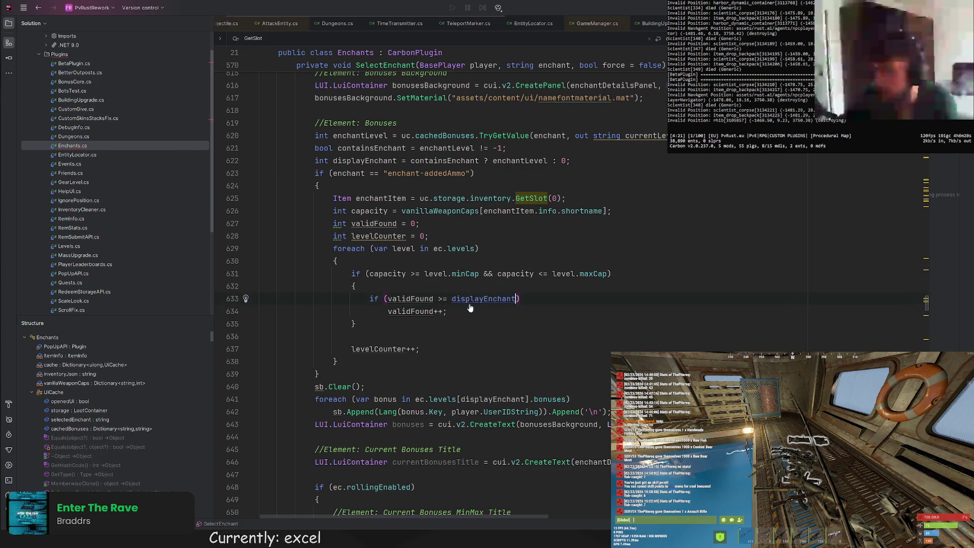
{"action": "left_click", "coordinate": [384, 310]}
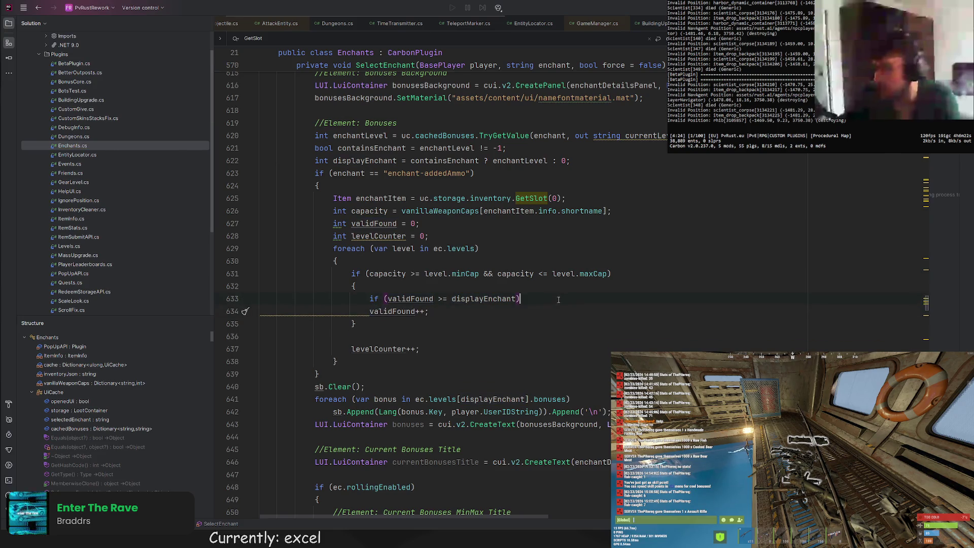
{"action": "key", "text": "Return"}
{"action": "type", "text": "{"}
{"action": "key", "text": "Return"}
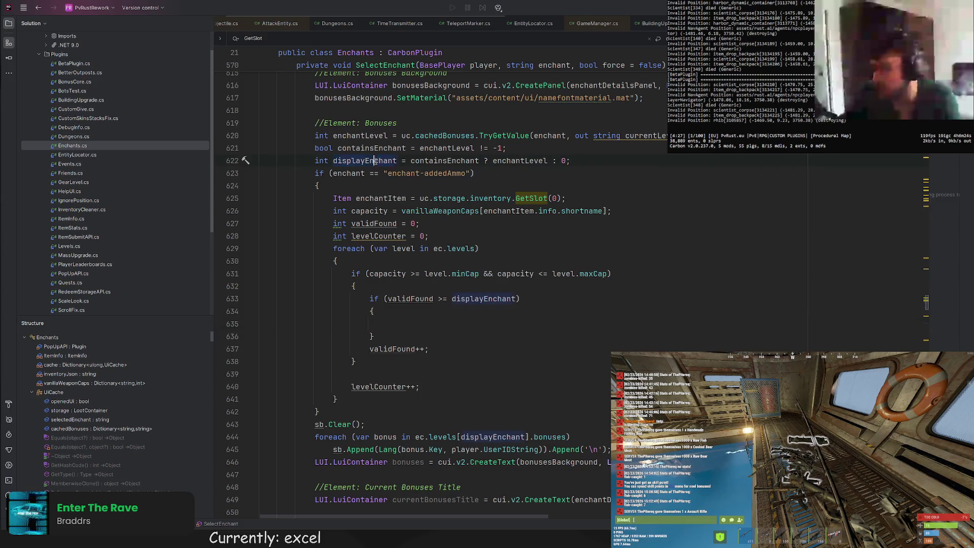
{"action": "type", "text": "displayEnchant = levl"}
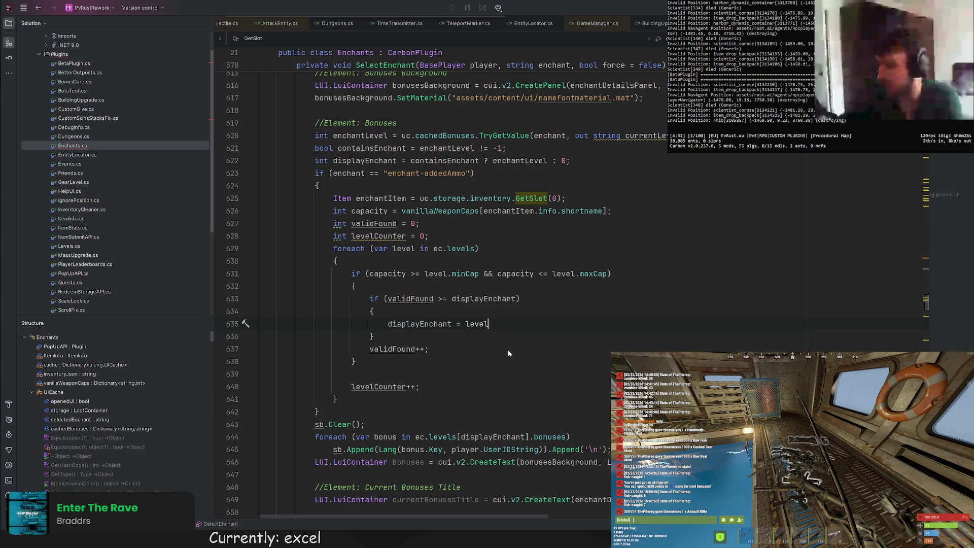
{"action": "key", "text": "Tab"}
{"action": "type", "text": ";"}
{"action": "key", "text": "Return"}
{"action": "type", "text": "break;"}
{"action": "left_click", "coordinate": [386, 386]}
{"action": "key", "text": "BackSpace"}
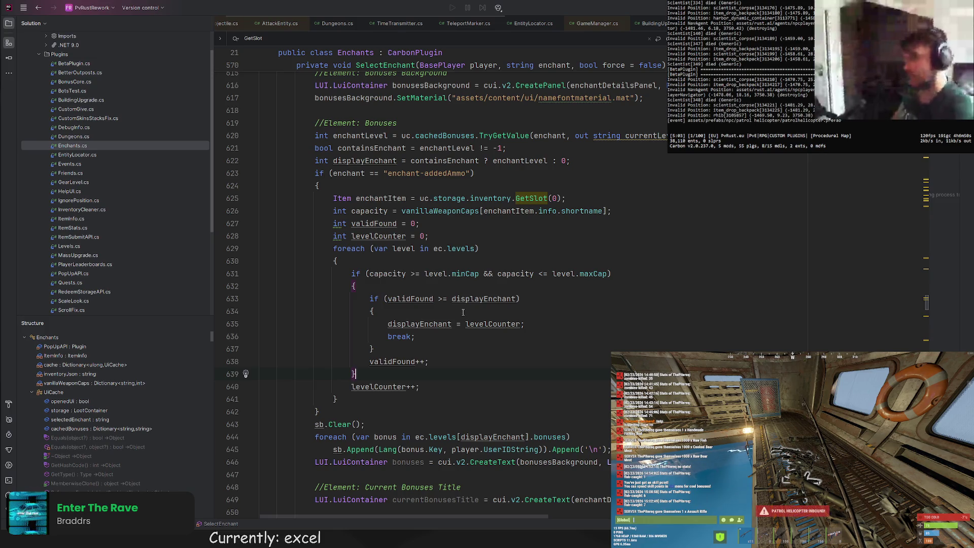
{"action": "key", "text": "Down"}
{"action": "key", "text": "Down"}
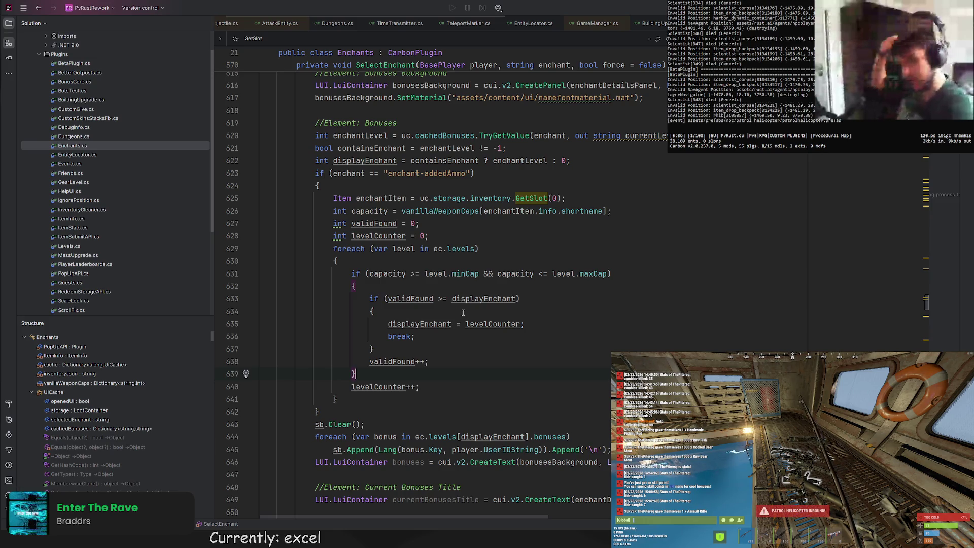
{"action": "key", "text": "ctrl+w"}
{"action": "key", "text": "ctrl+w"}
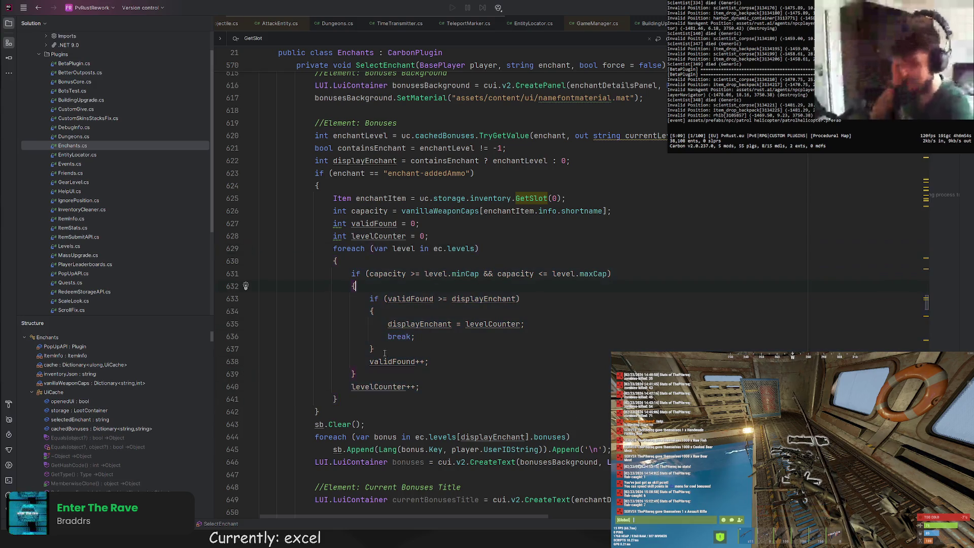
{"action": "key", "text": "ctrl+w"}
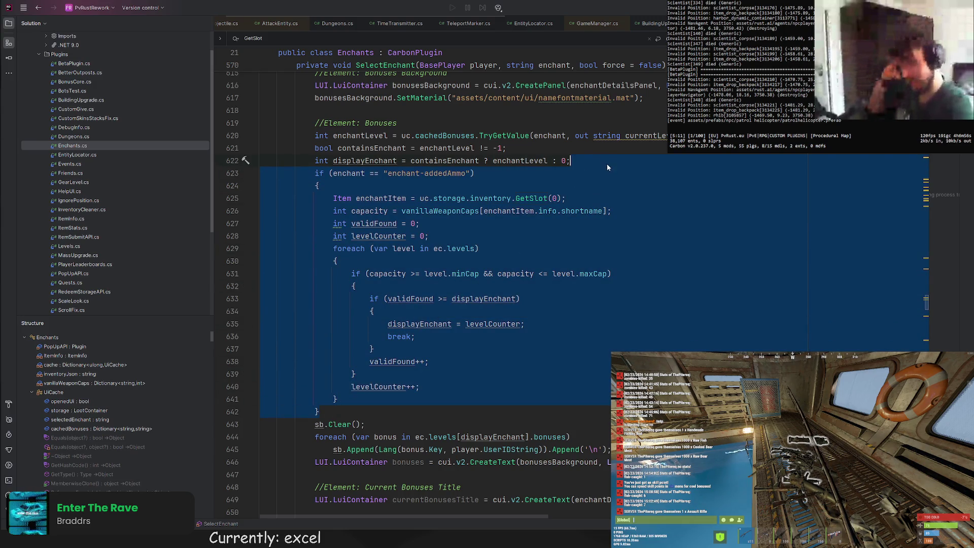
Search Enchants.cs for ec.levels and step through matches to the level check in TryEnchantItem
{"action": "key", "text": "Down"}
{"action": "left_click_drag", "start_coordinate": [414, 437], "coordinate": [460, 437]}
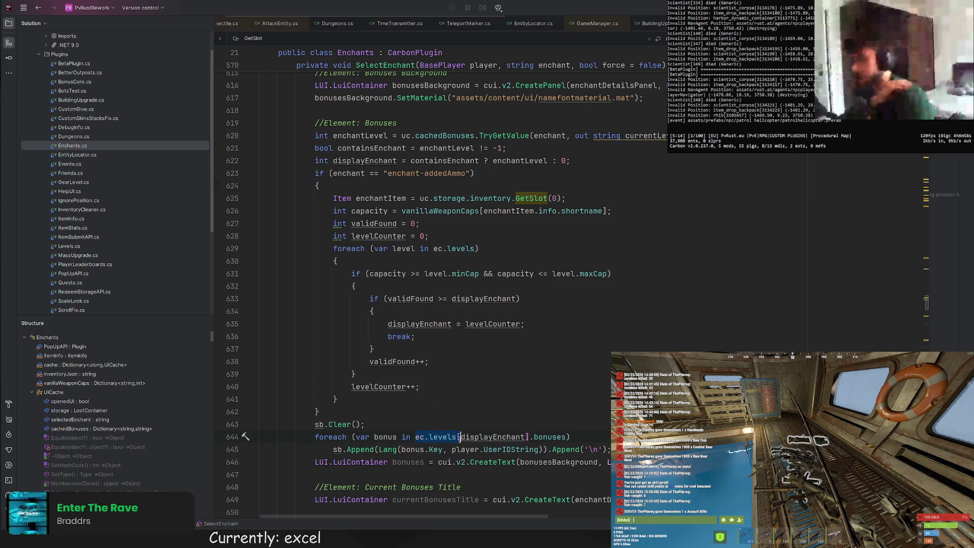
{"action": "key", "text": "ctrl+f"}
{"action": "scroll", "coordinate": [507, 380], "scroll_direction": "down", "scroll_amount": 5}
{"action": "key", "text": "Return"}
{"action": "key", "text": "Return"}
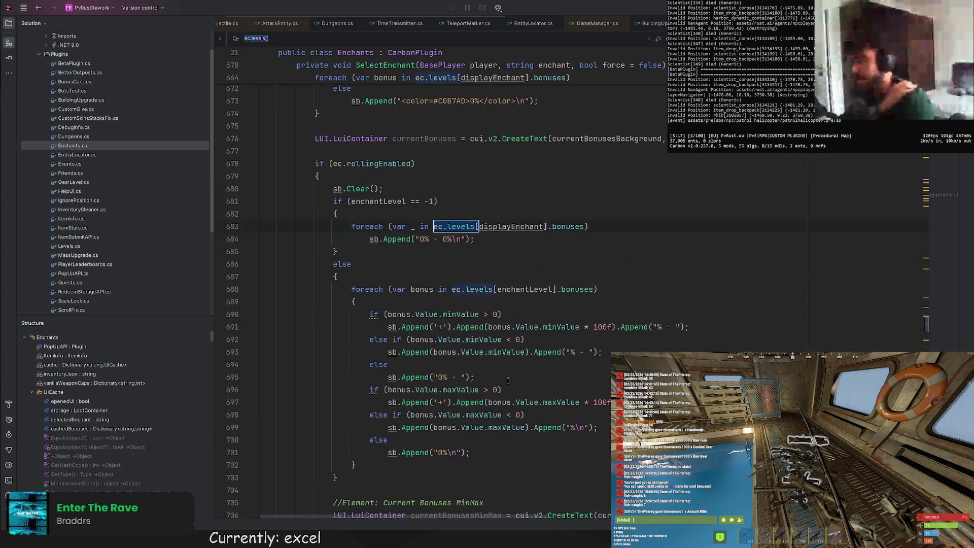
{"action": "key", "text": "Return"}
{"action": "key", "text": "Return"}
{"action": "key", "text": "Return"}
{"action": "key", "text": "Return"}
{"action": "key", "text": "Return"}
{"action": "key", "text": "Return"}
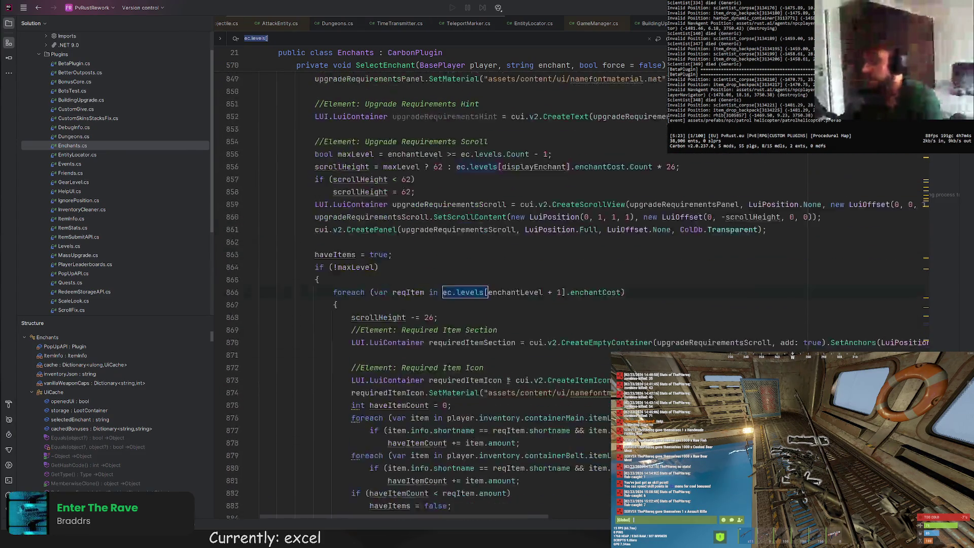
{"action": "key", "text": "Return"}
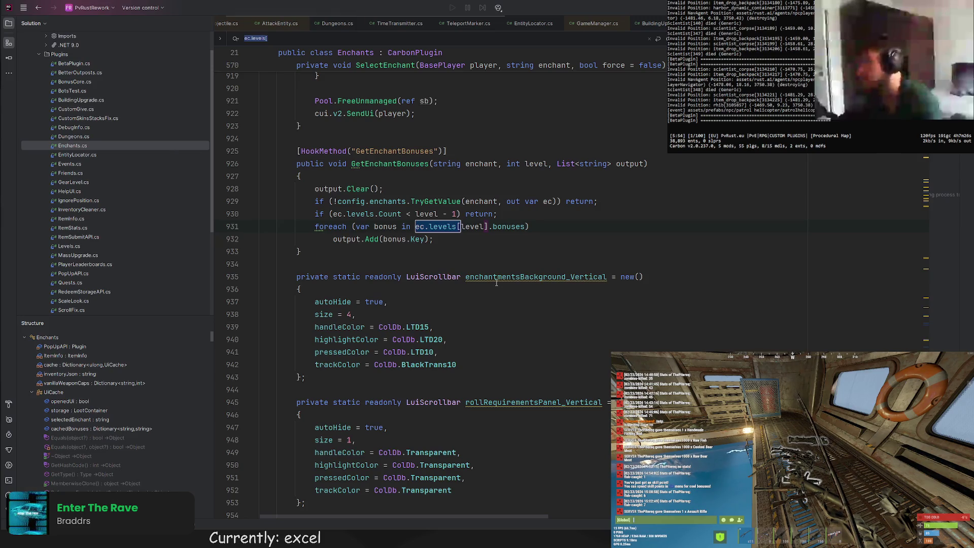
{"action": "key", "text": "F3"}
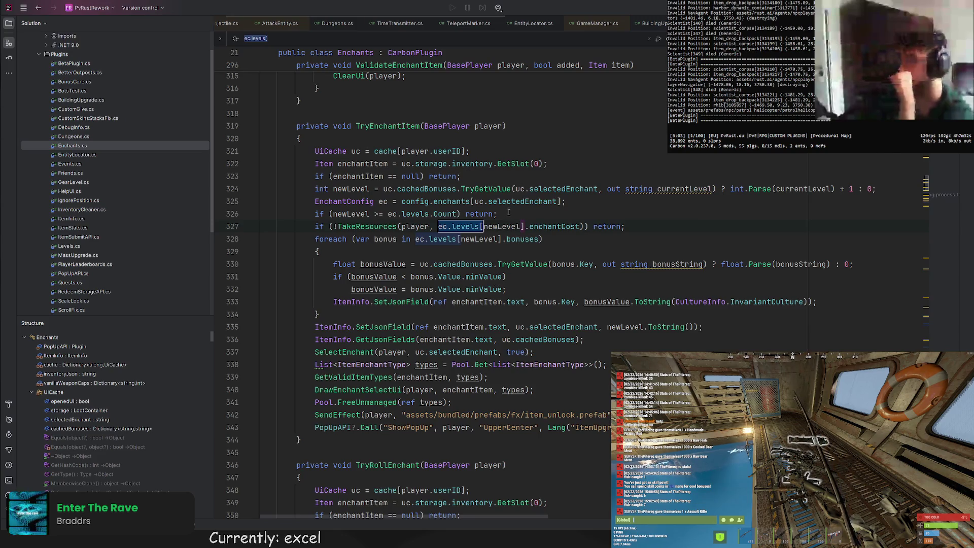
Paste the enchant-addedAmmo block above the resource check and make it test uc.selectedEnchant
{"action": "left_click", "coordinate": [261, 226]}
{"action": "key", "text": "Return"}
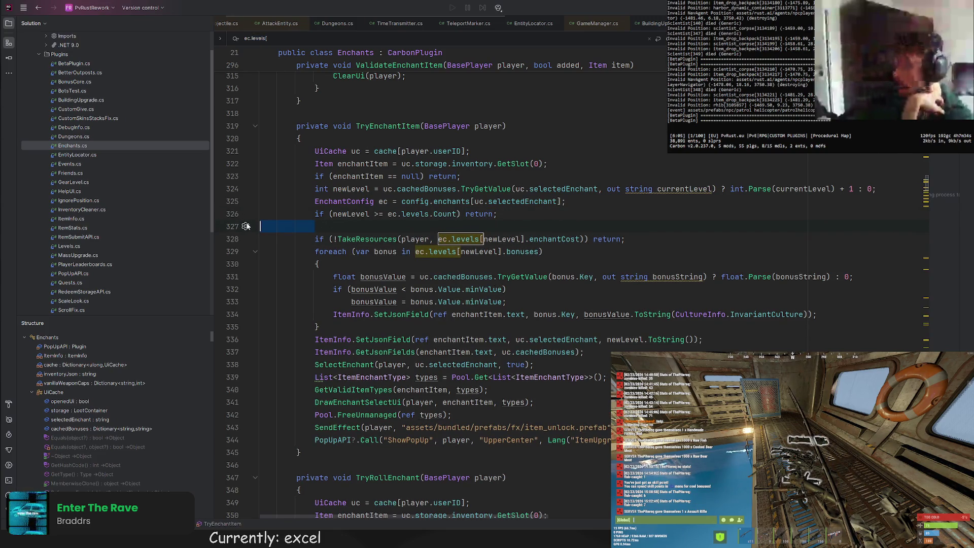
{"action": "type", "text": "if (enchant == \"enchant-addedAmmo\") {     Item enchantItem = uc.storage.inventory.GetSlot(0);     int capacity = vanillaWeaponCaps[enchantItem.info.shortname];     int validFound = 0;     int levelCounter = 0;     foreach (var level in ec.levels)     {         if (capacity >= level.minCap && capacity <= level.maxCap)         {             if (validFound >= displayEnchant)             {                 displayEnchant = levelCounter;                 break;             }             validFound++;         }         levelCounter++;     } }"}
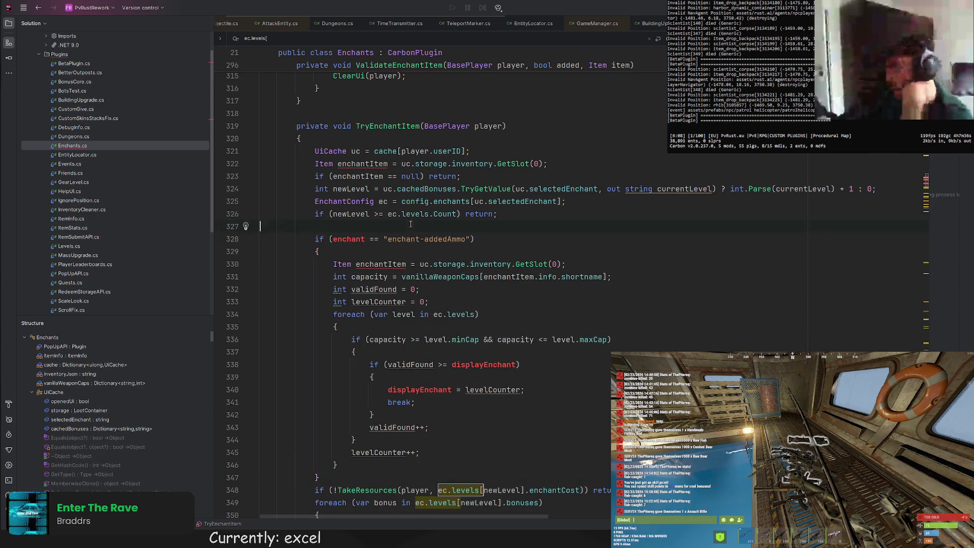
{"action": "key", "text": "BackSpace"}
{"action": "left_click", "coordinate": [512, 188]}
{"action": "double_click", "coordinate": [349, 226]}
{"action": "type", "text": "uc.selectedEnchant"}
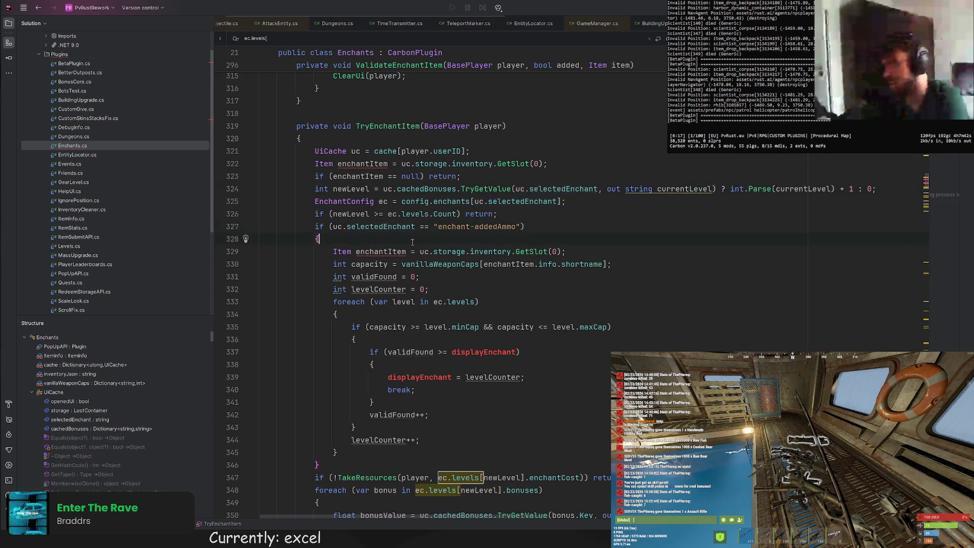
Drop the duplicate enchantItem declaration, use newLevel in place of displayEnchant, and copy the finished block
{"action": "left_click", "coordinate": [567, 252]}
{"action": "key", "text": "shift+Up"}
{"action": "key", "text": "BackSpace"}
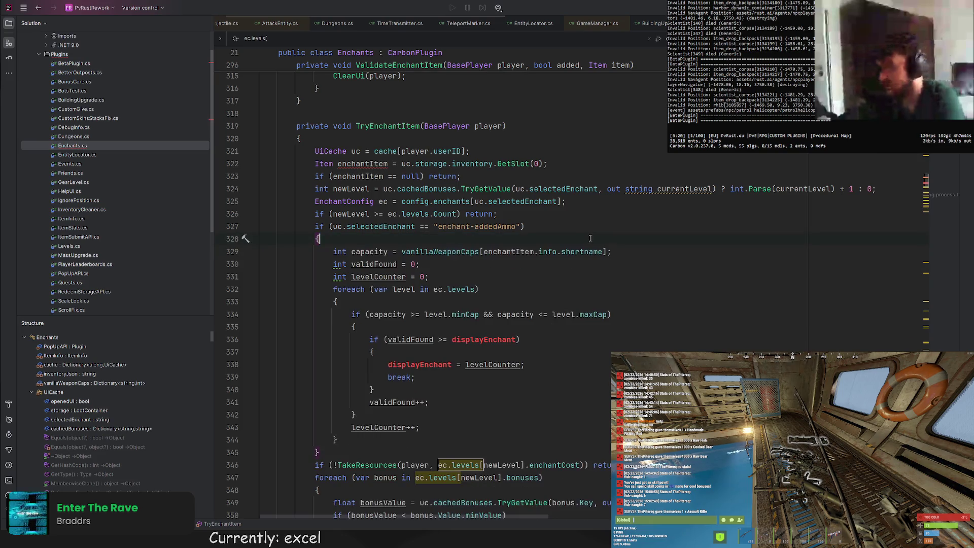
{"action": "left_click", "coordinate": [370, 214]}
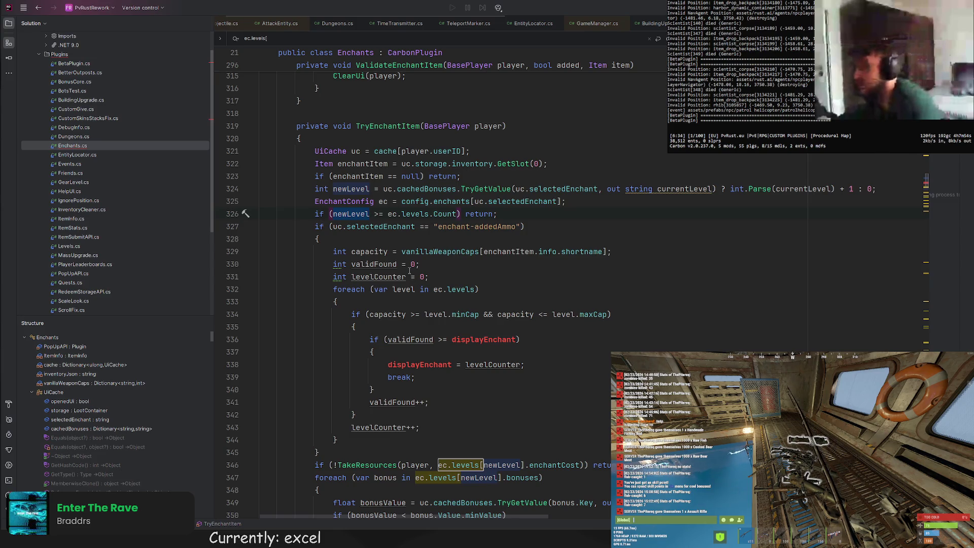
{"action": "double_click", "coordinate": [481, 339]}
{"action": "type", "text": "newLevel"}
{"action": "double_click", "coordinate": [420, 364]}
{"action": "type", "text": "newLevel"}
{"action": "scroll", "coordinate": [432, 348], "scroll_direction": "down", "scroll_amount": 3}
{"action": "scroll", "coordinate": [432, 348], "scroll_direction": "up", "scroll_amount": 3}
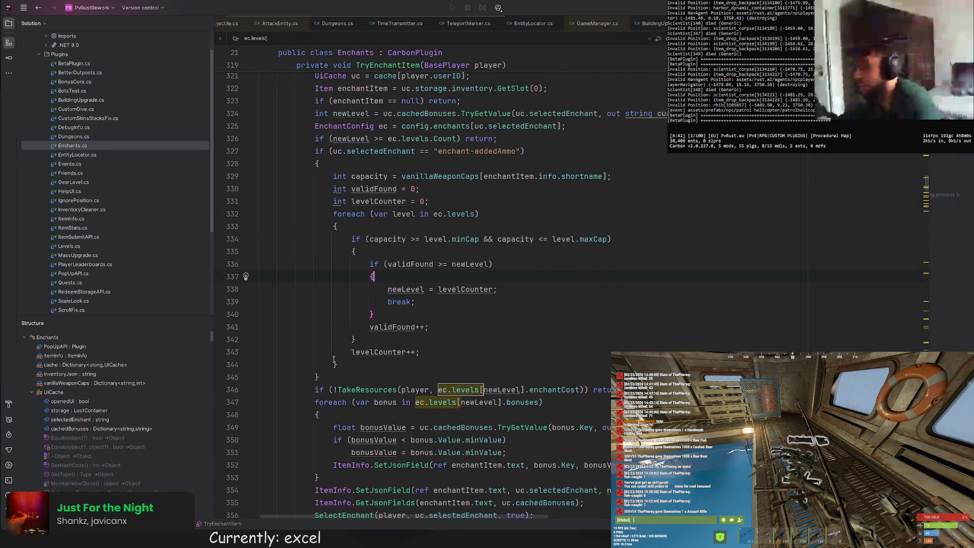
{"action": "left_click_drag", "start_coordinate": [319, 376], "coordinate": [558, 142]}
{"action": "key", "text": "ctrl+c"}
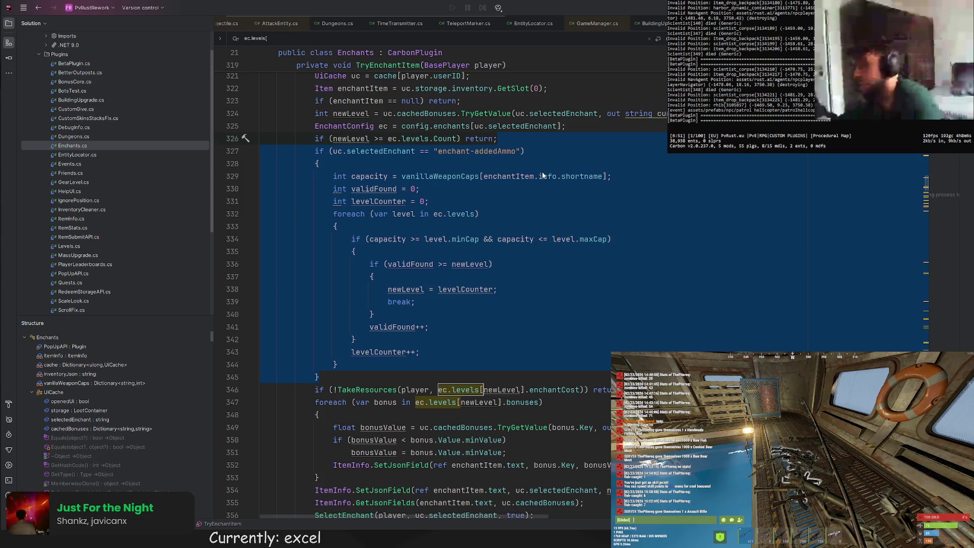
{"action": "scroll", "coordinate": [541, 170], "scroll_direction": "up", "scroll_amount": 3}
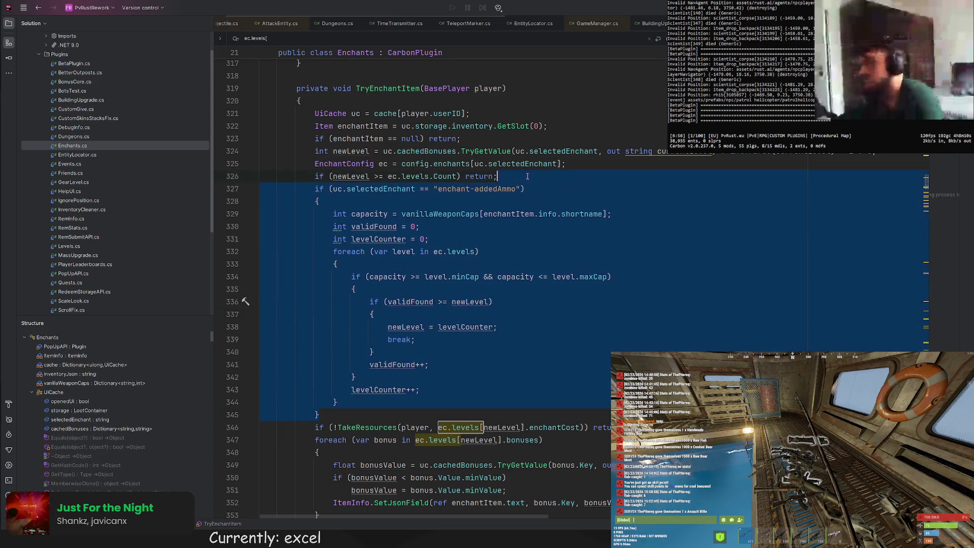
{"action": "key", "text": "Return"}
{"action": "scroll", "coordinate": [426, 107], "scroll_direction": "down", "scroll_amount": 5}
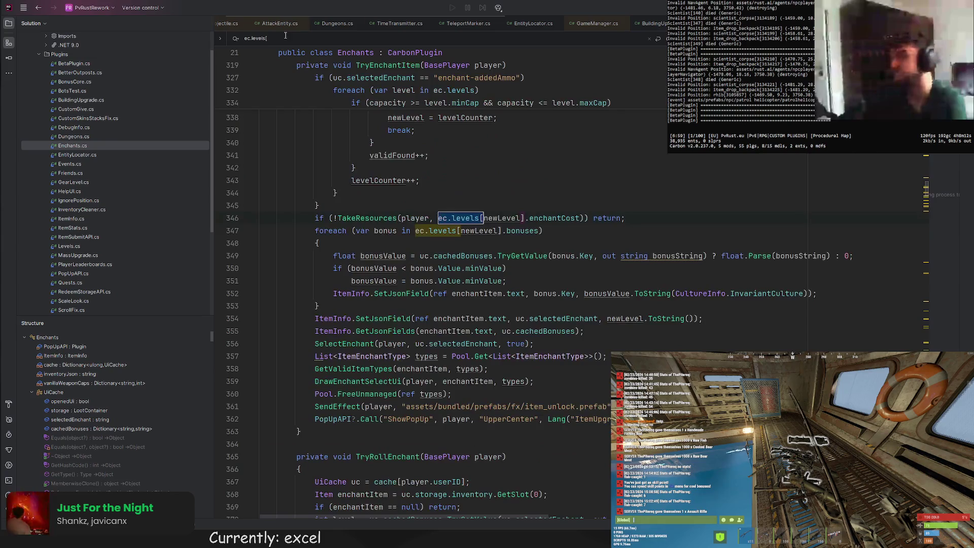
Paste the enchant-addedAmmo block into TryRollEnchant right after its EnchantConfig line
{"action": "key", "text": "Return"}
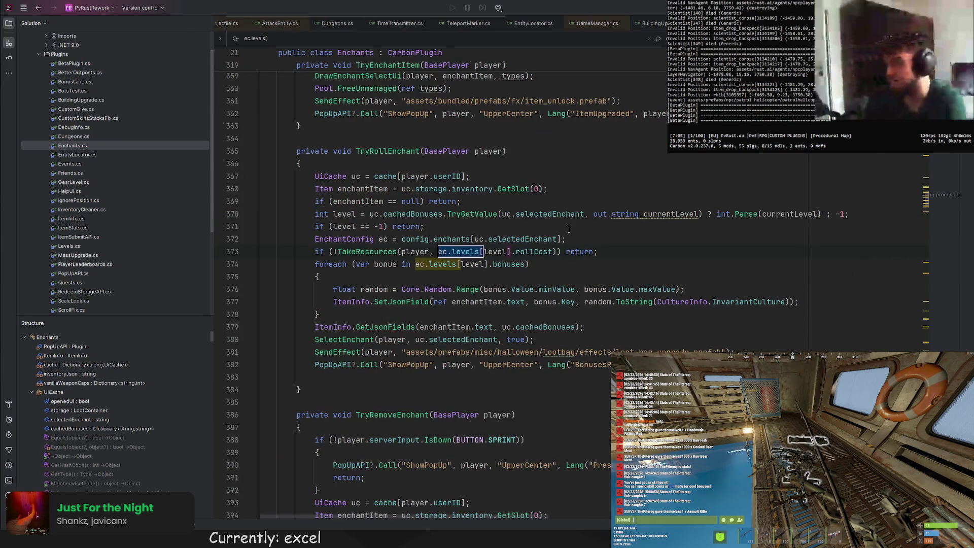
{"action": "left_click", "coordinate": [542, 239]}
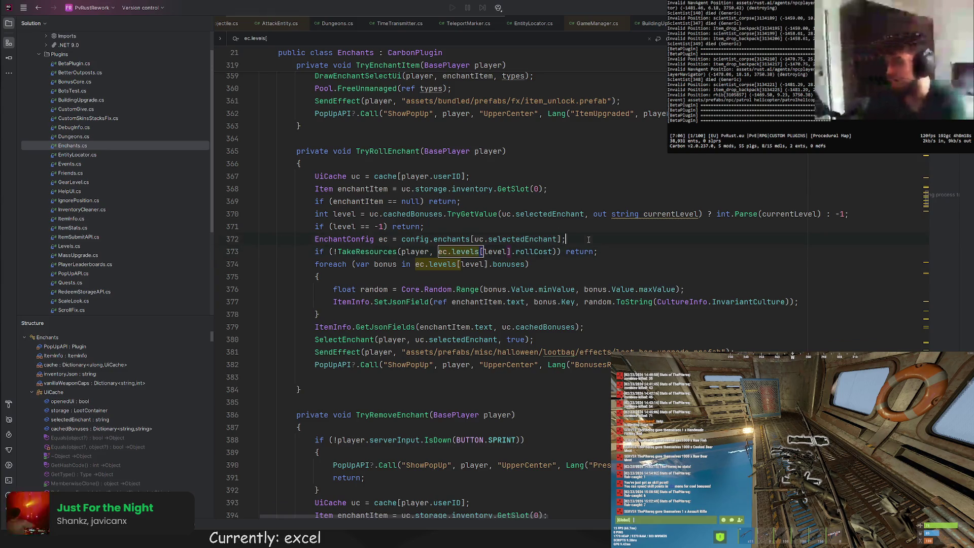
{"action": "key", "text": "Return"}
{"action": "key", "text": "ctrl+v"}
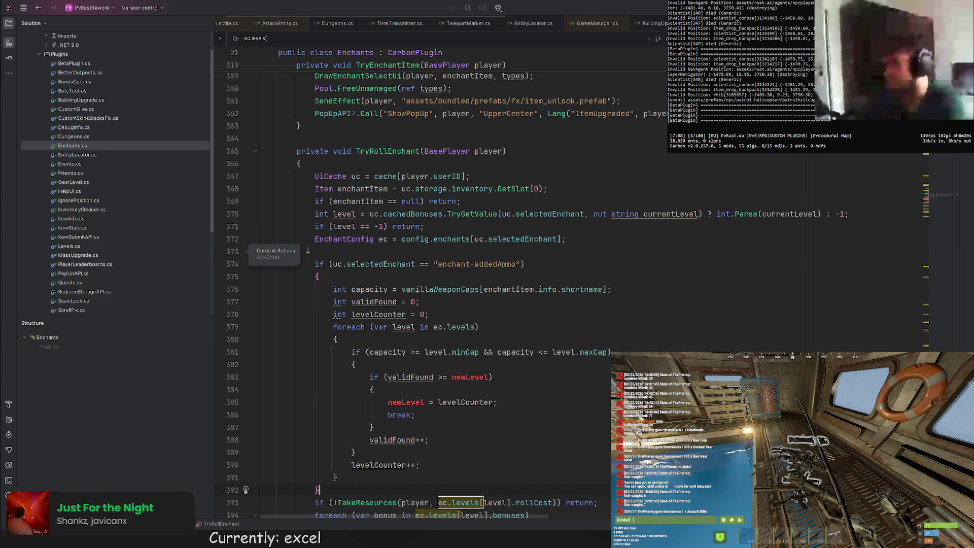
{"action": "left_click", "coordinate": [612, 241]}
{"action": "key", "text": "Delete"}
{"action": "key", "text": "Up"}
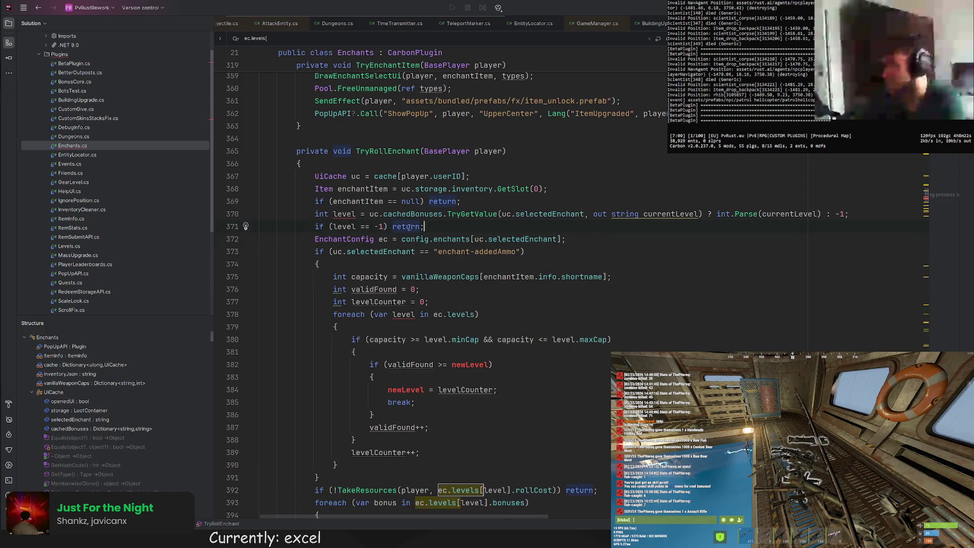
Rename the loop variable to tempLvl and newLevel to level, then copy the finished block
{"action": "double_click", "coordinate": [403, 315]}
{"action": "type", "text": "tempLvl"}
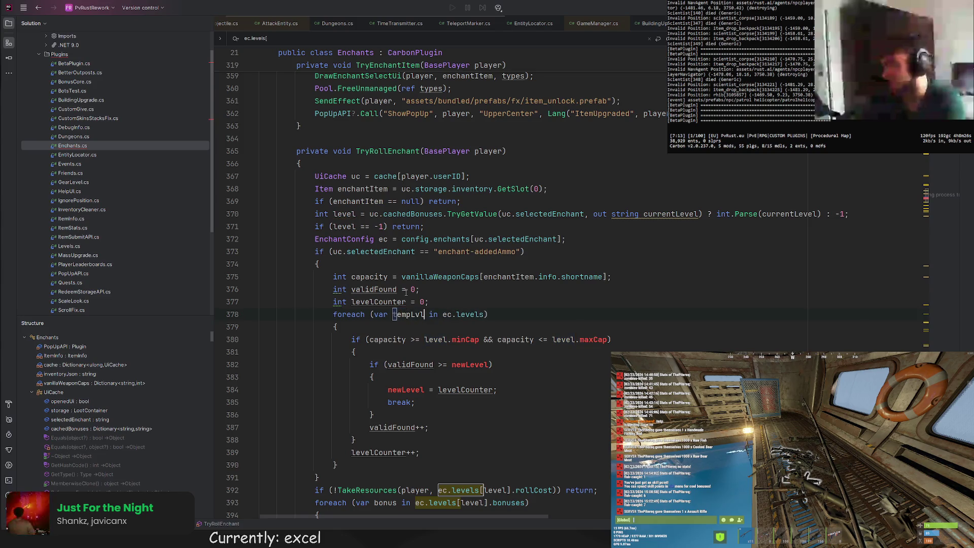
{"action": "double_click", "coordinate": [437, 339]}
{"action": "type", "text": "tempLvl"}
{"action": "double_click", "coordinate": [564, 340]}
{"action": "type", "text": "tempLvl"}
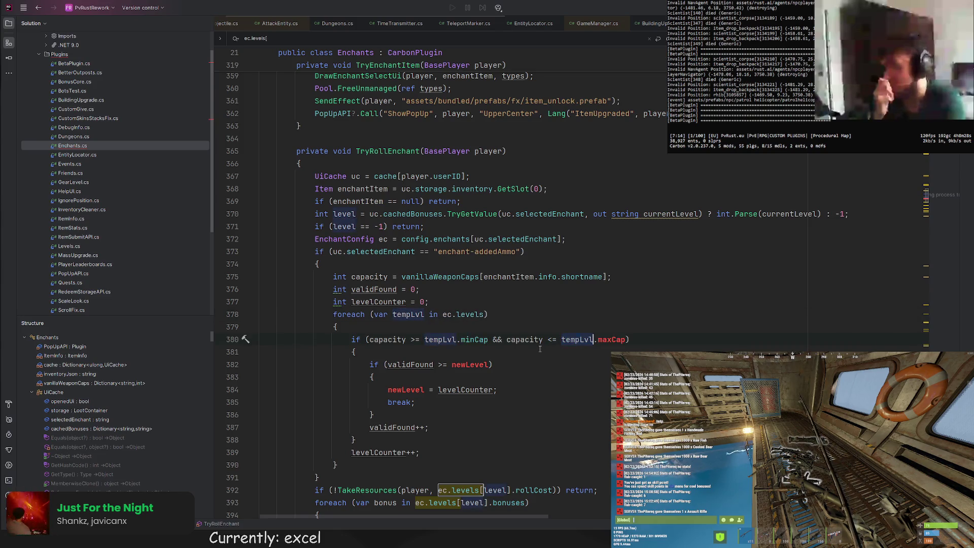
{"action": "key", "text": "Down"}
{"action": "key", "text": "Down"}
{"action": "key", "text": "Down"}
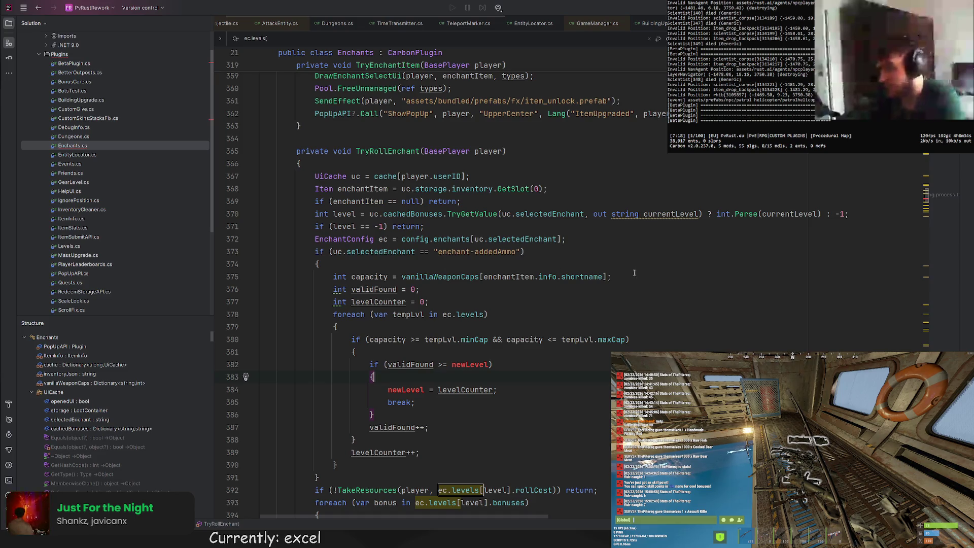
{"action": "left_click", "coordinate": [345, 213]}
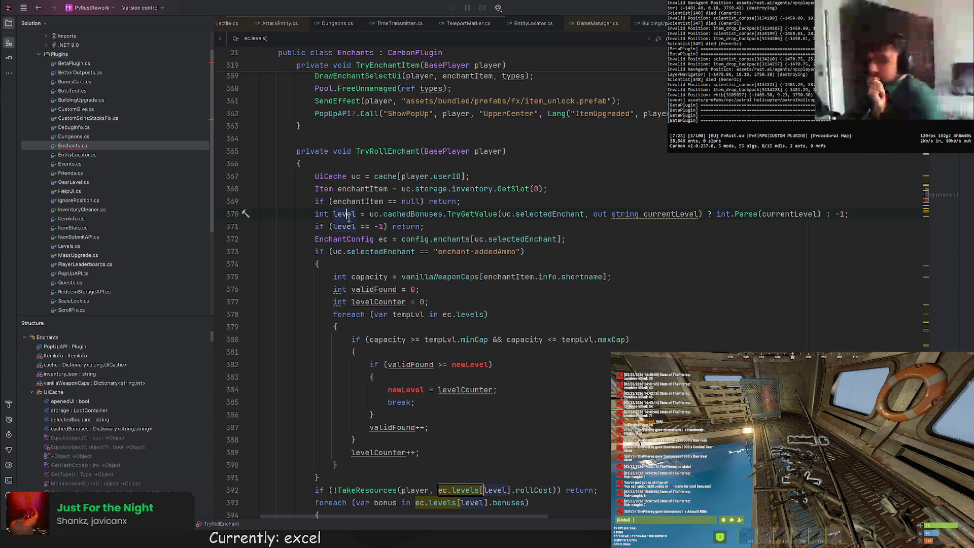
{"action": "double_click", "coordinate": [469, 365]}
{"action": "type", "text": "level"}
{"action": "double_click", "coordinate": [406, 390]}
{"action": "type", "text": "level"}
{"action": "scroll", "coordinate": [427, 367], "scroll_direction": "down", "scroll_amount": 1}
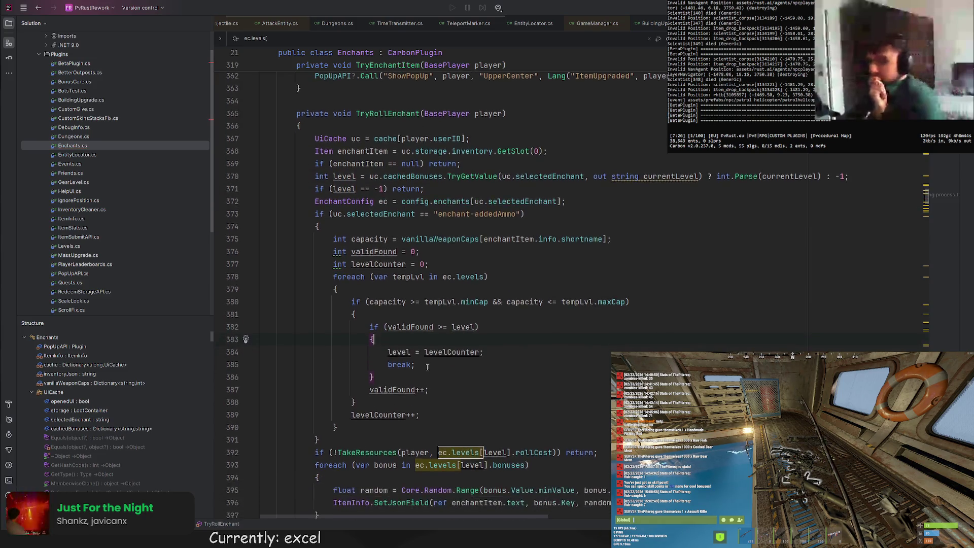
{"action": "scroll", "coordinate": [427, 367], "scroll_direction": "down", "scroll_amount": 2}
{"action": "key", "text": "Up"}
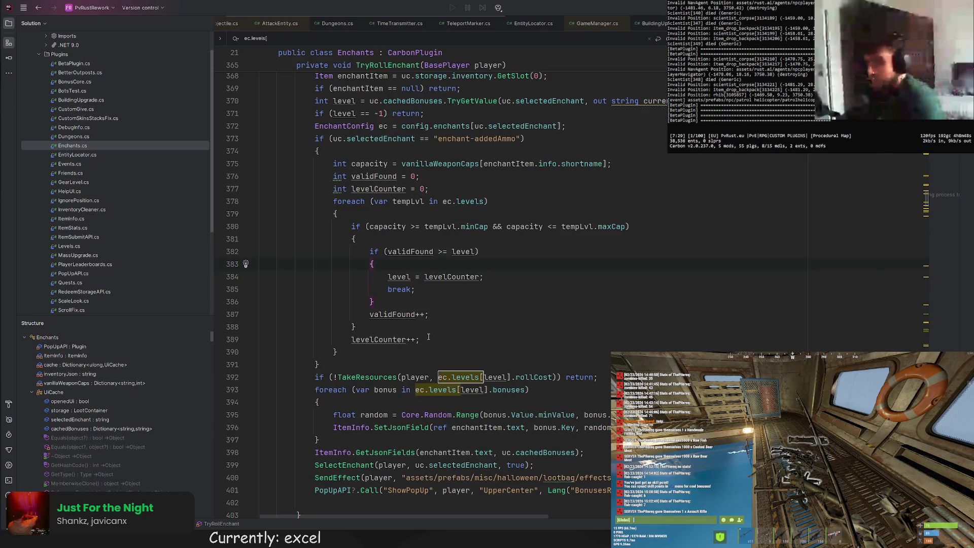
{"action": "left_click_drag", "start_coordinate": [345, 363], "coordinate": [331, 139]}
{"action": "key", "text": "End"}
{"action": "key", "text": "Return"}
{"action": "key", "text": "Return"}
{"action": "key", "text": "Return"}
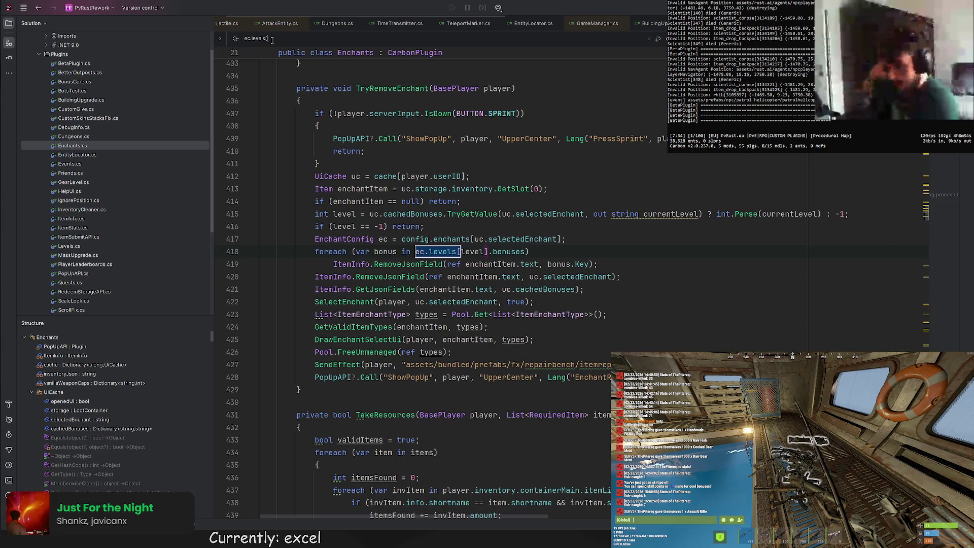
Paste the enchant-addedAmmo block after TryRemoveEnchant's EnchantConfig line and confirm it sets level
{"action": "left_click", "coordinate": [609, 236]}
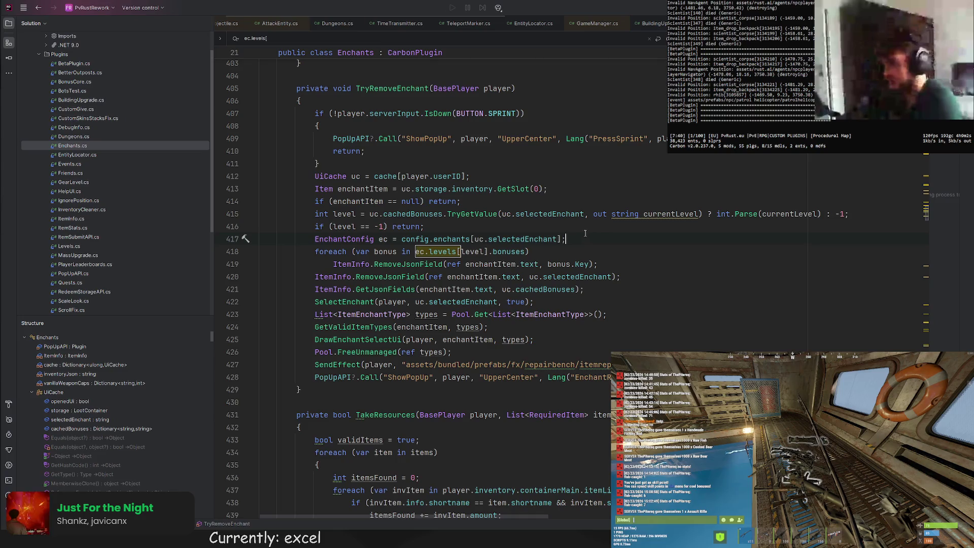
{"action": "key", "text": "Return"}
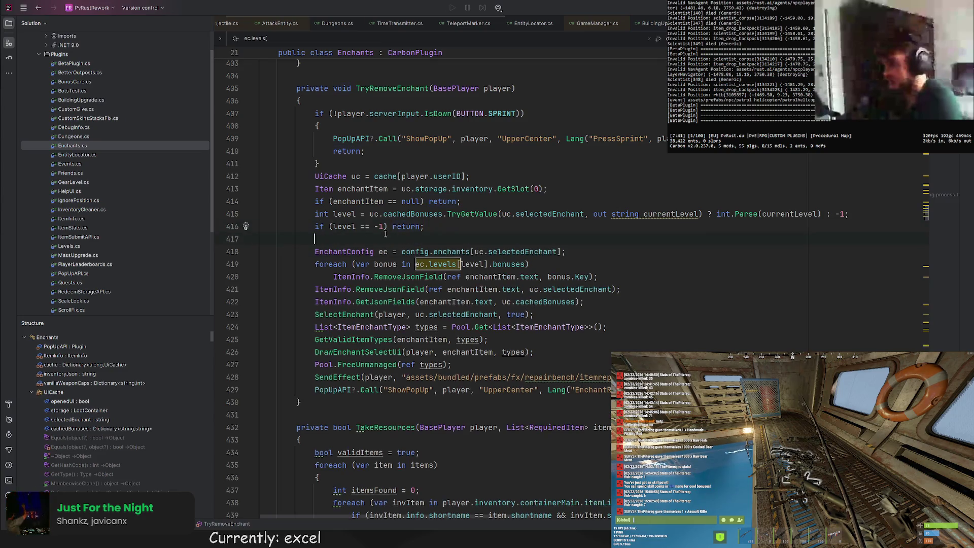
{"action": "key", "text": "alt+shift+Down"}
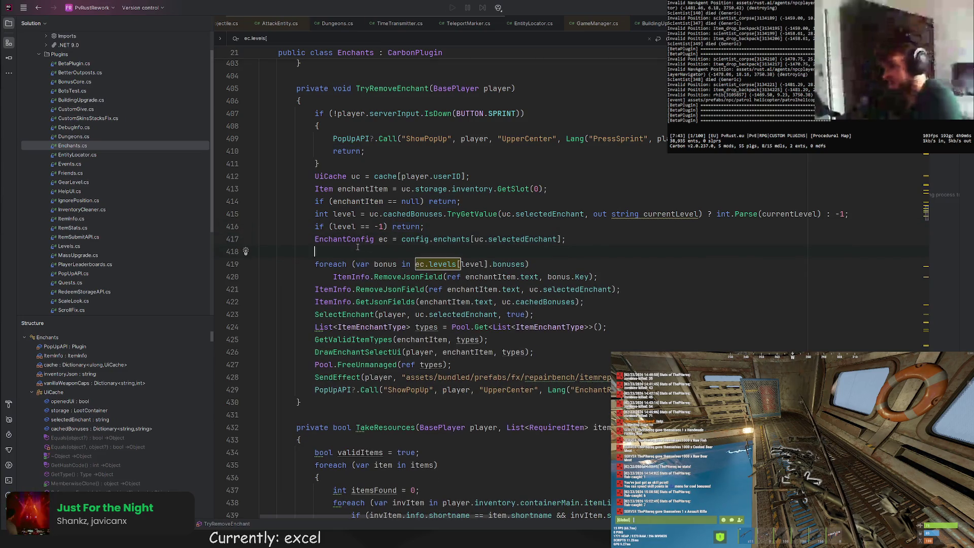
{"action": "type", "text": "if (uc.selectedEnchant == \"enchant-addedAmmo\") {     int capacity = vanillaWeaponCaps[enchantItem.info.shortname];     int validFound = 0;     int levelCounter = 0;     foreach (var tempLvl in ec.levels)     {         if (capacity >= tempLvl.minCap && capacity <= tempLvl.maxCap)         {             if (validFound >= level)             {                 level = levelCounter;                 break;             }             validFound++;         }         levelCounter++;     } }"}
{"action": "left_click", "coordinate": [568, 239]}
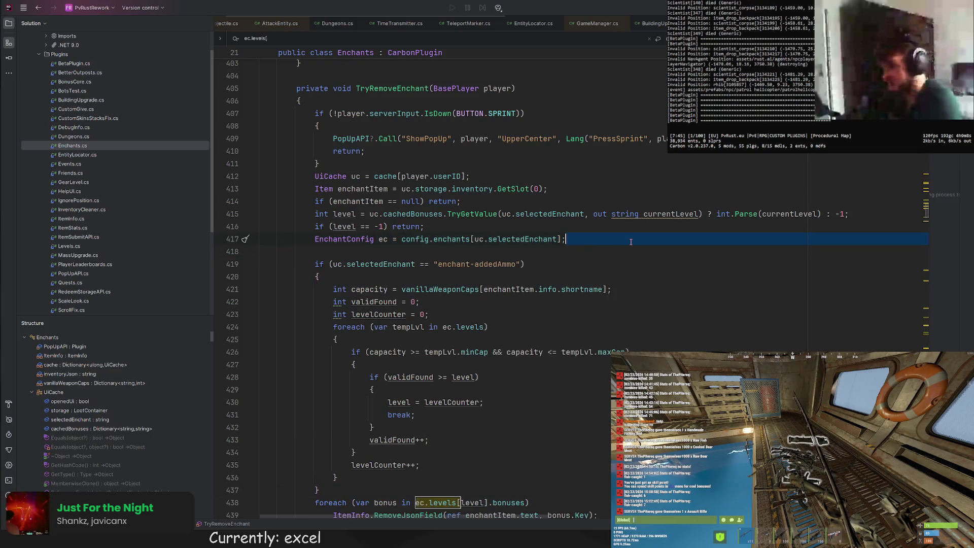
{"action": "key", "text": "Delete"}
{"action": "scroll", "coordinate": [460, 305], "scroll_direction": "down", "scroll_amount": 1}
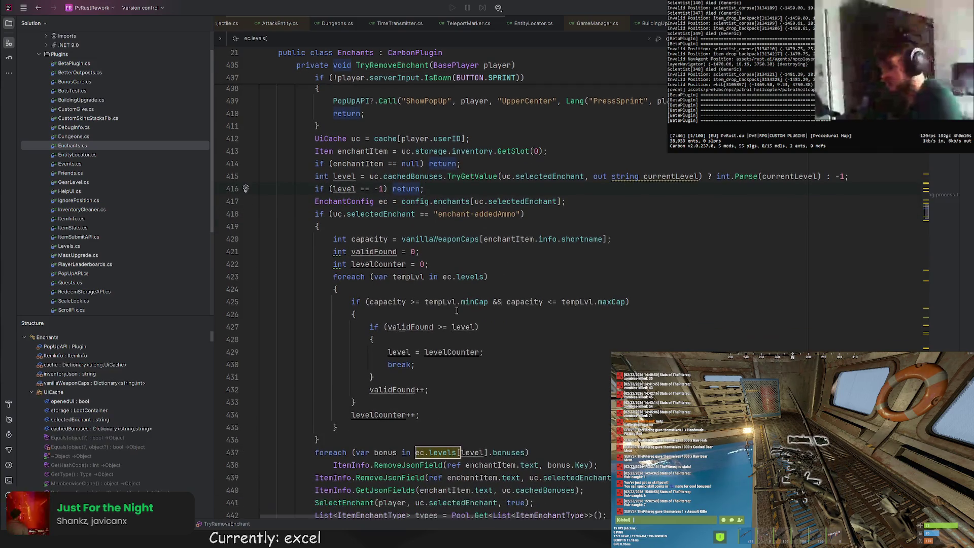
{"action": "left_click", "coordinate": [409, 352]}
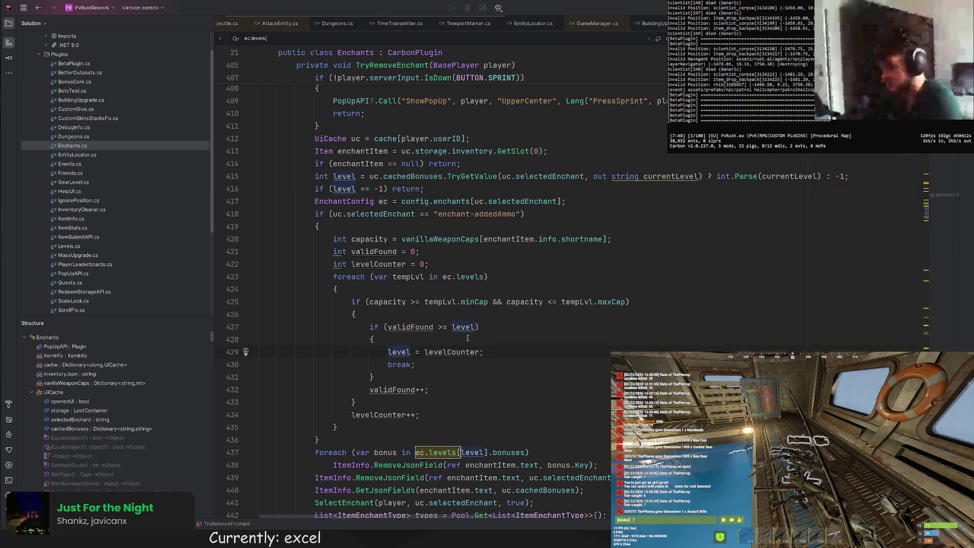
{"action": "scroll", "coordinate": [416, 320], "scroll_direction": "down", "scroll_amount": 1}
{"action": "key", "text": "Return"}
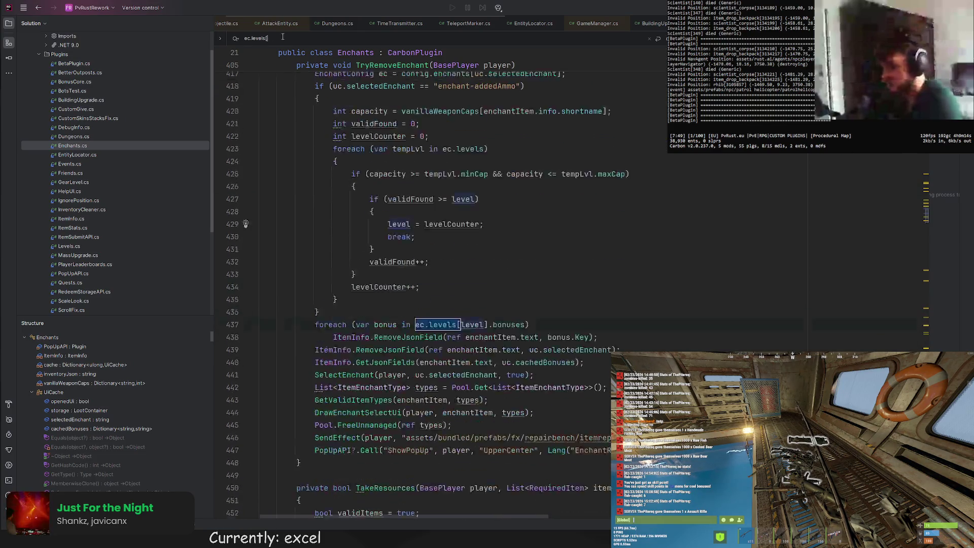
{"action": "key", "text": "Return"}
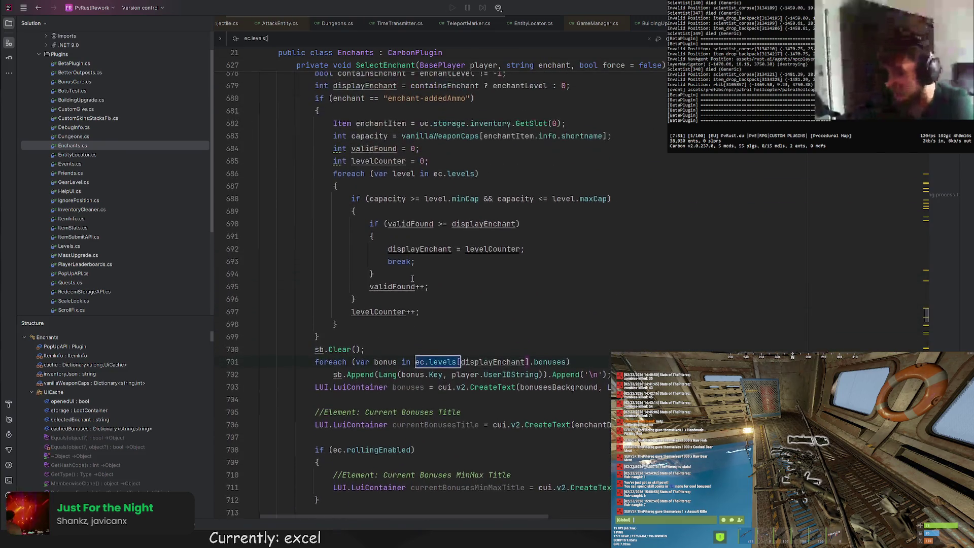
{"action": "key", "text": "Return"}
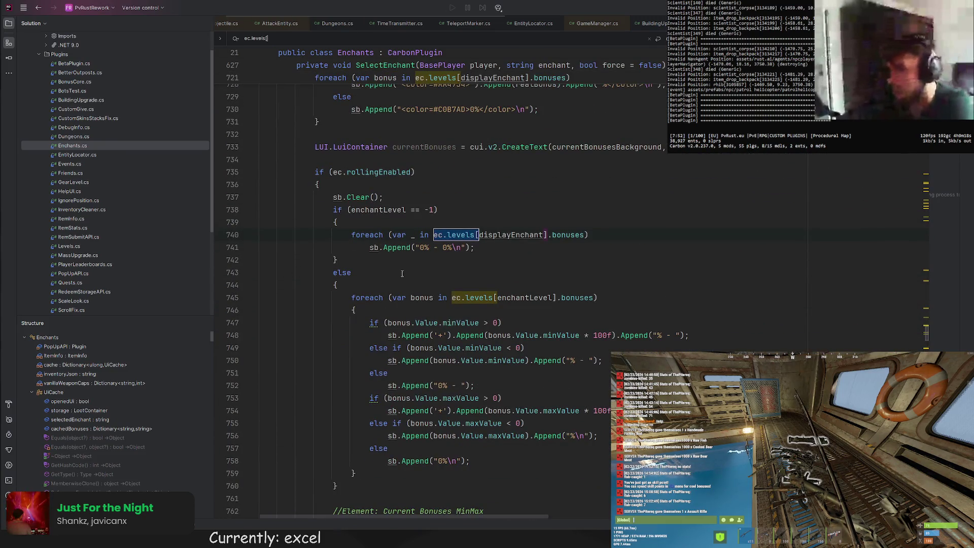
{"action": "left_click", "coordinate": [401, 284]}
{"action": "scroll", "coordinate": [457, 229], "scroll_direction": "down", "scroll_amount": 4}
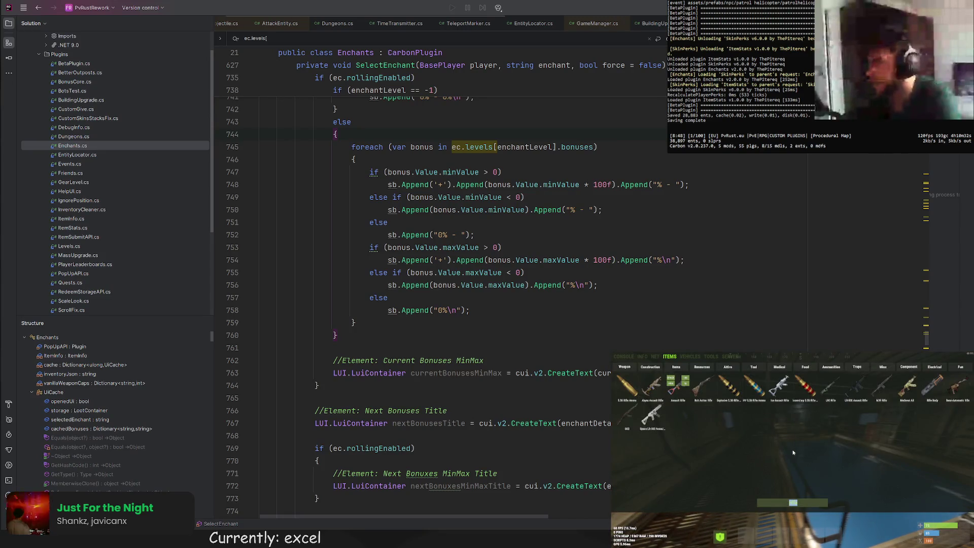
{"action": "type", "text": "c.reload"}
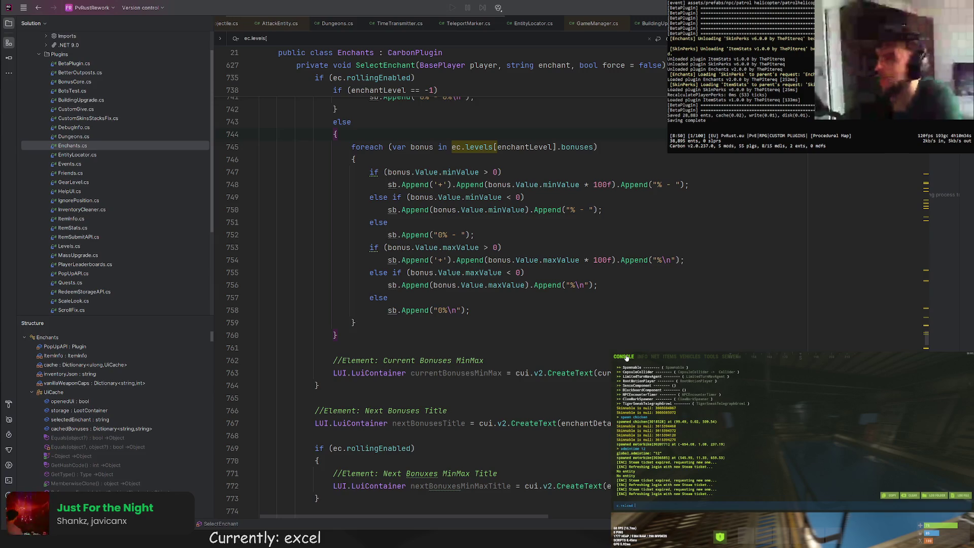
Run c.reload in the game console, then spawn a Hunting Bow from the ITEMS tab
{"action": "key", "text": "Return"}
{"action": "key", "text": "F1"}
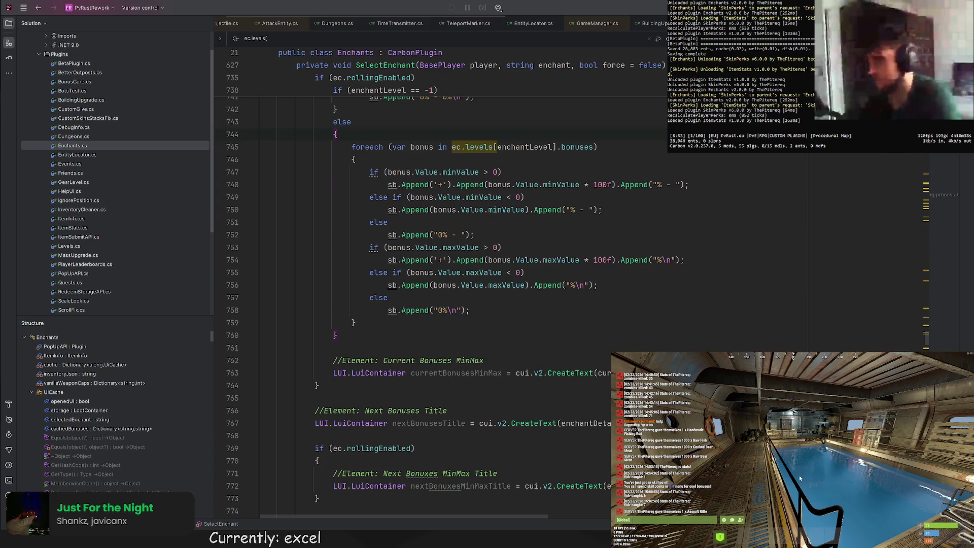
{"action": "key", "text": "F1"}
{"action": "left_click", "coordinate": [669, 357]}
{"action": "left_click", "coordinate": [804, 505]}
{"action": "type", "text": "bow"}
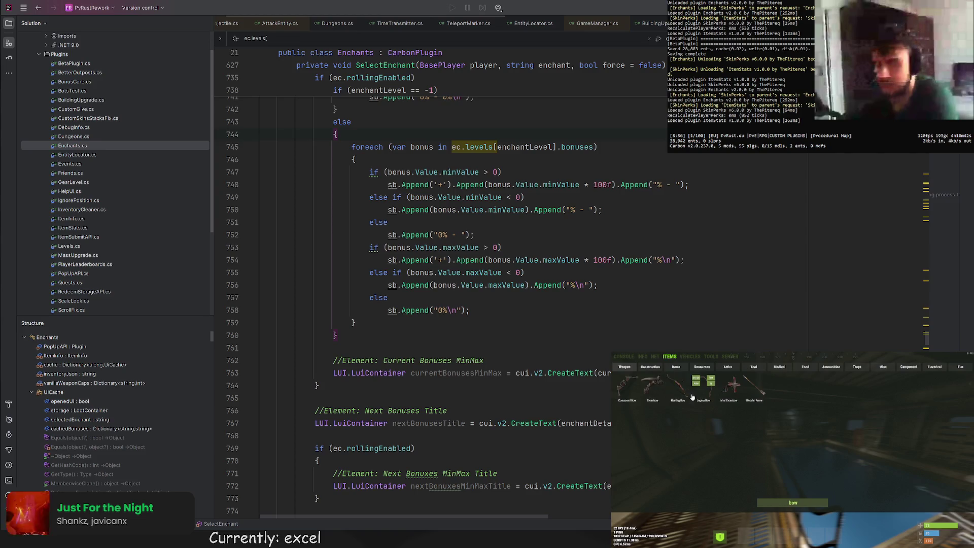
{"action": "left_click", "coordinate": [678, 388]}
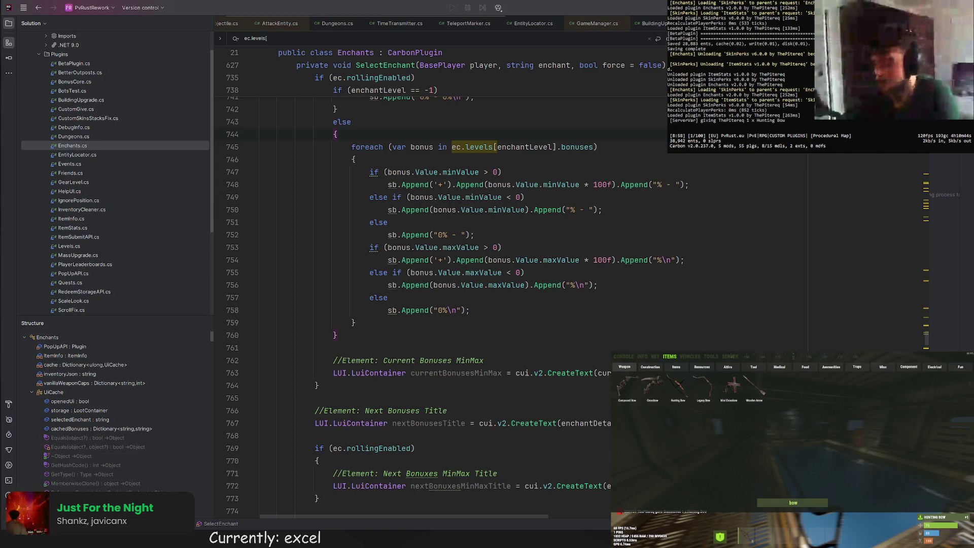